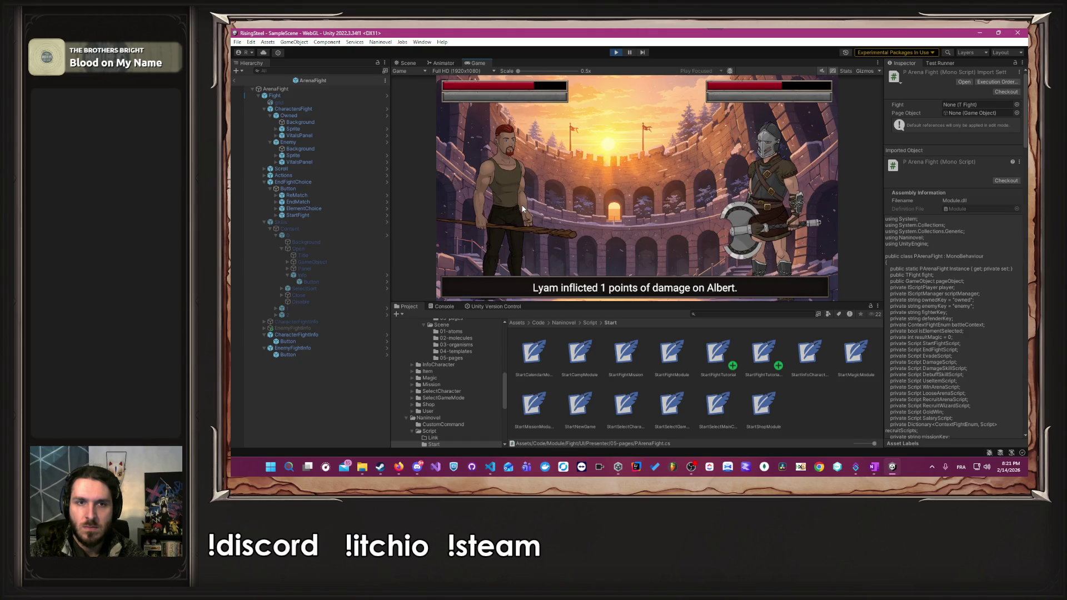
Defeat both arena opponents by repeatedly choosing Attack, then stop the running game
{"action": "left_click", "coordinate": [520, 214]}
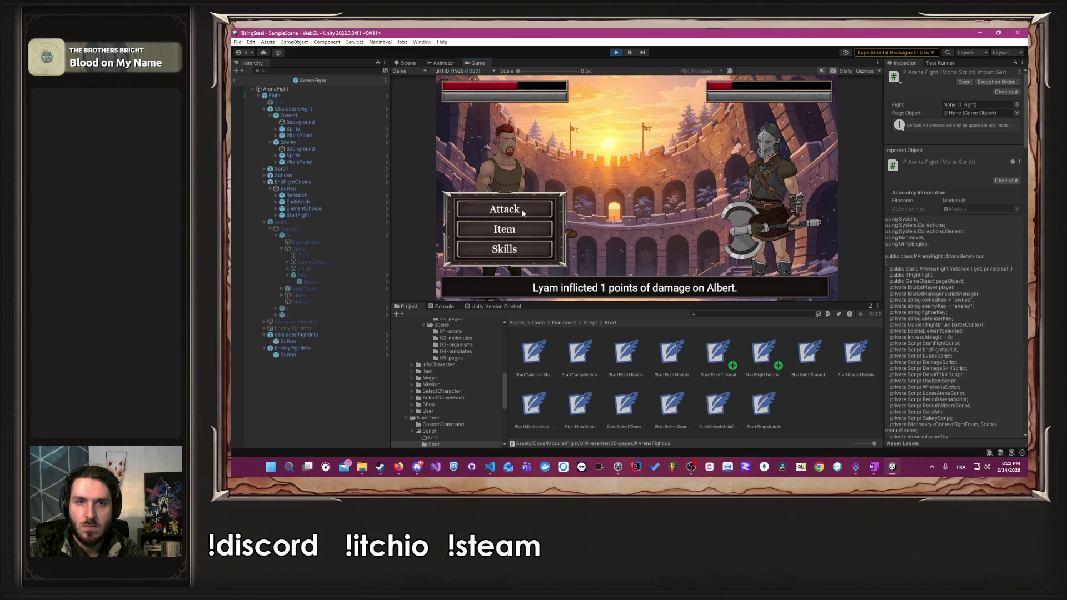
{"action": "left_click", "coordinate": [517, 208]}
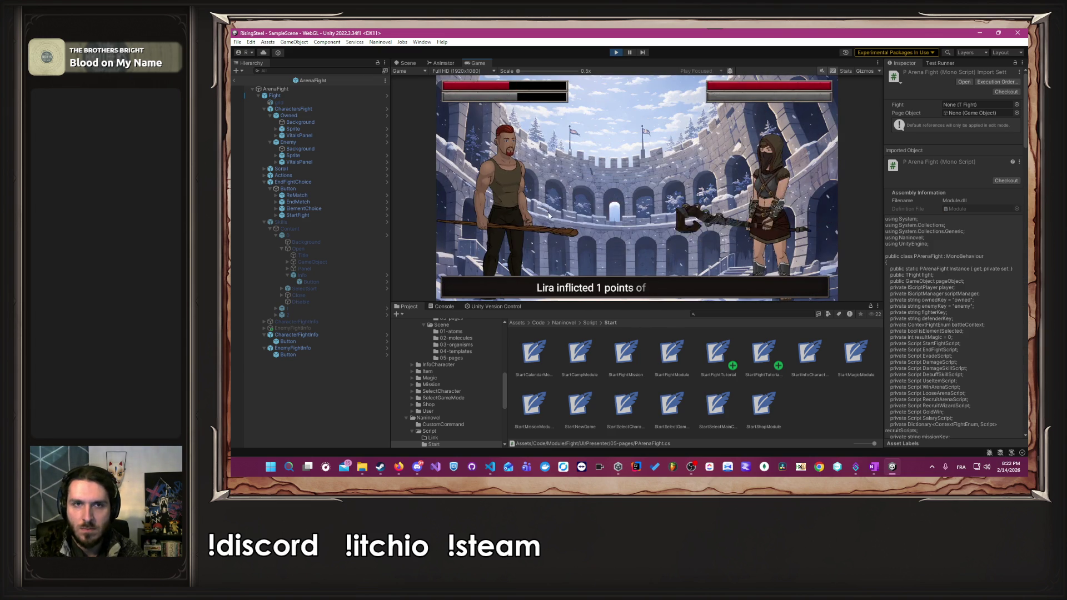
{"action": "left_click", "coordinate": [514, 214]}
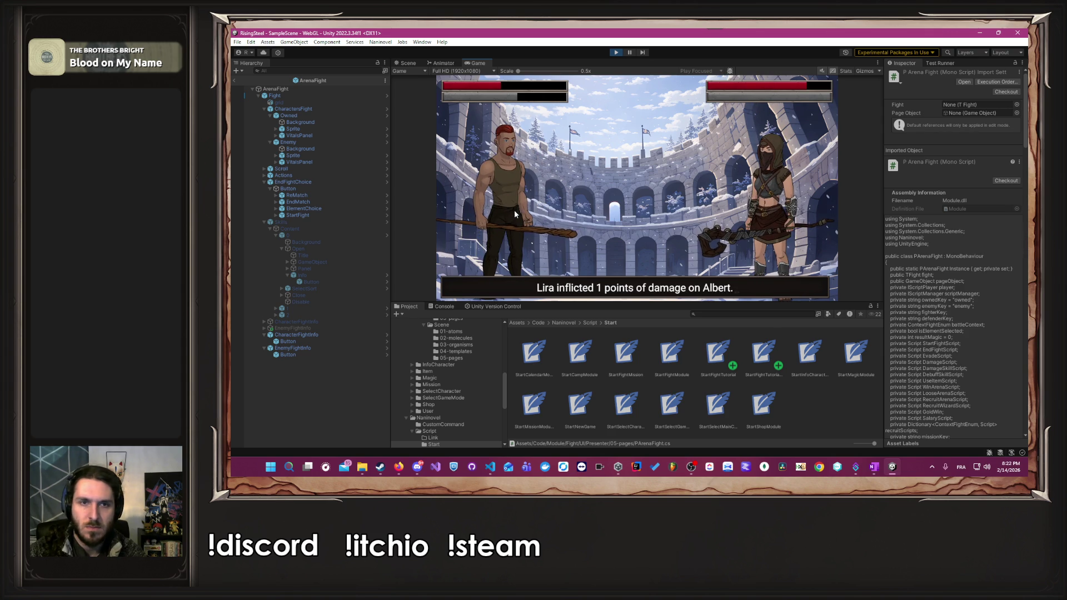
{"action": "left_click", "coordinate": [514, 209]}
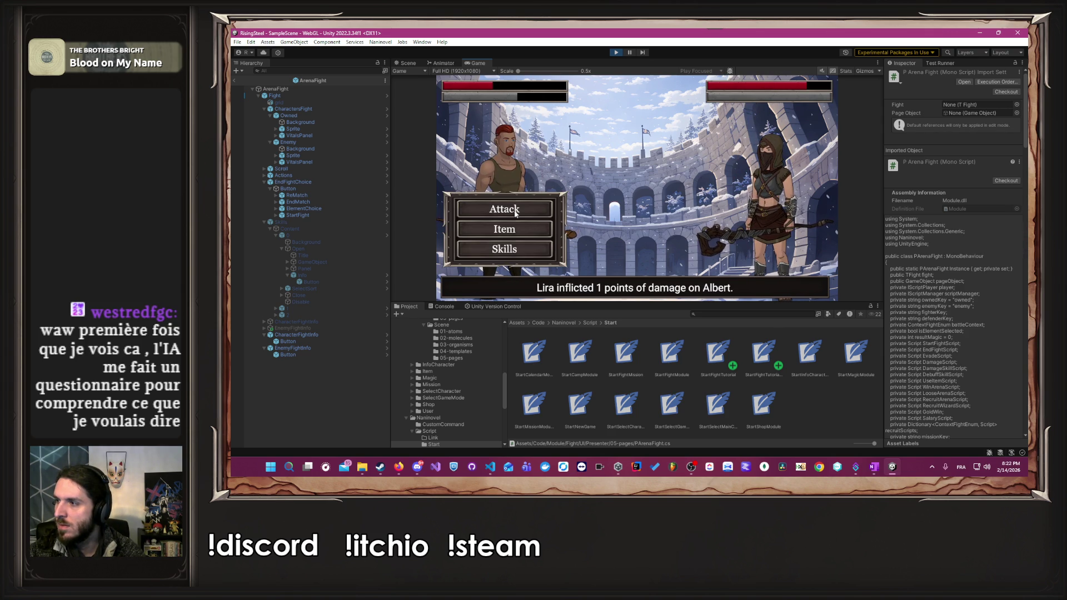
{"action": "left_click", "coordinate": [515, 210]}
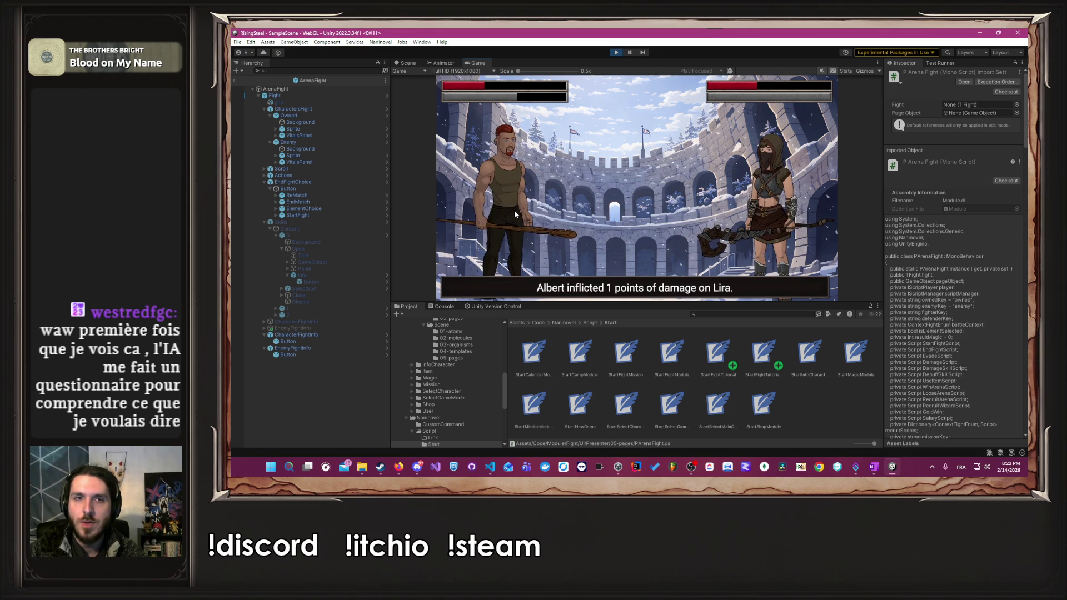
{"action": "left_click", "coordinate": [514, 210]}
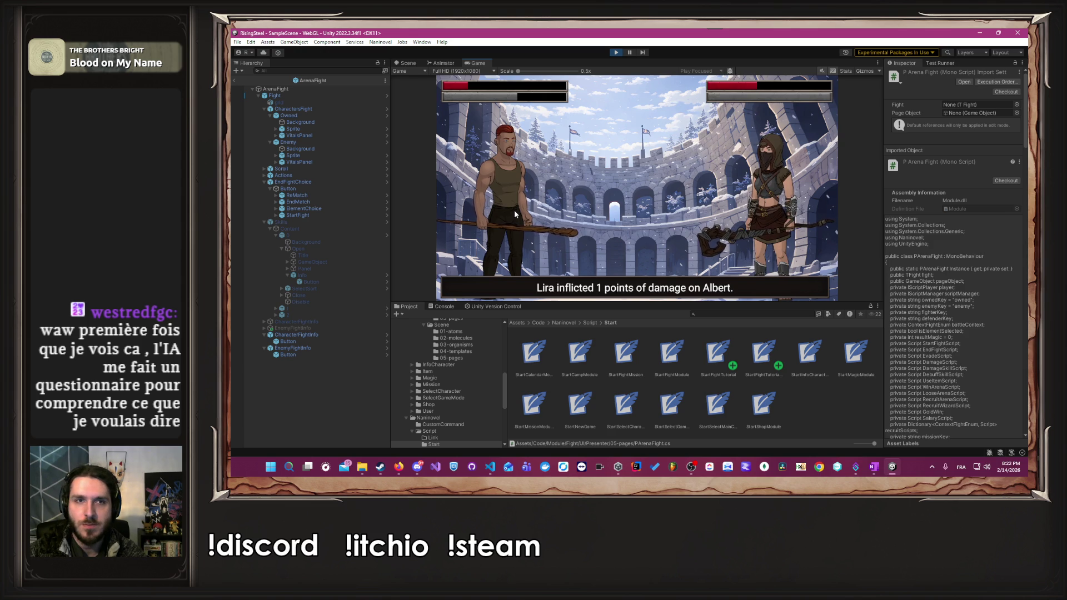
{"action": "left_click", "coordinate": [514, 209]}
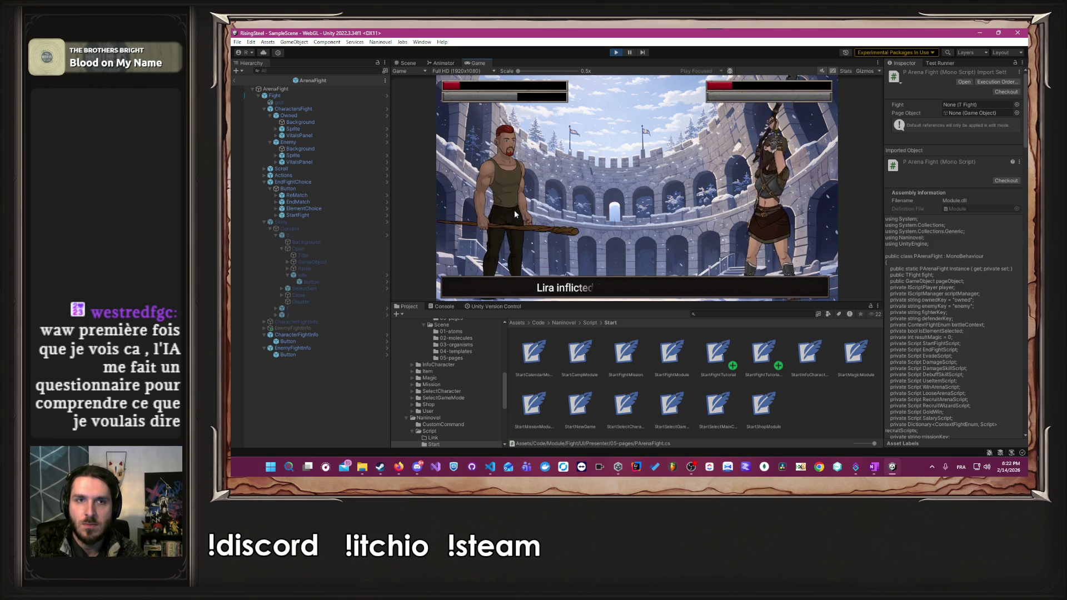
{"action": "left_click", "coordinate": [514, 211]}
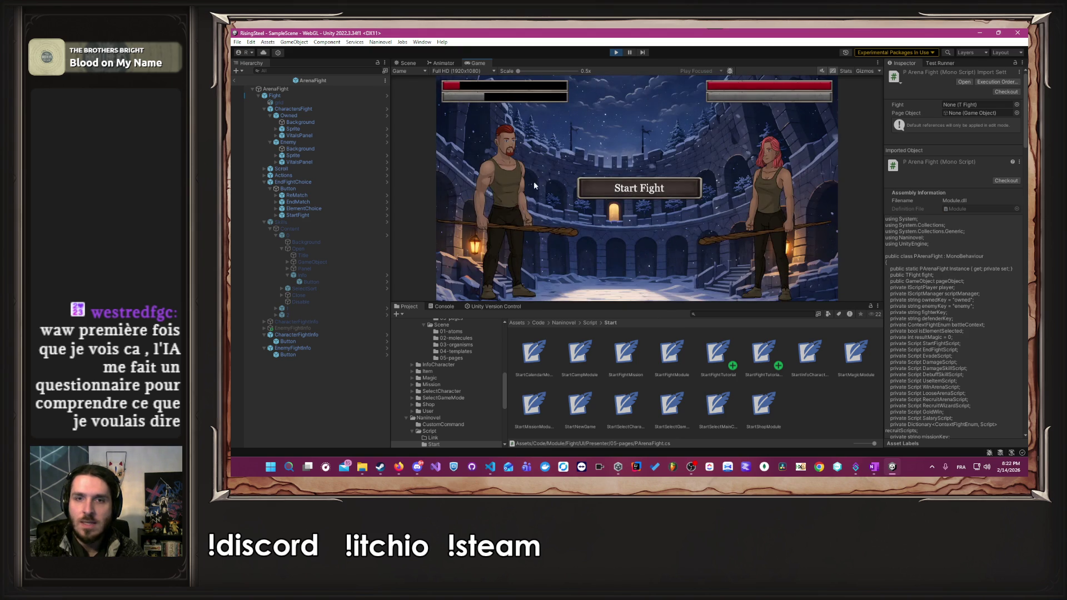
{"action": "left_click", "coordinate": [617, 52]}
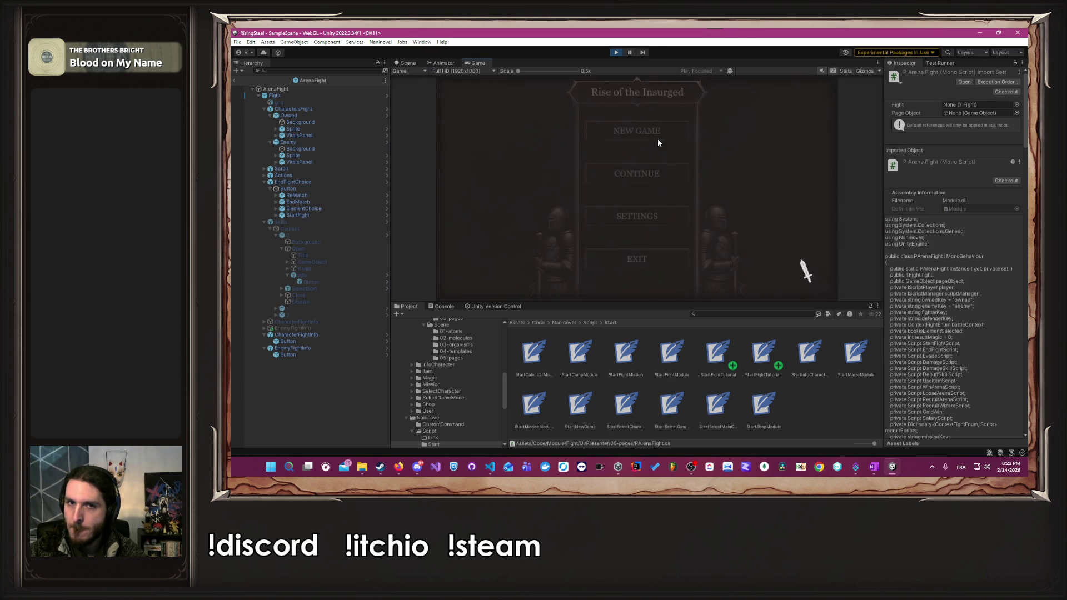
Start a new game, submit the player name, and open LaunchFight.cs in VS Code
{"action": "left_click", "coordinate": [657, 143]}
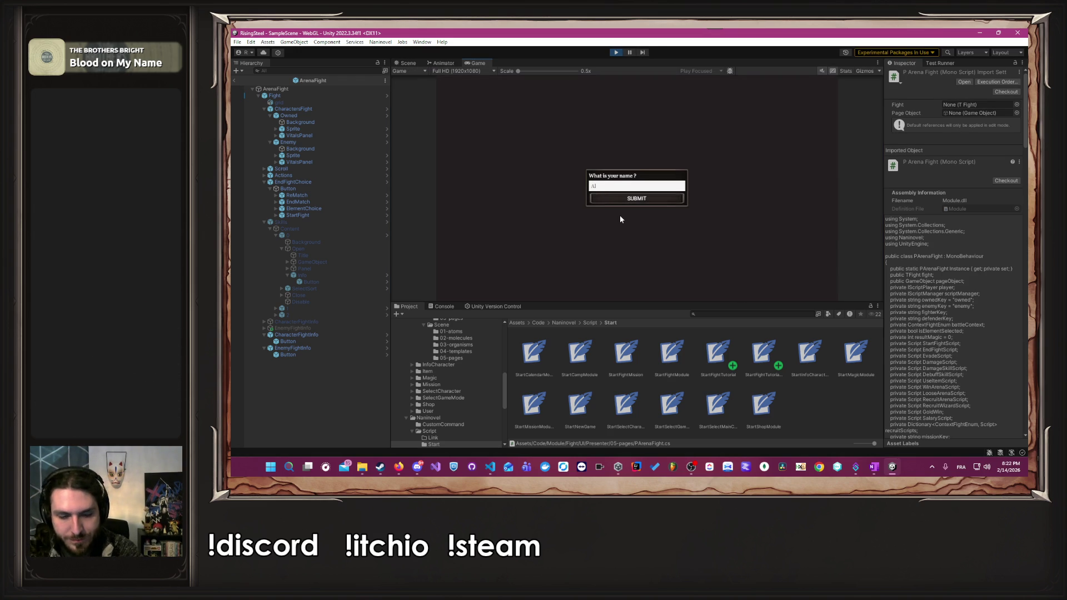
{"action": "key", "text": "Return"}
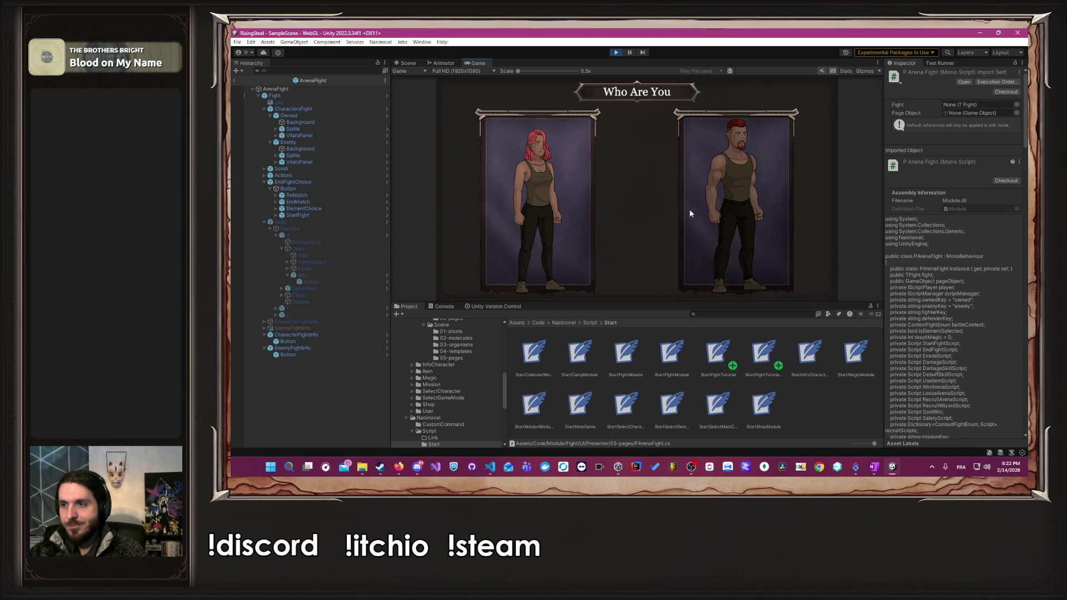
{"action": "key", "text": "alt+Tab"}
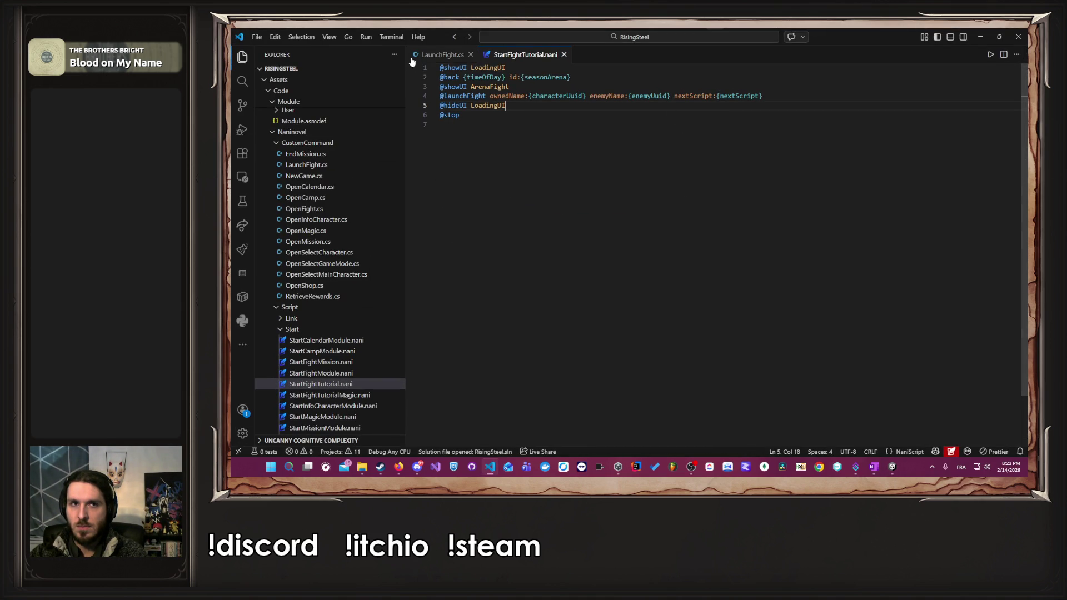
{"action": "left_click", "coordinate": [415, 56]}
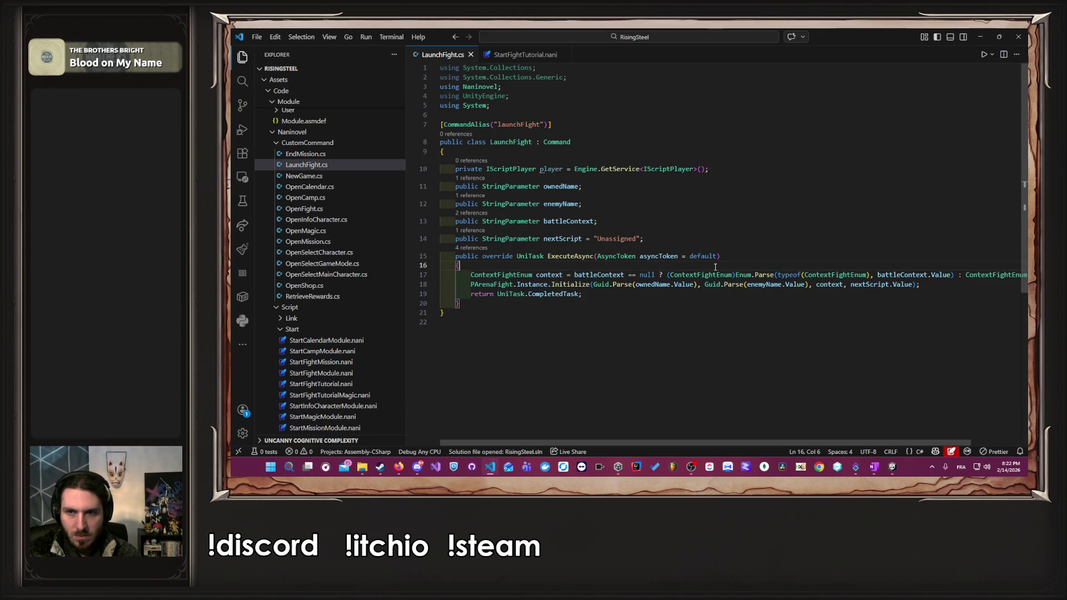
Insert a Debug.Log statement in the LaunchFight method and save the script
{"action": "key", "text": "Return"}
{"action": "type", "text": "Debug"}
{"action": "key", "text": "Tab"}
{"action": "key", "text": "ctrl+s"}
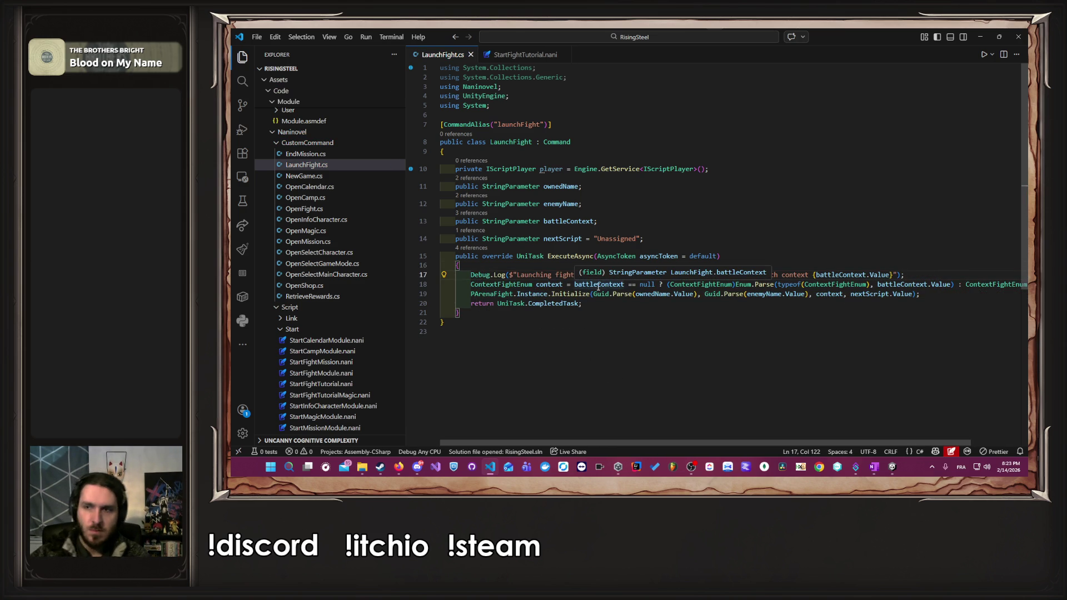
Move the logging line below the ContextFightEnum context line
{"action": "double_click", "coordinate": [598, 285]}
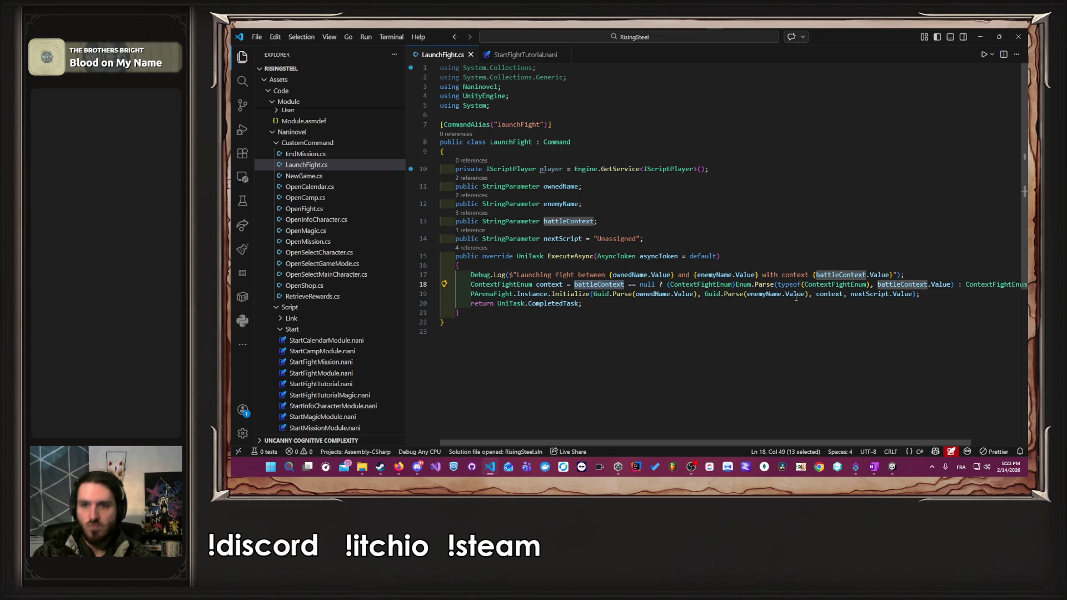
{"action": "left_click", "coordinate": [698, 275]}
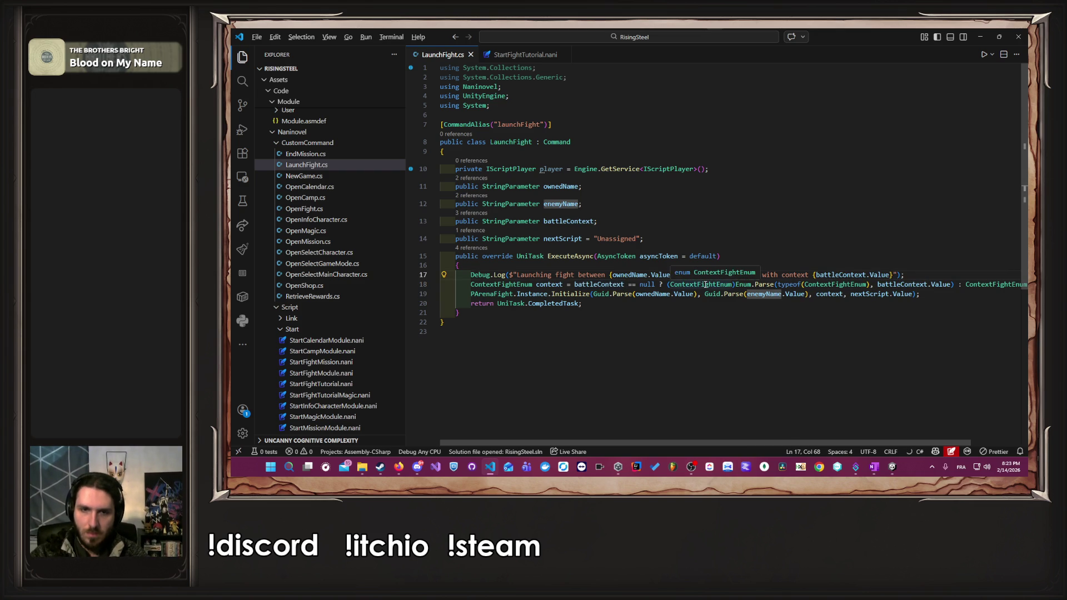
{"action": "key", "text": "alt+Down"}
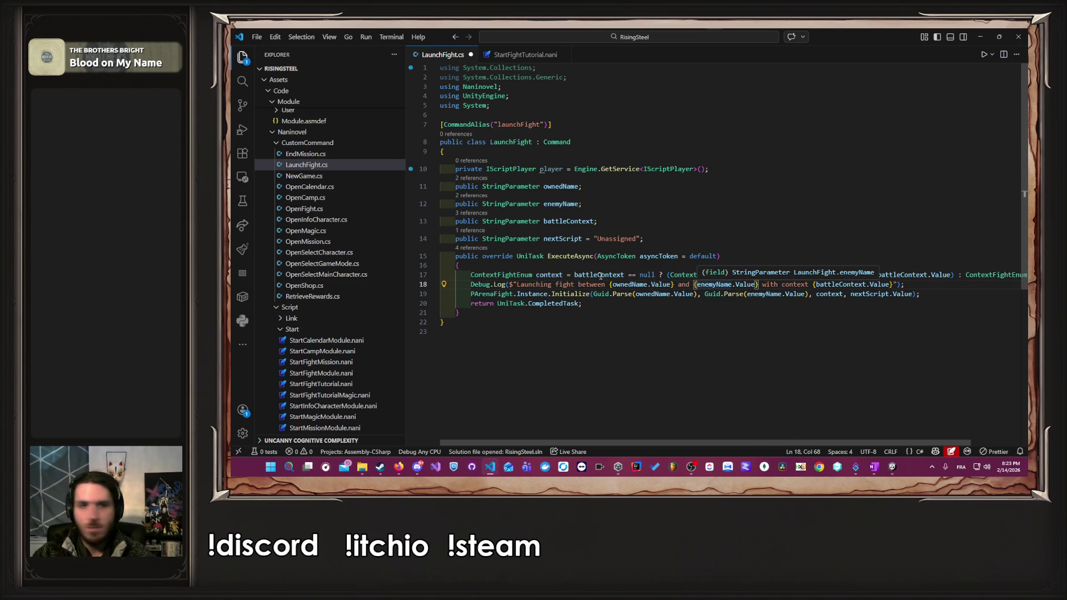
{"action": "left_click", "coordinate": [556, 274]}
{"action": "double_click", "coordinate": [556, 275]}
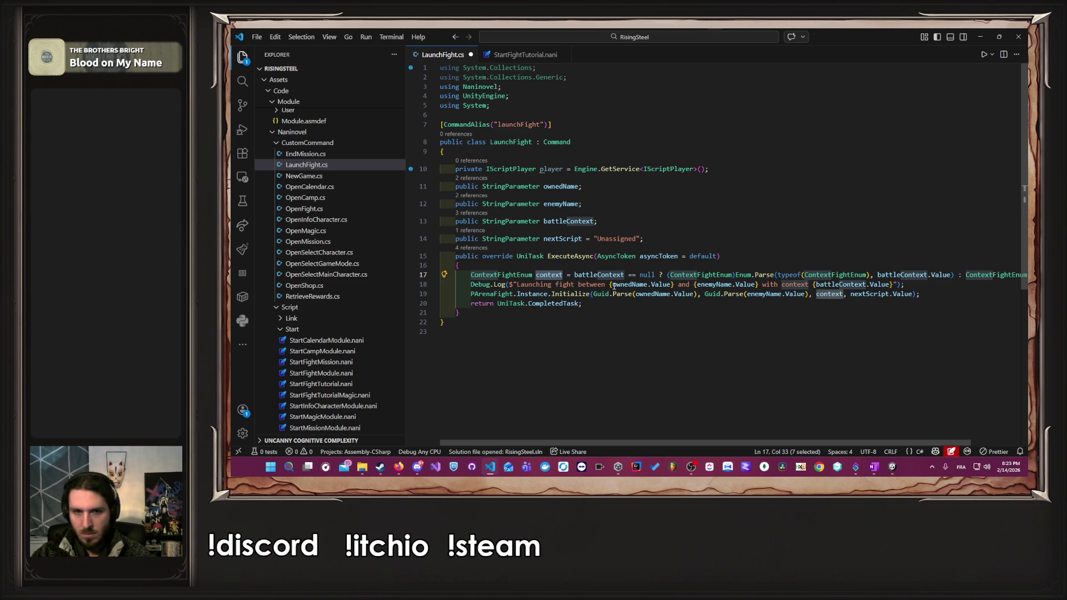
Change the log message to "Contexte : {context}", save, and return to Unity
{"action": "mouse_move", "coordinate": [518, 284]}
{"action": "left_mouse_down"}
{"action": "mouse_move", "coordinate": [900, 293]}
{"action": "mouse_move", "coordinate": [894, 281]}
{"action": "left_mouse_up"}
{"action": "key", "text": "BackSpace"}
{"action": "type", "text": "{"}
{"action": "type", "text": "context"}
{"action": "key", "text": "End"}
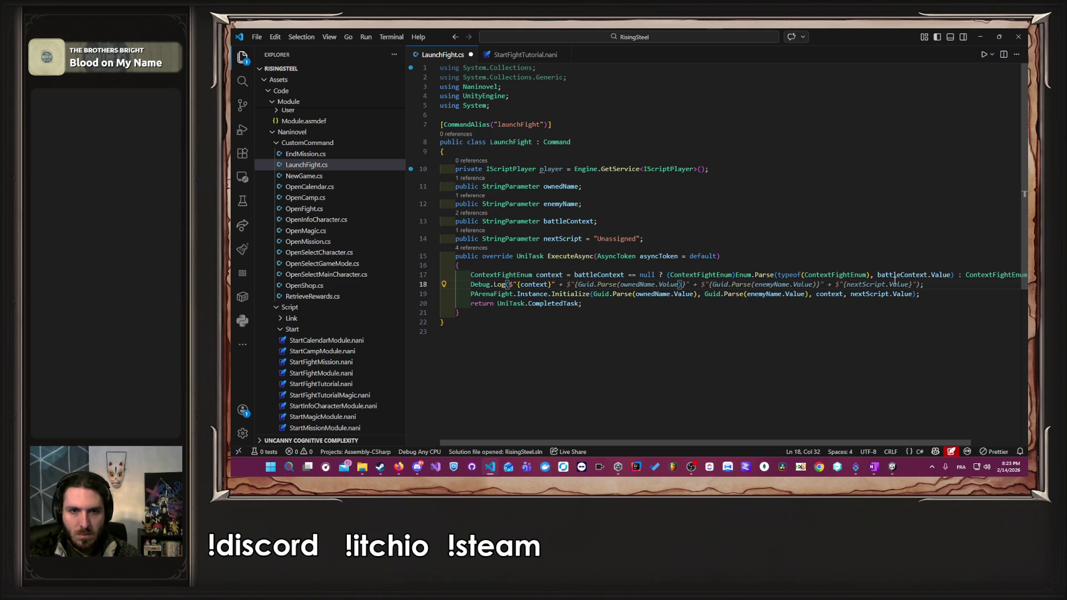
{"action": "key", "text": "Left"}
{"action": "key", "text": "Left"}
{"action": "key", "text": "Left"}
{"action": "type", "text": "Contexte :"}
{"action": "key", "text": "ctrl+s"}
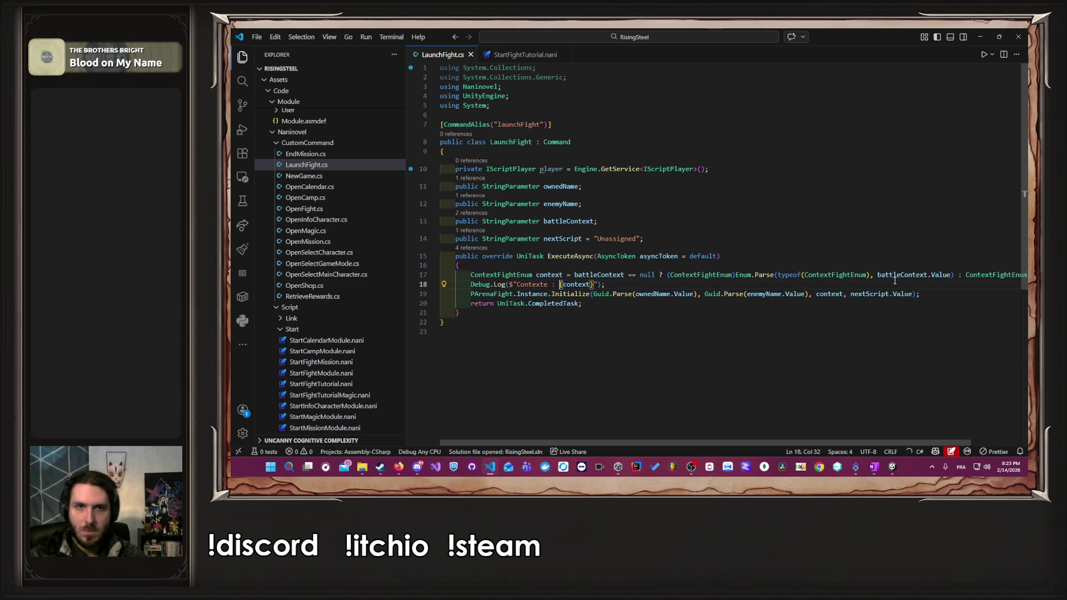
{"action": "key", "text": "alt+Tab"}
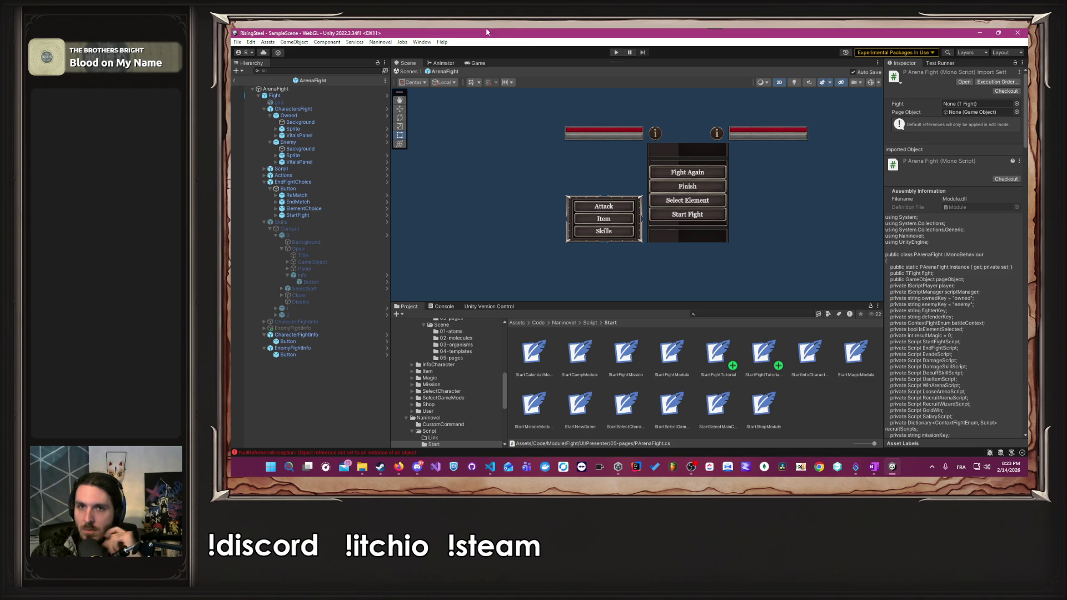
Play the game from a new game, submit the name, and pick the male fighter
{"action": "left_click", "coordinate": [617, 53]}
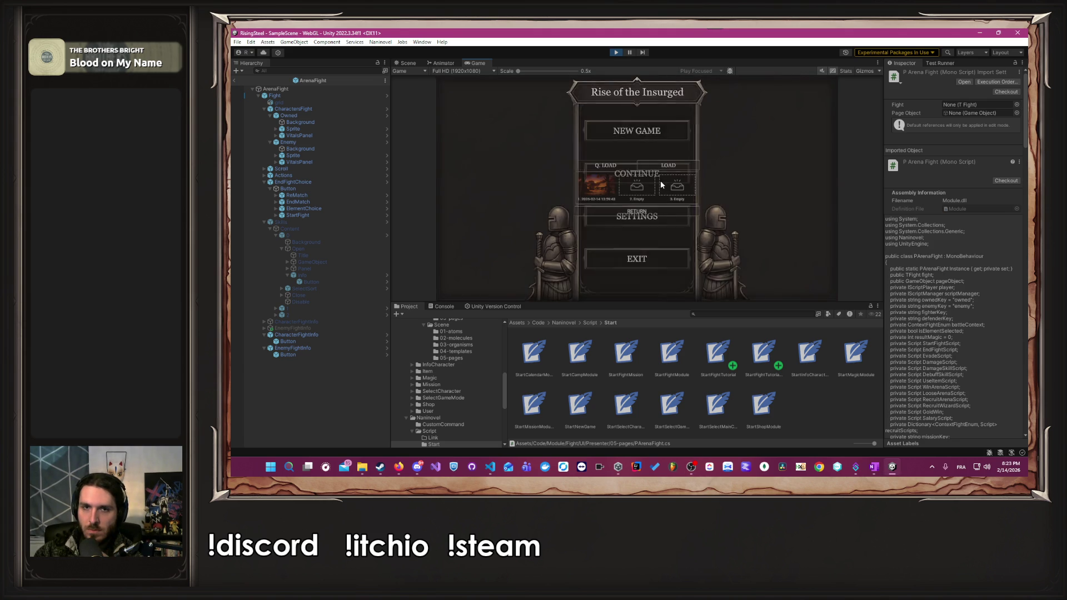
{"action": "left_click", "coordinate": [650, 133]}
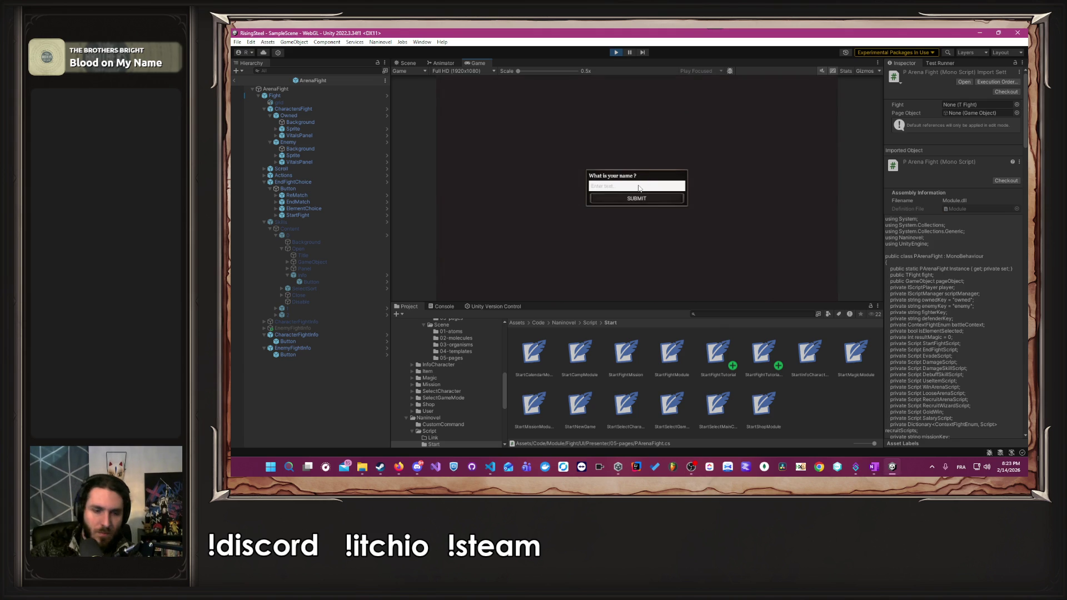
{"action": "type", "text": "Albert"}
{"action": "key", "text": "Return"}
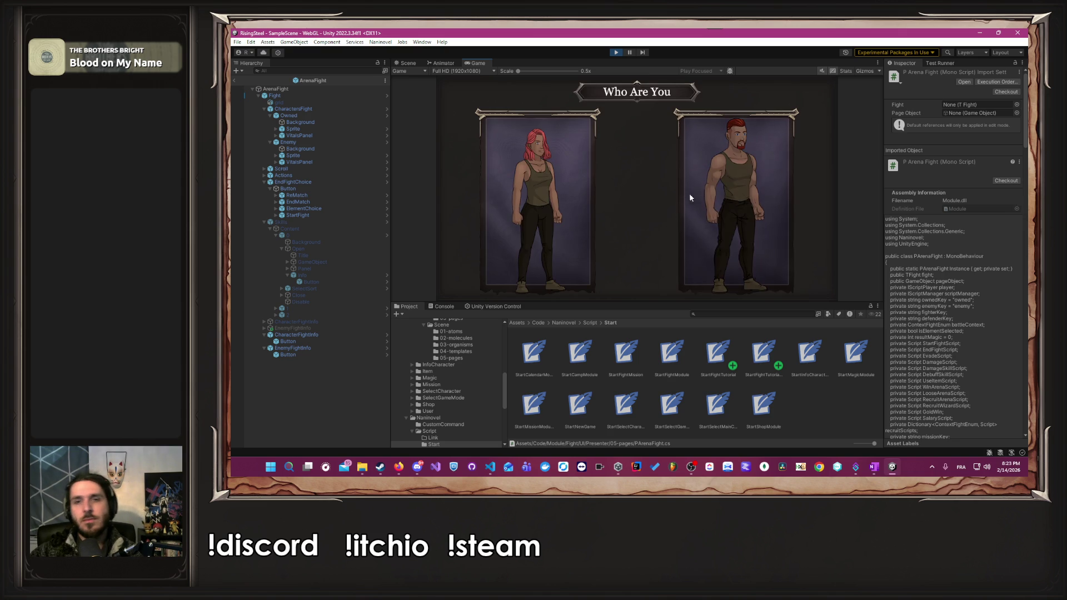
{"action": "left_click", "coordinate": [700, 194]}
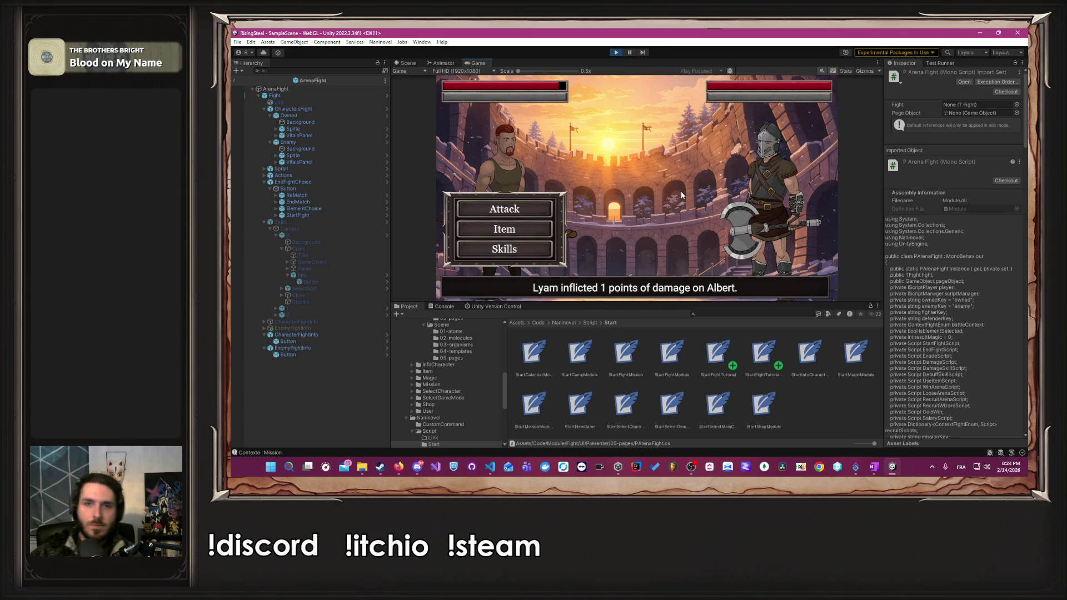
Defeat the opponent with five Attack choices
{"action": "left_click", "coordinate": [528, 214]}
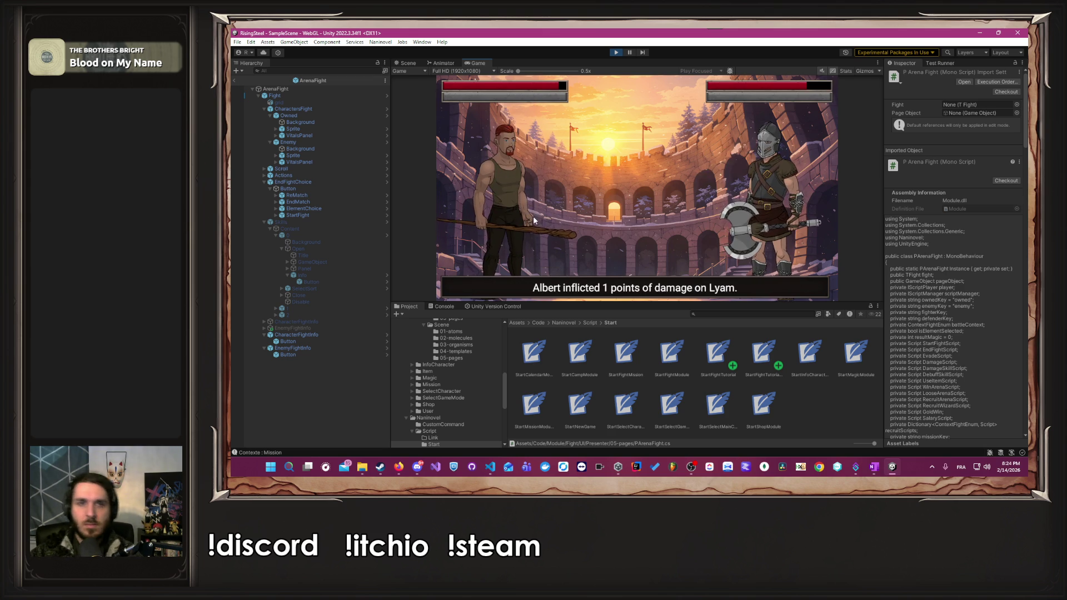
{"action": "left_click", "coordinate": [527, 216]}
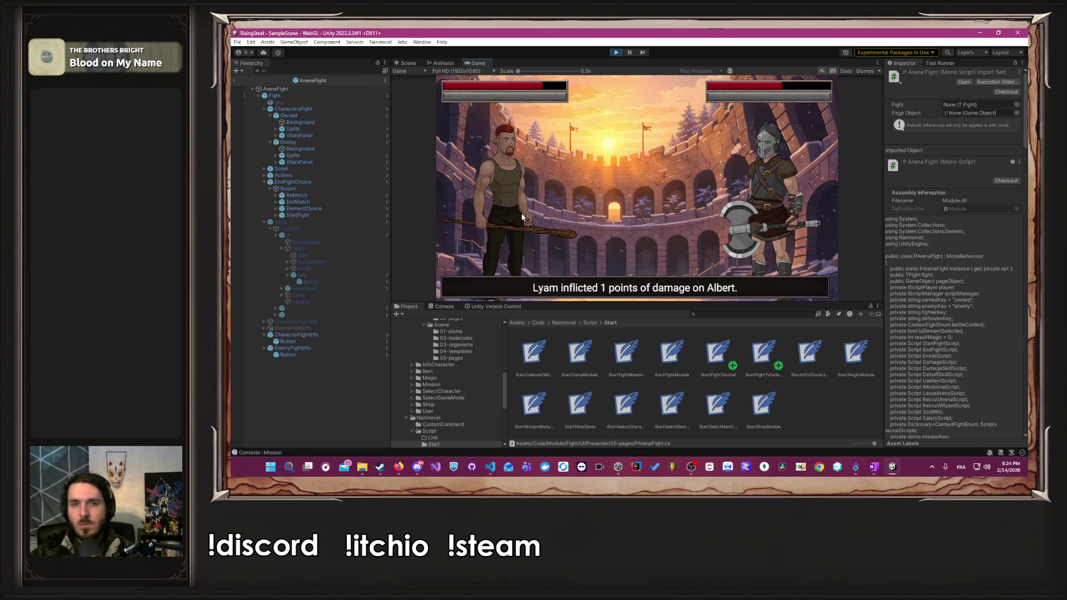
{"action": "left_click", "coordinate": [525, 213]}
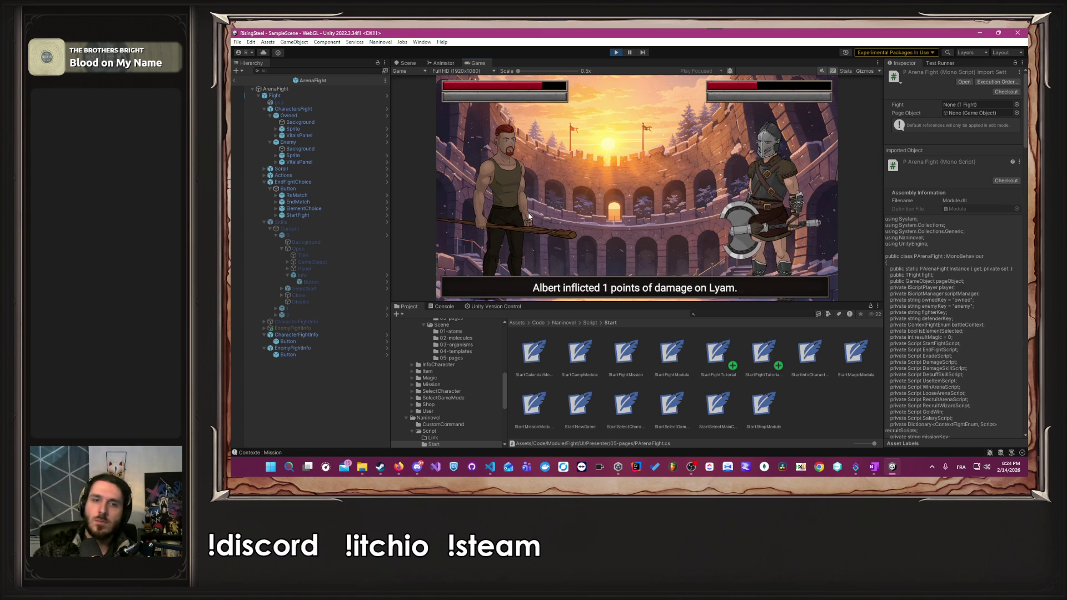
{"action": "left_click", "coordinate": [524, 211]}
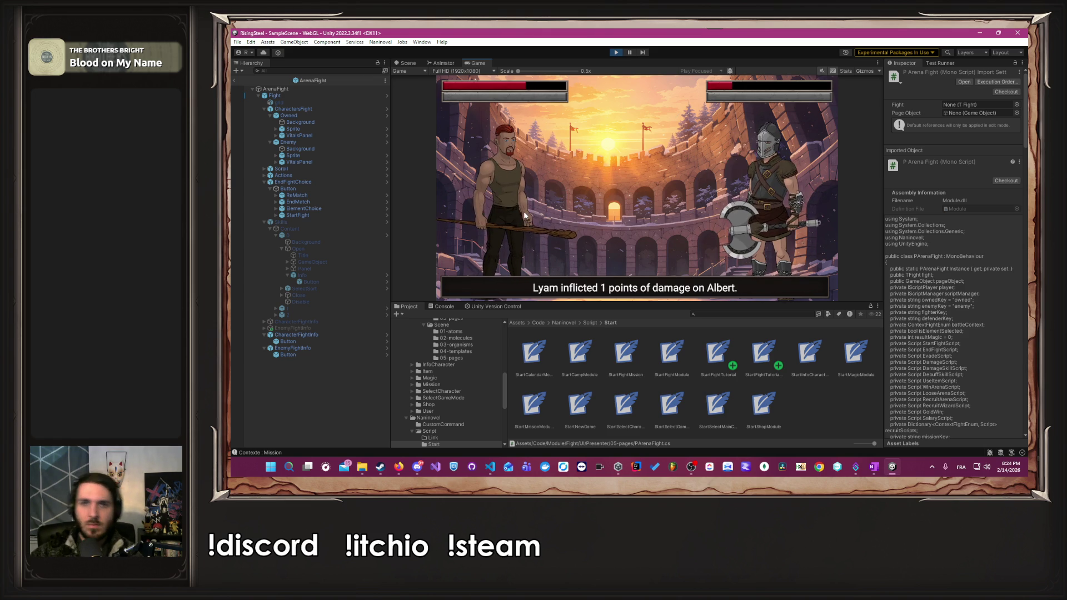
{"action": "left_click", "coordinate": [524, 211]}
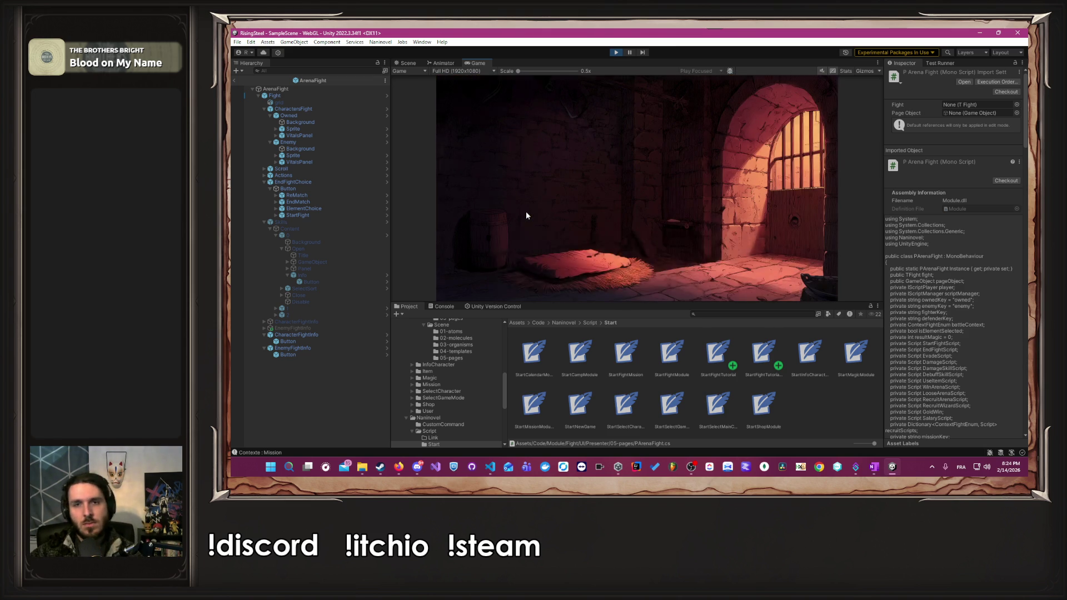
Start the arena fight, read the "Contexte : Mission" console log, then stop and return to VS Code
{"action": "left_click", "coordinate": [526, 211]}
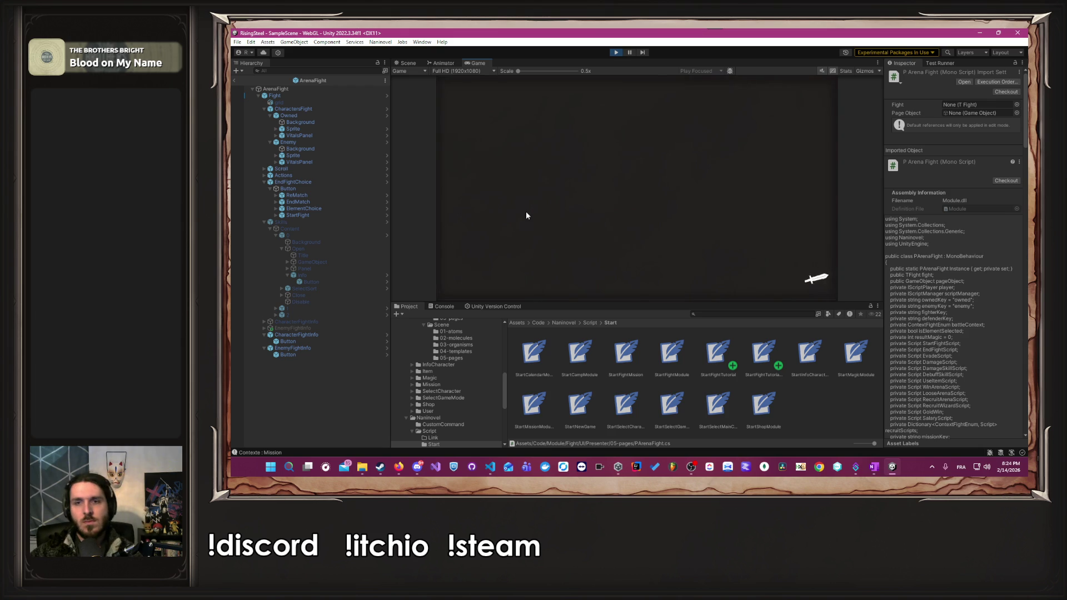
{"action": "left_click", "coordinate": [591, 187]}
{"action": "left_click", "coordinate": [267, 454]}
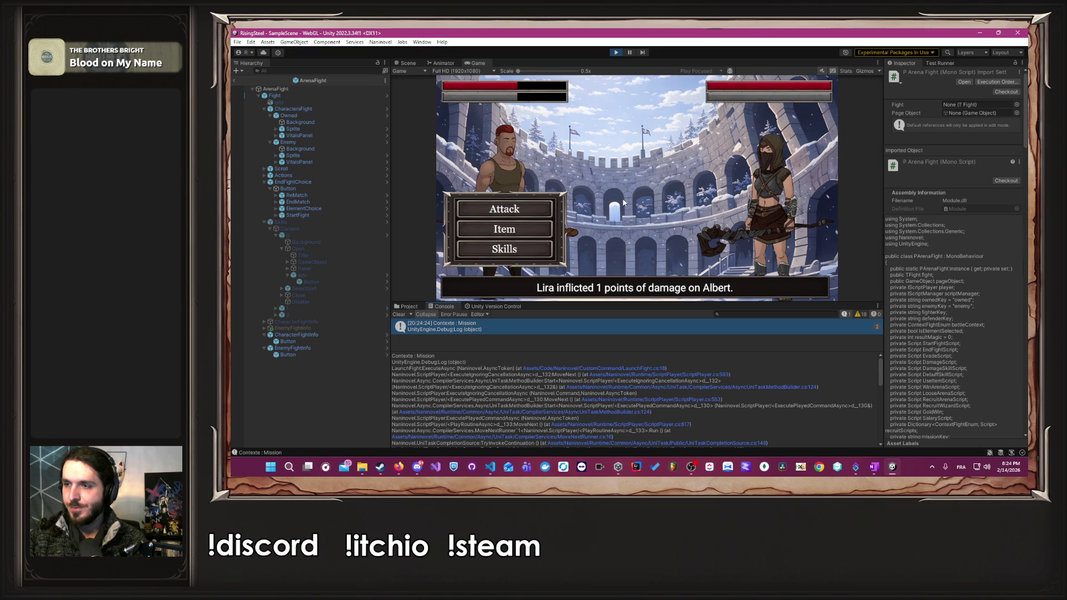
{"action": "left_click", "coordinate": [614, 53]}
{"action": "key", "text": "alt+Tab"}
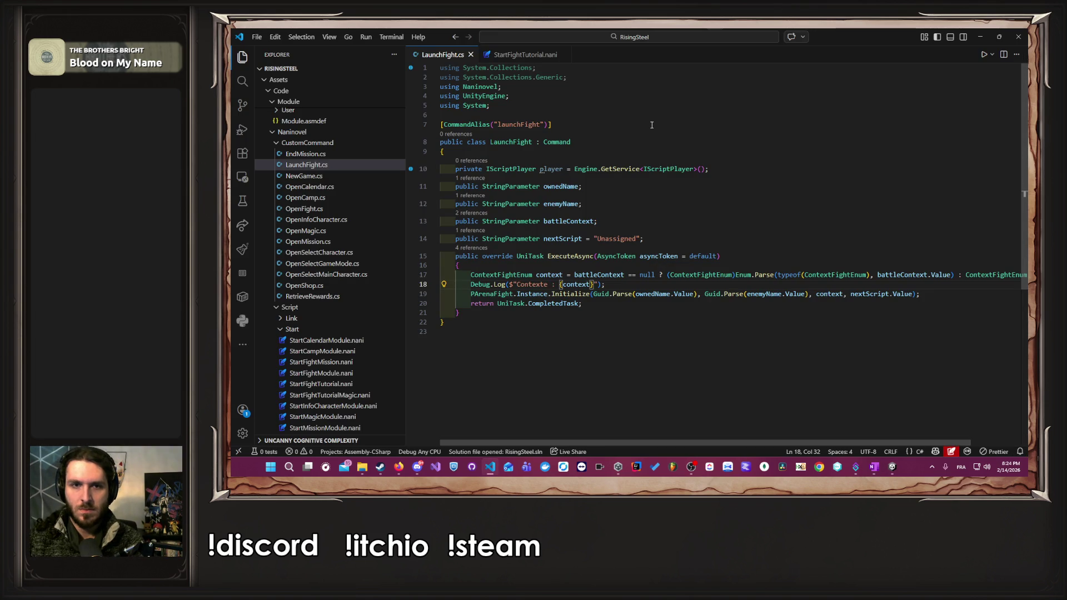
Select and copy the battleContext parameter name in LaunchFight.cs
{"action": "double_click", "coordinate": [584, 222]}
{"action": "key", "text": "ctrl+c"}
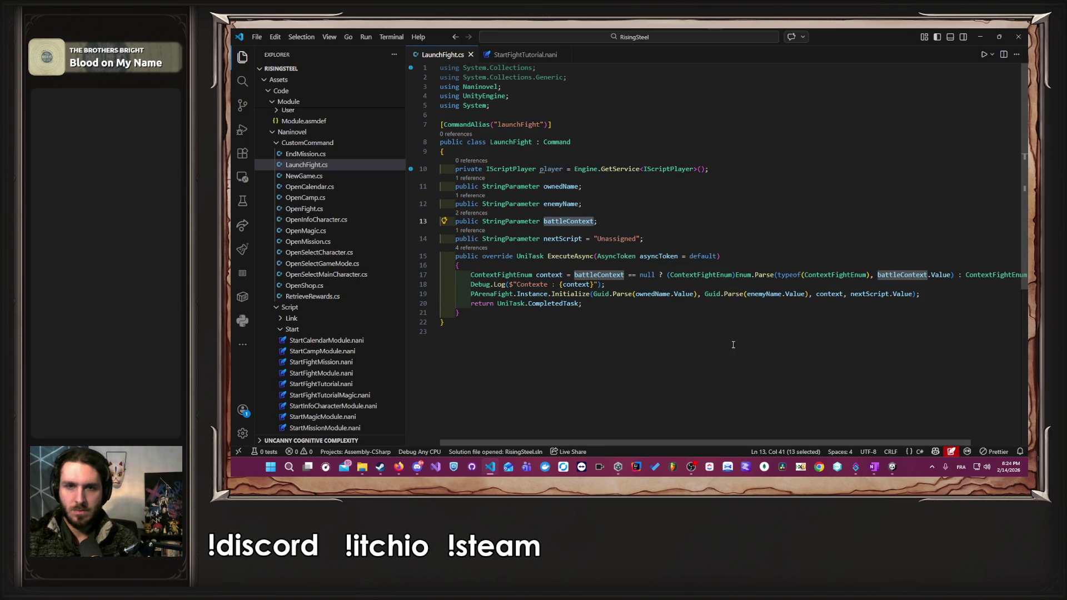
{"action": "left_click_drag", "start_coordinate": [812, 443], "coordinate": [895, 451]}
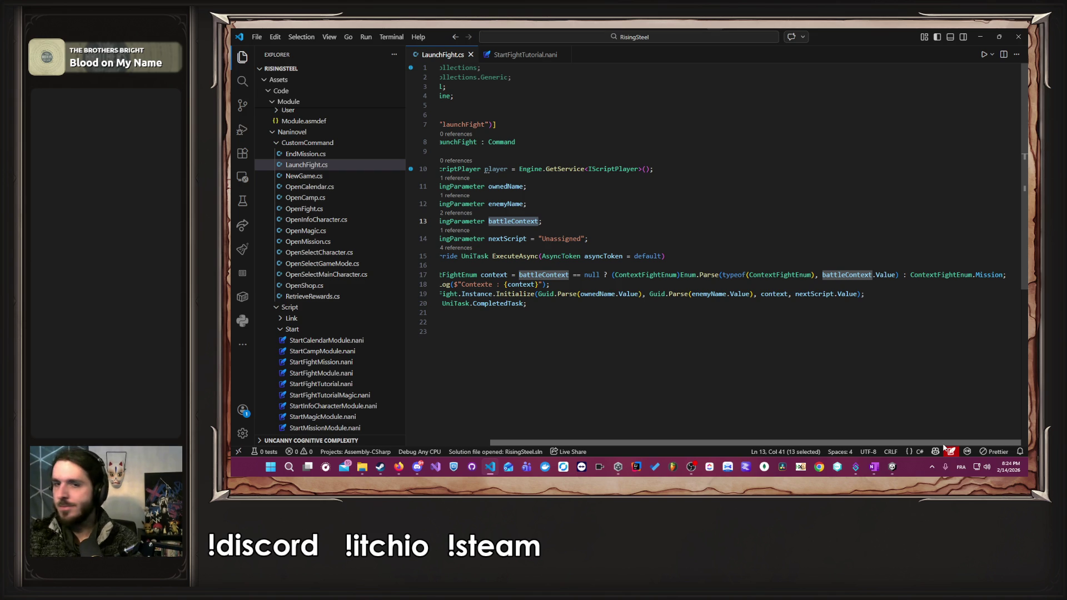
{"action": "scroll", "coordinate": [908, 435], "scroll_direction": "left", "scroll_amount": 2}
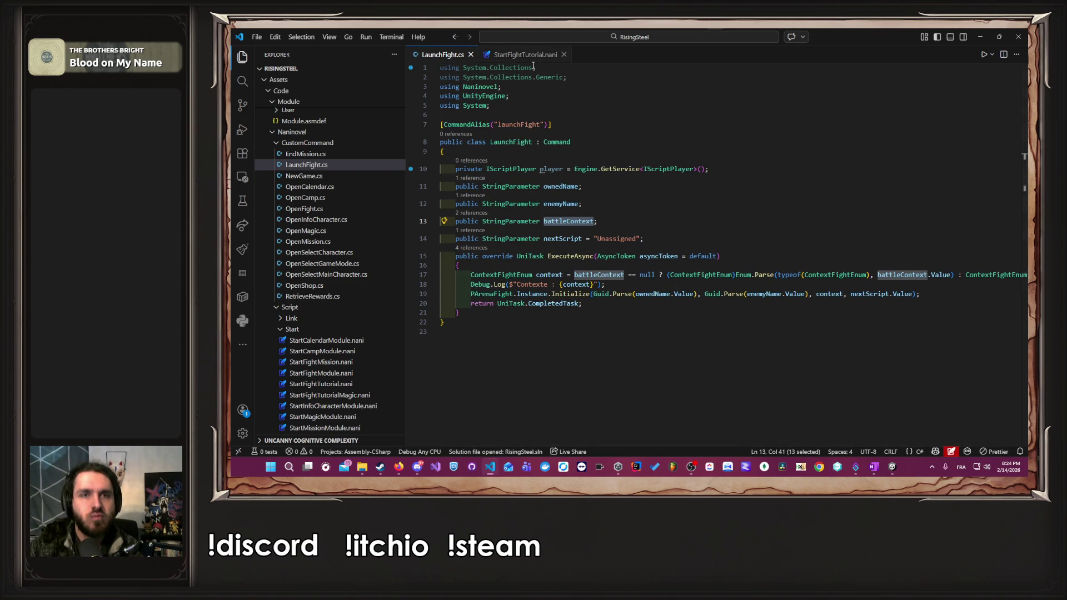
{"action": "scroll", "coordinate": [335, 205], "scroll_direction": "down", "scroll_amount": 5}
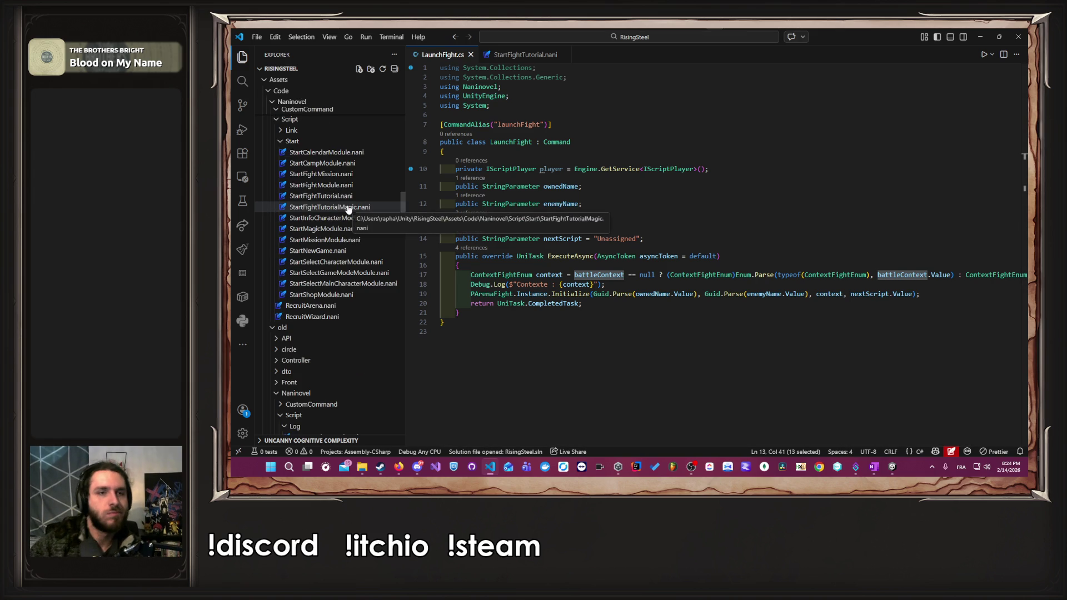
Open StartFightTutorialMagic.nani and compare its launchFight arguments with LaunchFight.cs
{"action": "left_click", "coordinate": [362, 208]}
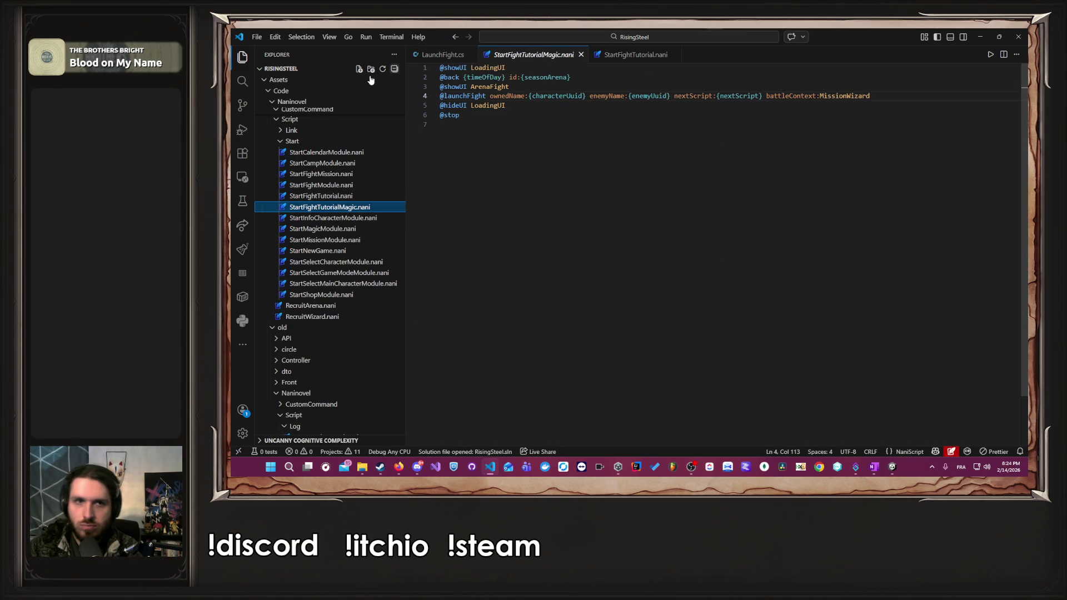
{"action": "left_click", "coordinate": [442, 55]}
{"action": "left_click", "coordinate": [503, 54]}
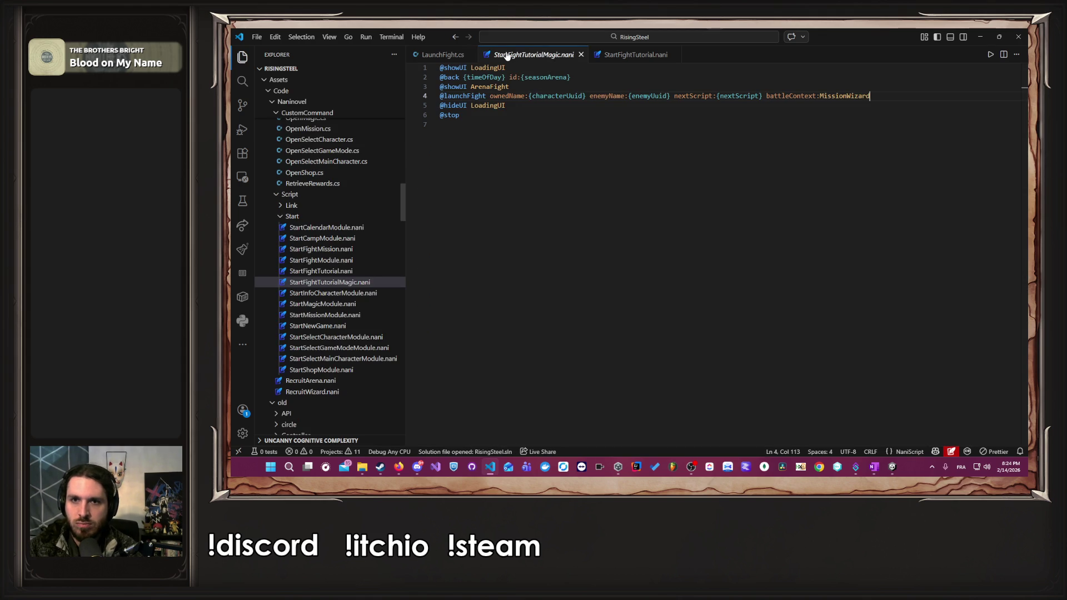
{"action": "left_click", "coordinate": [459, 56]}
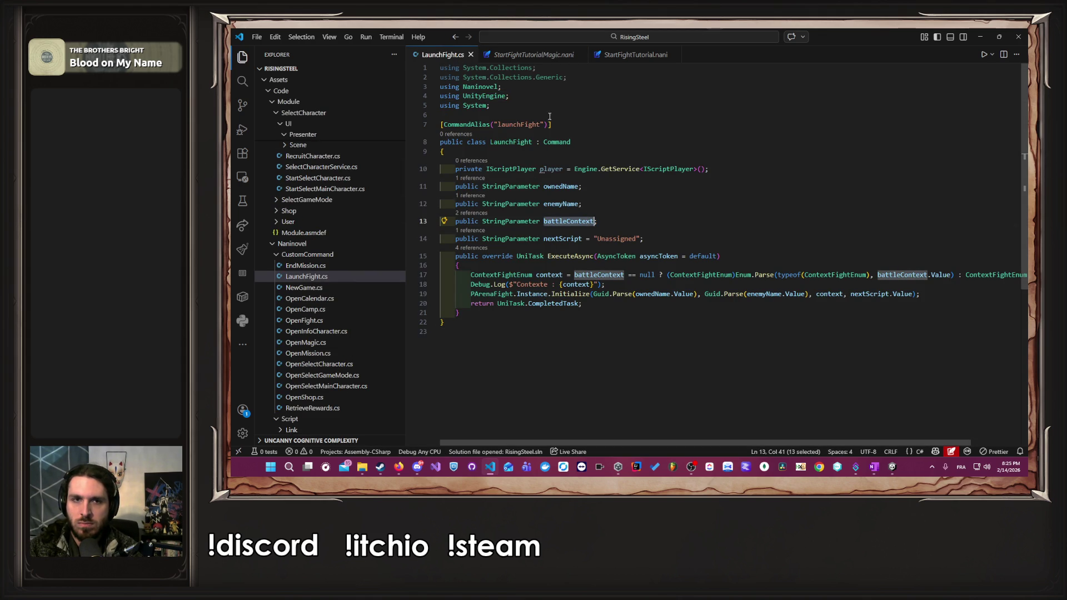
{"action": "left_click", "coordinate": [534, 54]}
Paste the parameter name over battleContext on line 4, then switch to Unity's project files
{"action": "left_click", "coordinate": [798, 96]}
{"action": "double_click", "coordinate": [797, 96]}
{"action": "key", "text": "ctrl+v"}
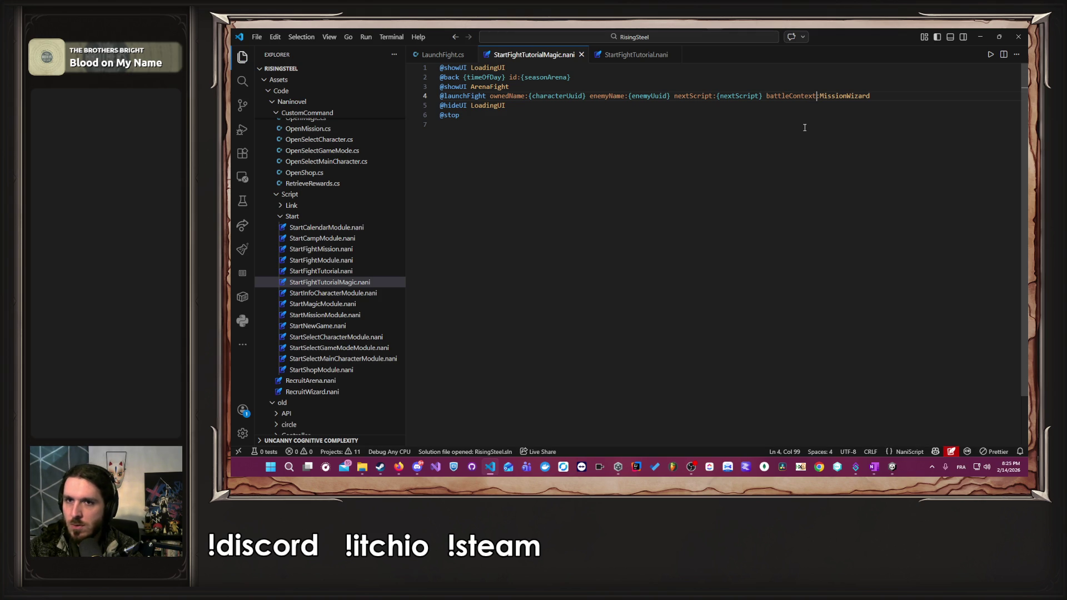
{"action": "key", "text": "alt+Tab"}
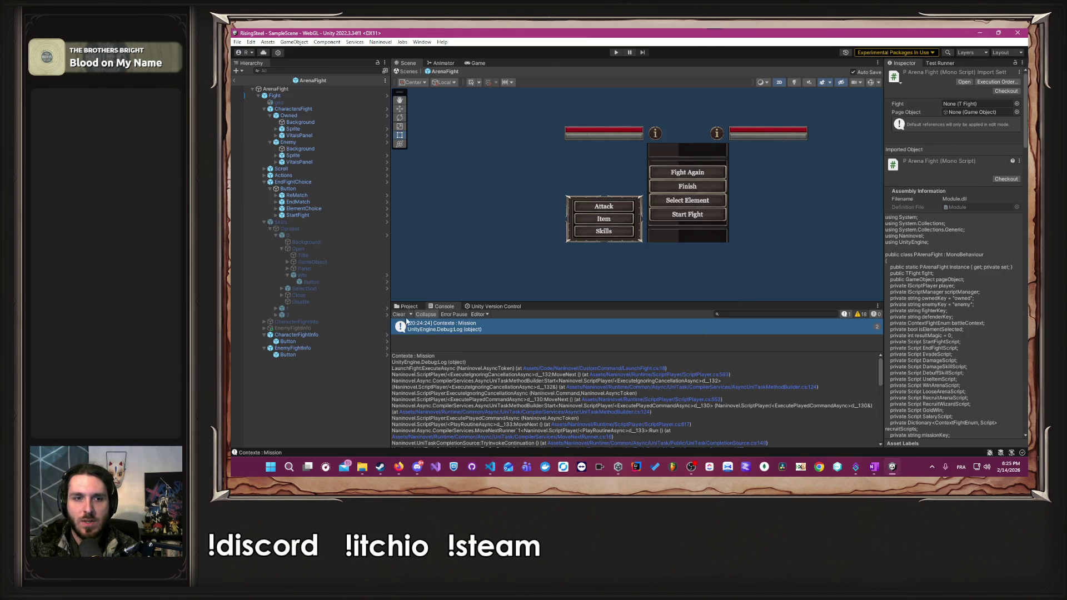
{"action": "left_click", "coordinate": [409, 306]}
{"action": "right_click", "coordinate": [391, 316]}
Dismiss the asset menu and enlarge the Project files panel
{"action": "left_click", "coordinate": [461, 295]}
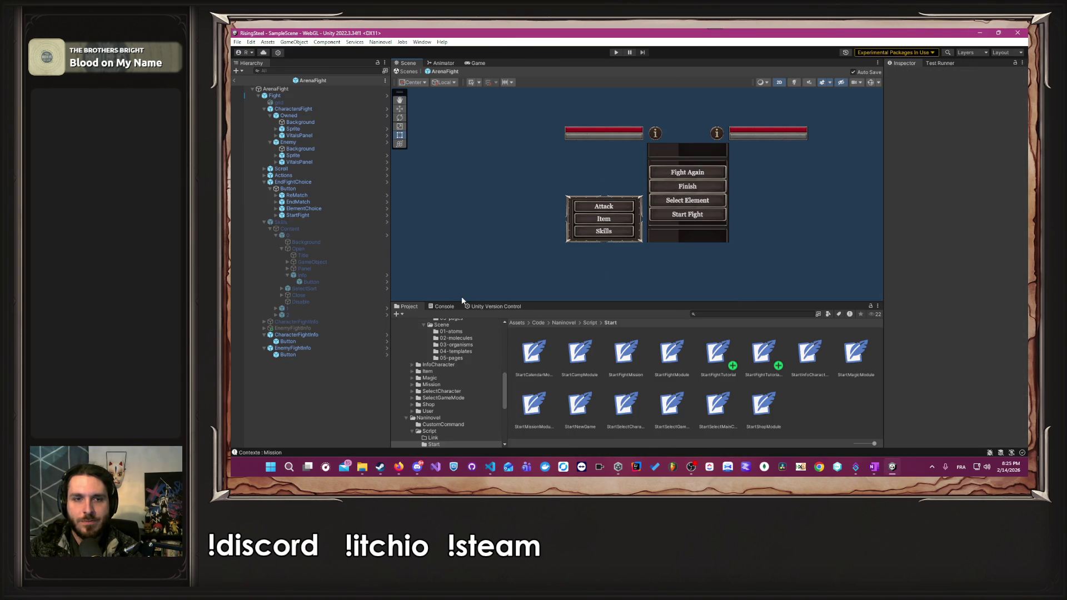
{"action": "left_click", "coordinate": [444, 306]}
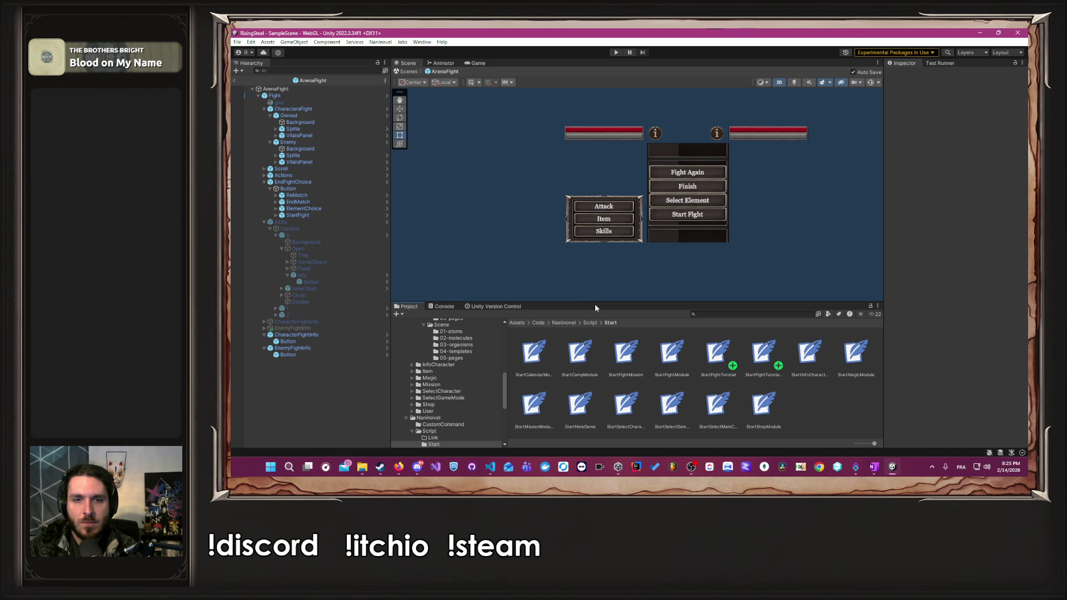
{"action": "left_click_drag", "start_coordinate": [594, 304], "coordinate": [594, 269]}
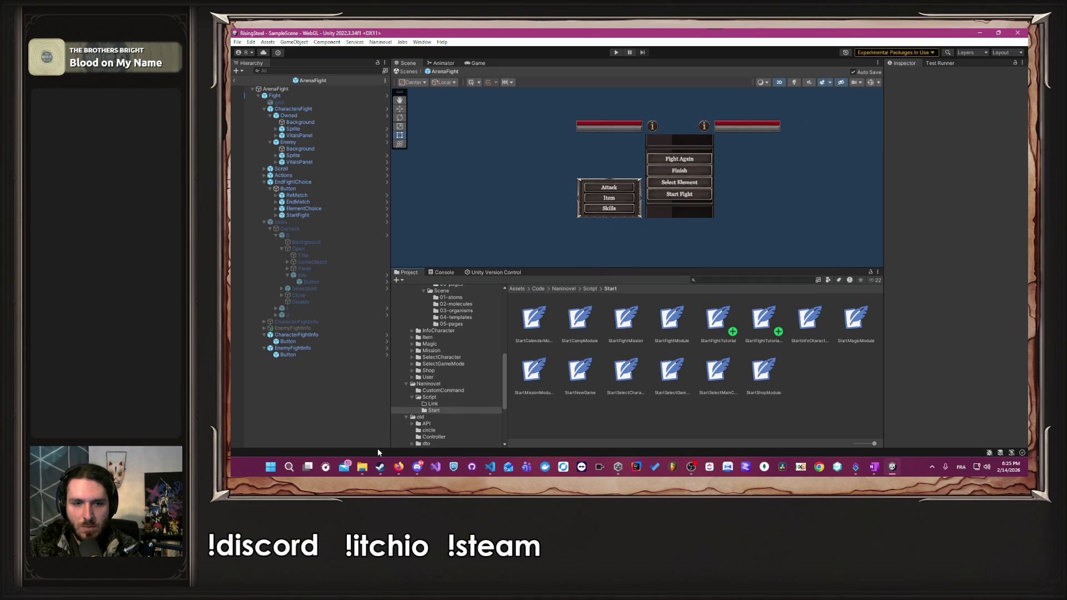
{"action": "left_click", "coordinate": [399, 466]}
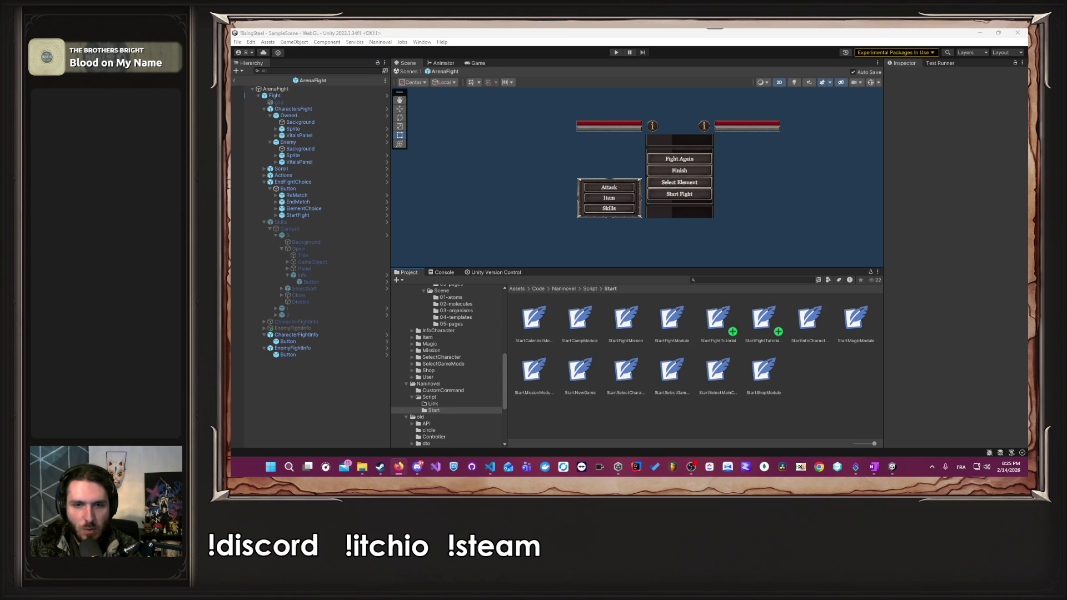
Inspect the Start folder's options, then cycle through windows back to VS Code
{"action": "right_click", "coordinate": [439, 411]}
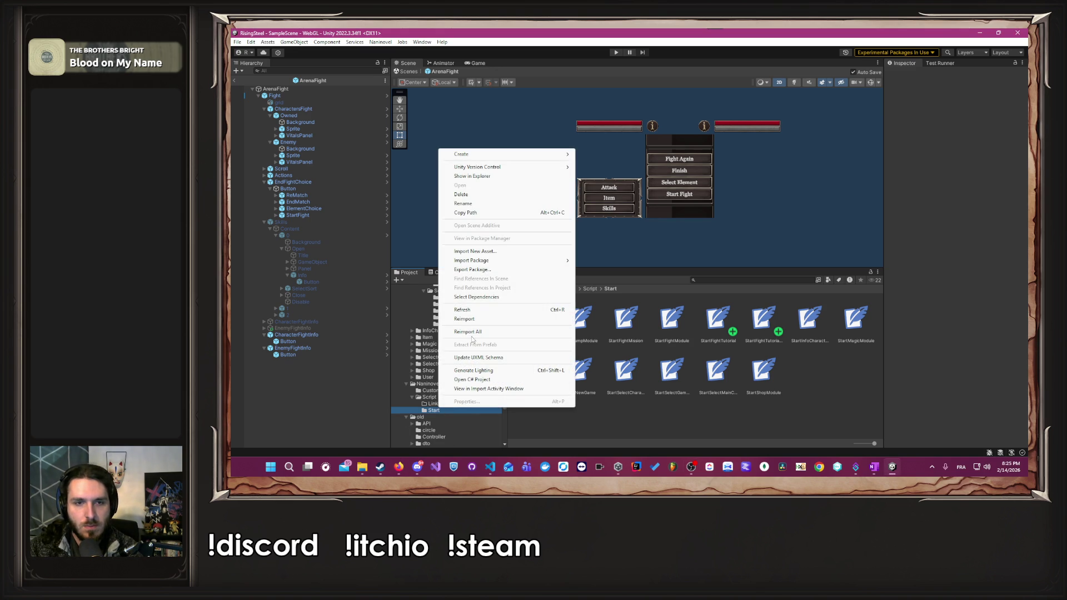
{"action": "left_click", "coordinate": [462, 310]}
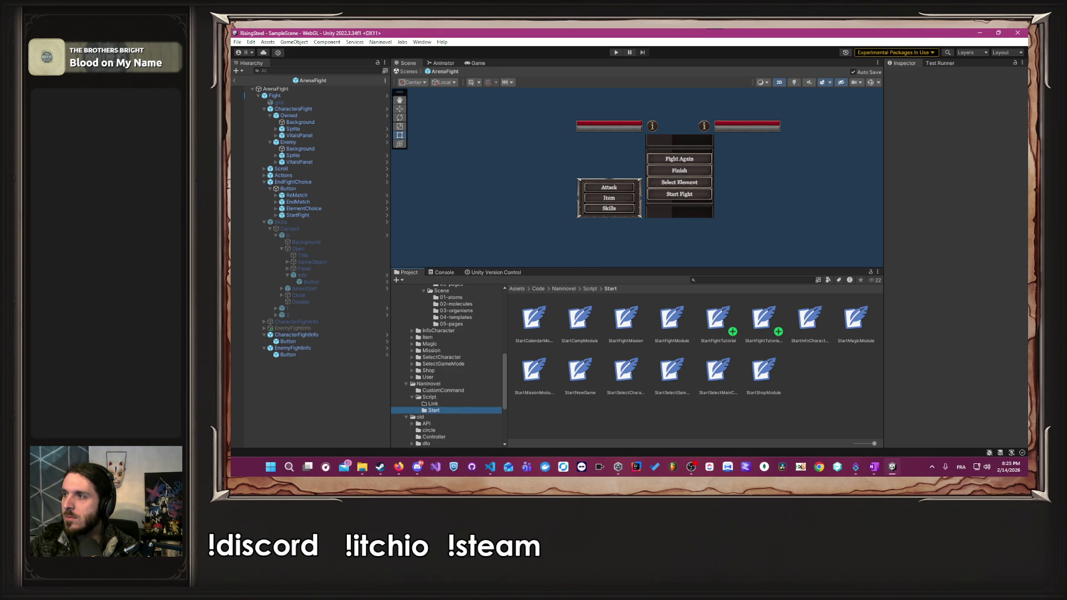
{"action": "key", "text": "alt+Tab"}
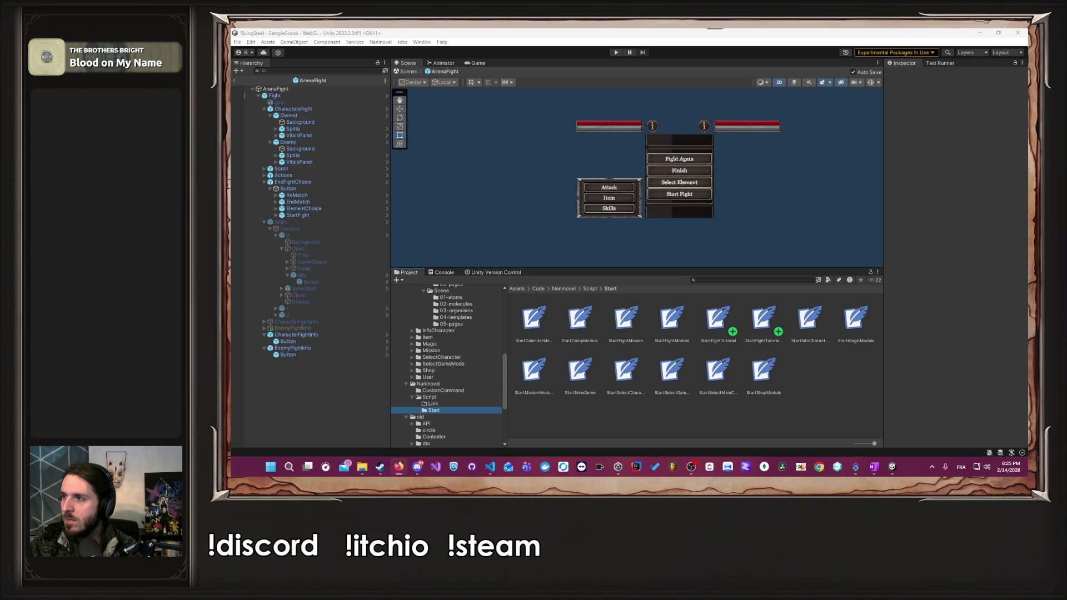
{"action": "key", "text": "alt+Tab"}
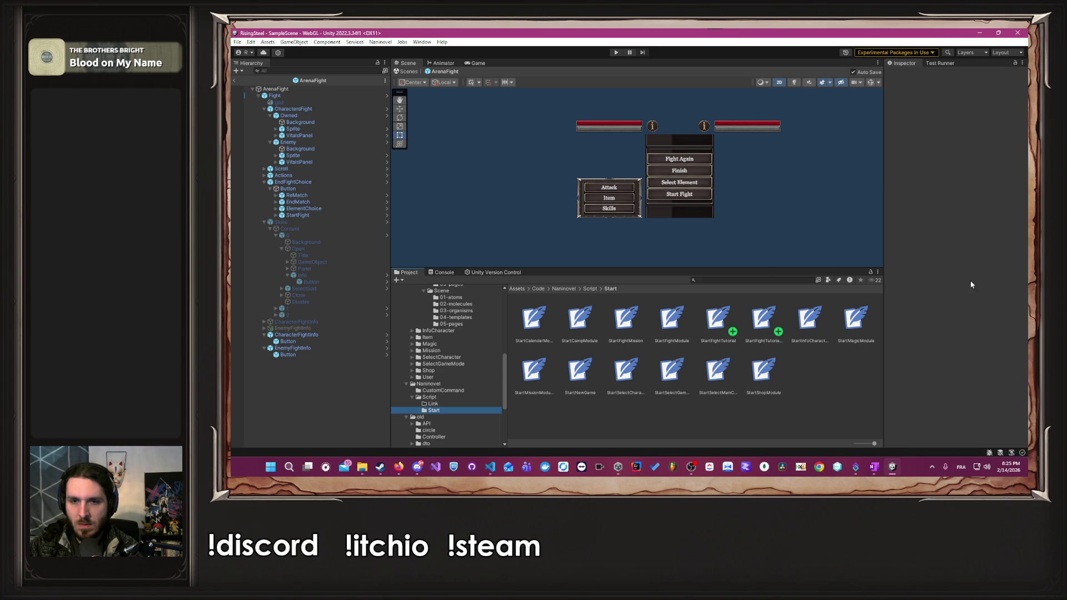
{"action": "key", "text": "alt+Tab"}
{"action": "key", "text": "alt+Tab"}
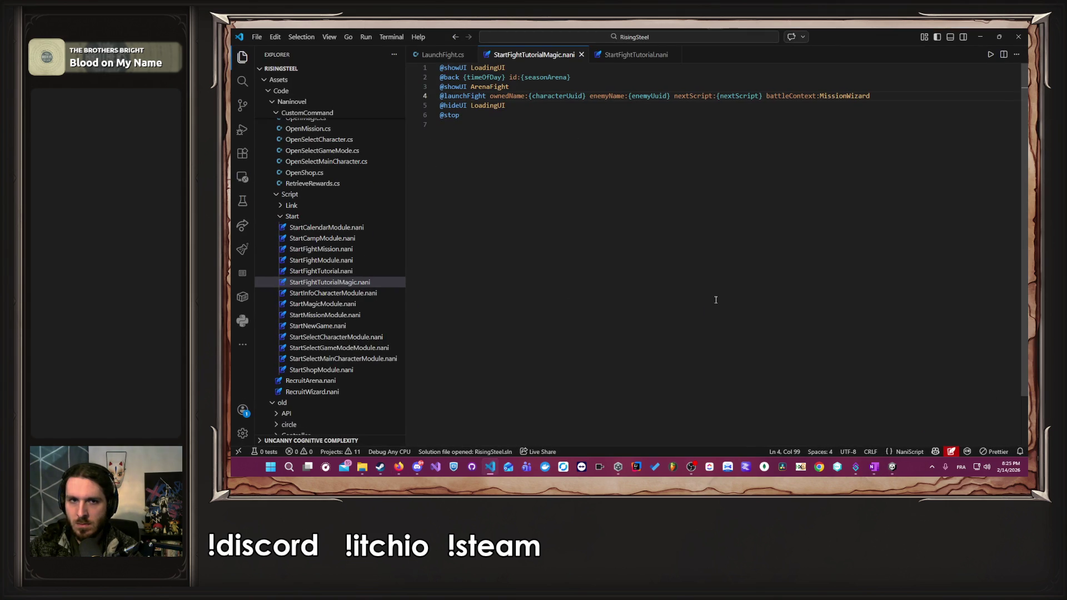
{"action": "key", "text": "alt+Tab"}
{"action": "key", "text": "alt+Tab"}
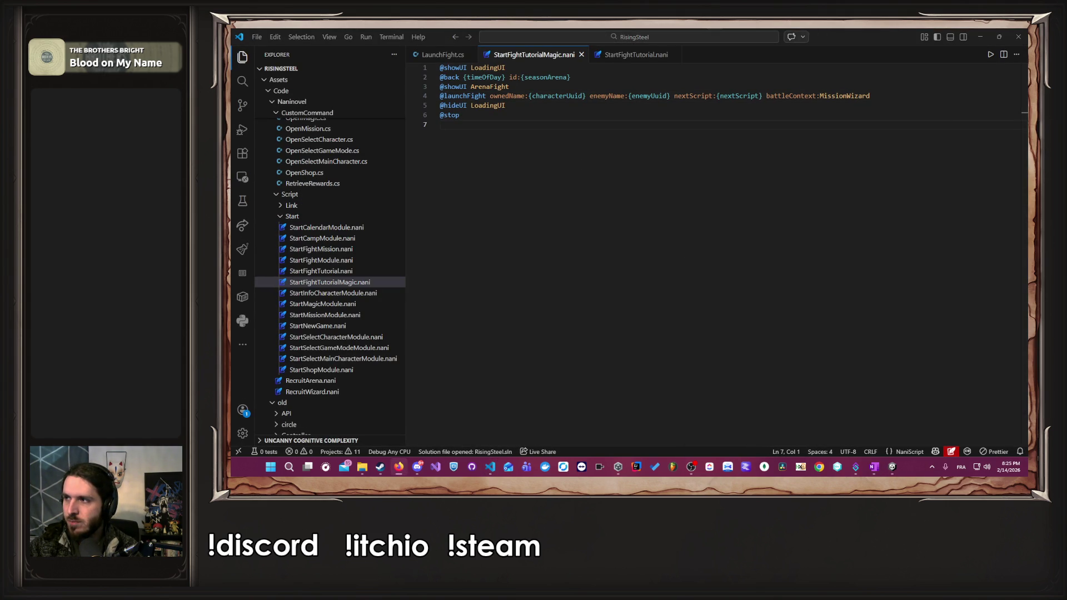
Click into StartFightTutorialMagic.nani at line 7, then return to Unity
{"action": "left_click", "coordinate": [674, 230]}
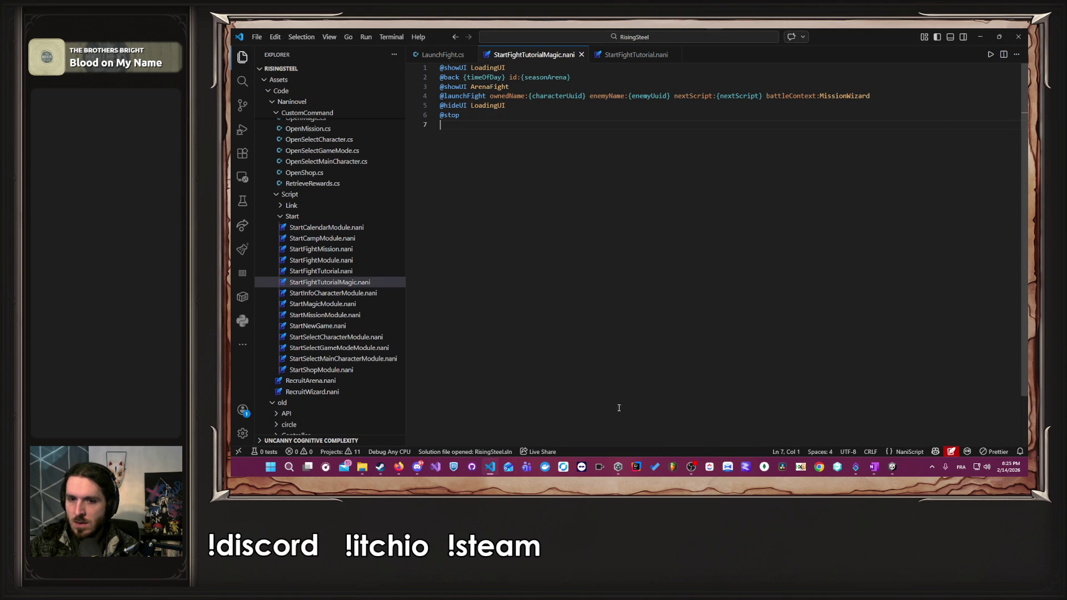
{"action": "key", "text": "alt+Tab"}
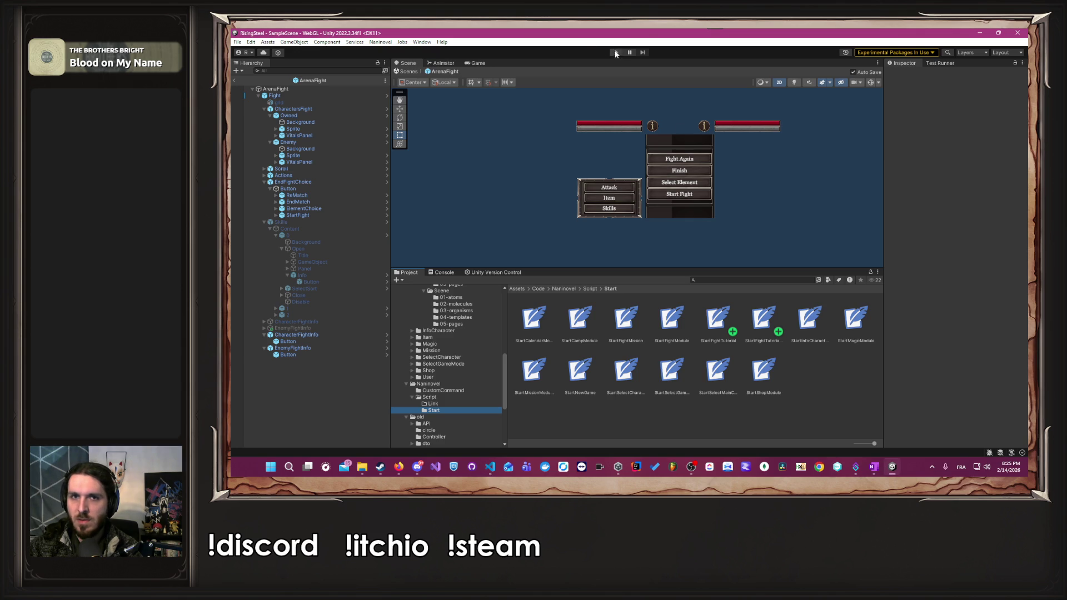
Play from a new game, submit the name, choose the male character, and advance to the fight
{"action": "left_click", "coordinate": [614, 52]}
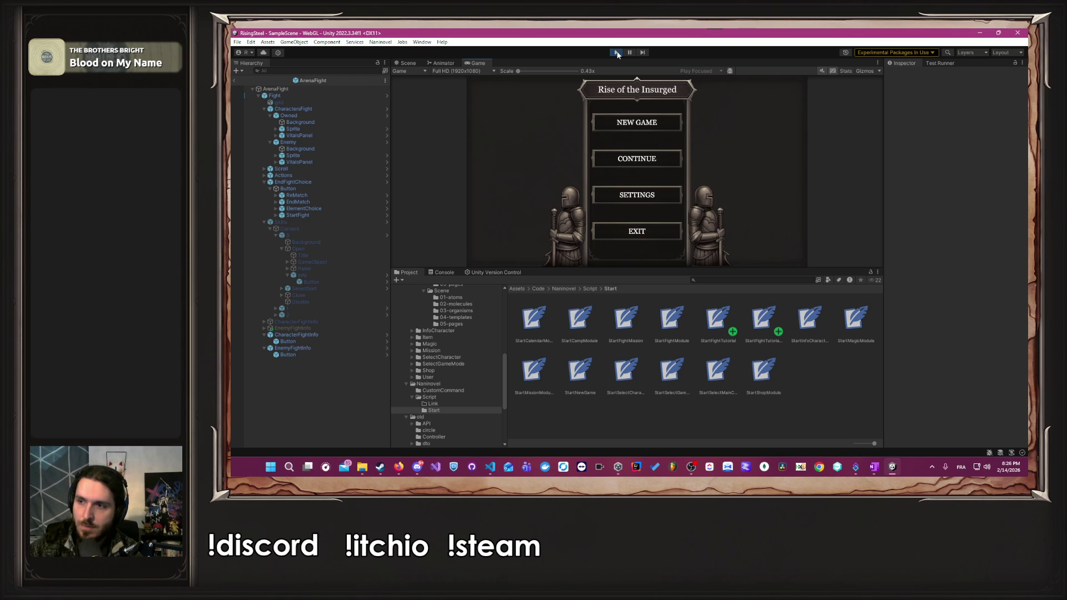
{"action": "left_click", "coordinate": [634, 121]}
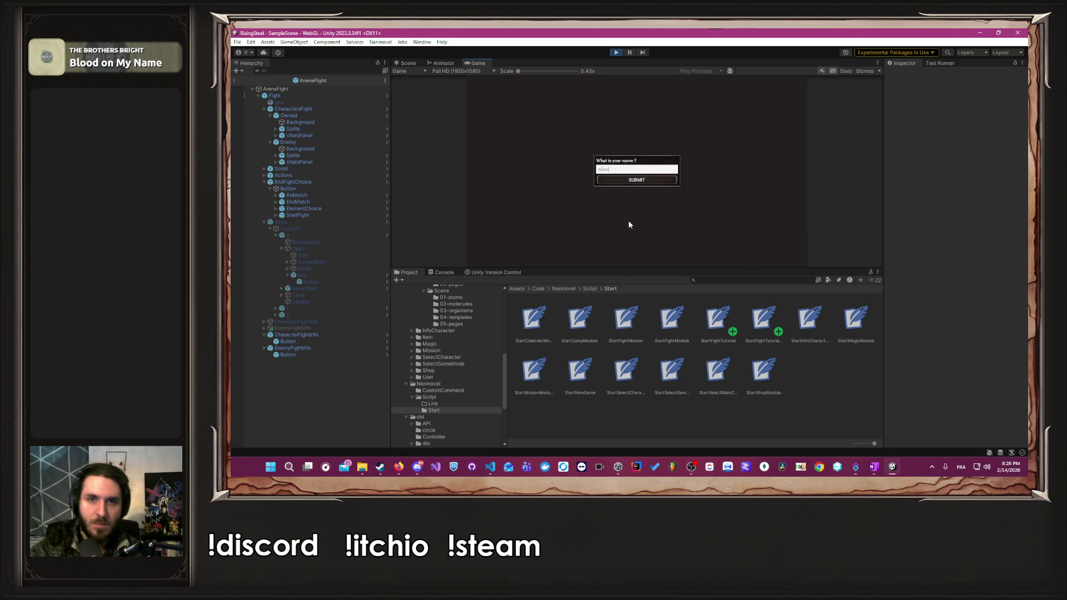
{"action": "key", "text": "Return"}
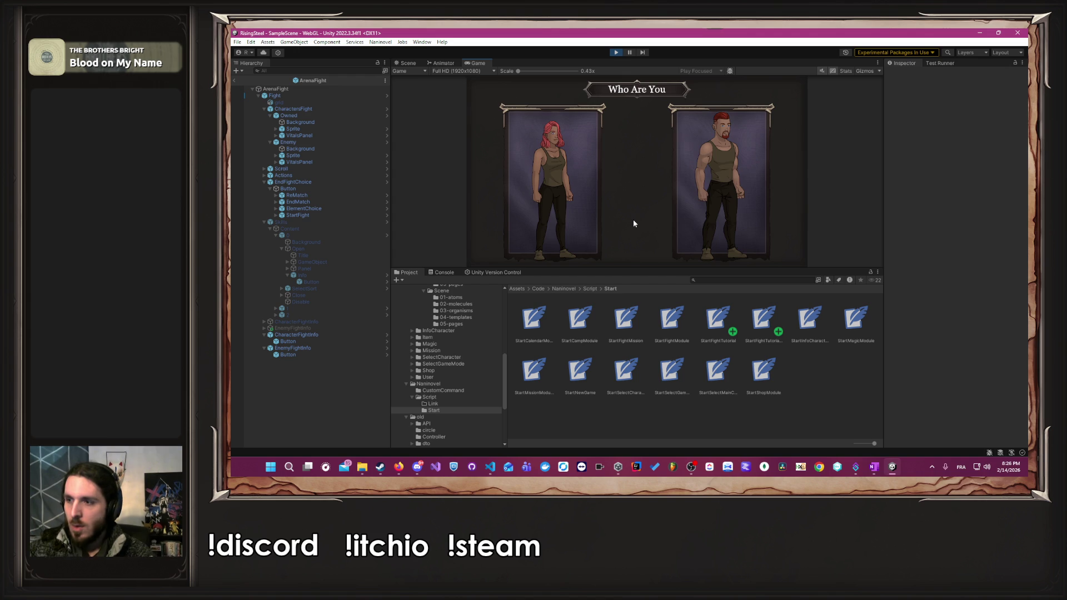
{"action": "left_click", "coordinate": [718, 234]}
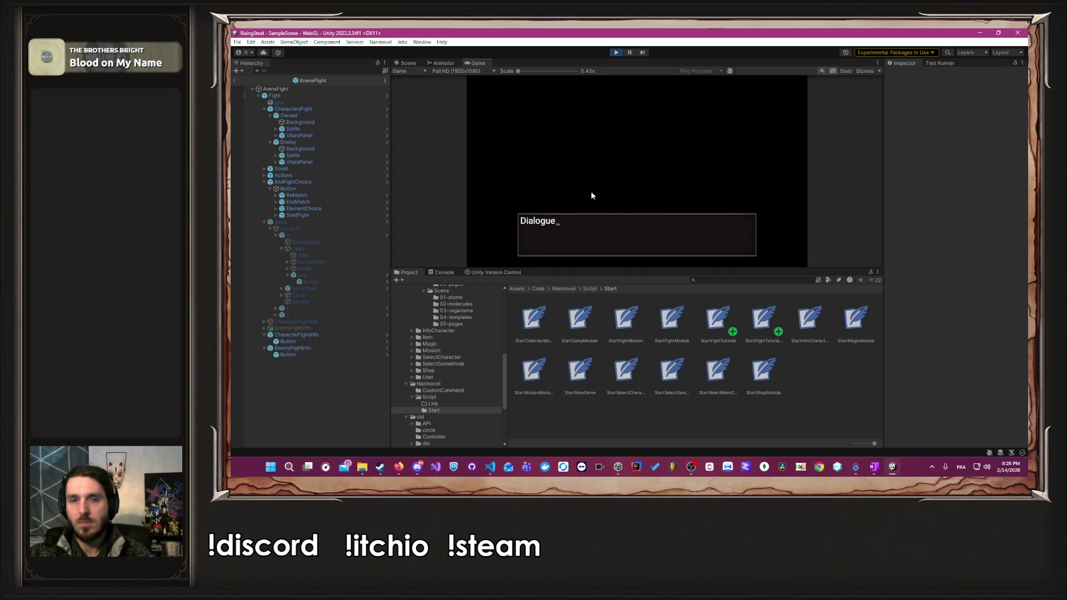
{"action": "left_click", "coordinate": [604, 208]}
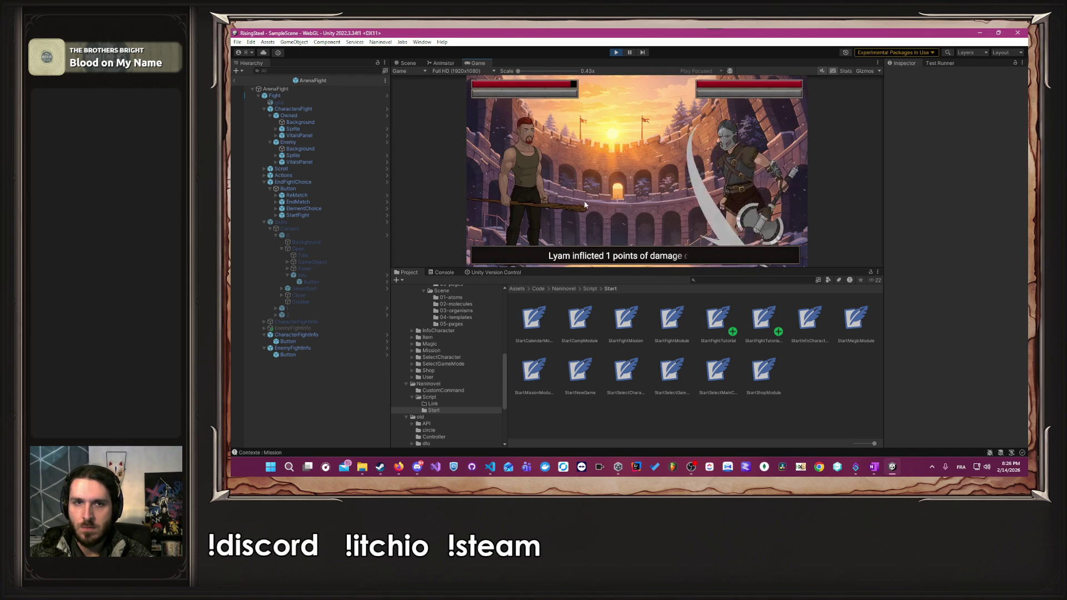
Defeat Lyam with five attacks, start the Lira fight, and show the "Contexte : Mission" log
{"action": "left_click", "coordinate": [512, 192]}
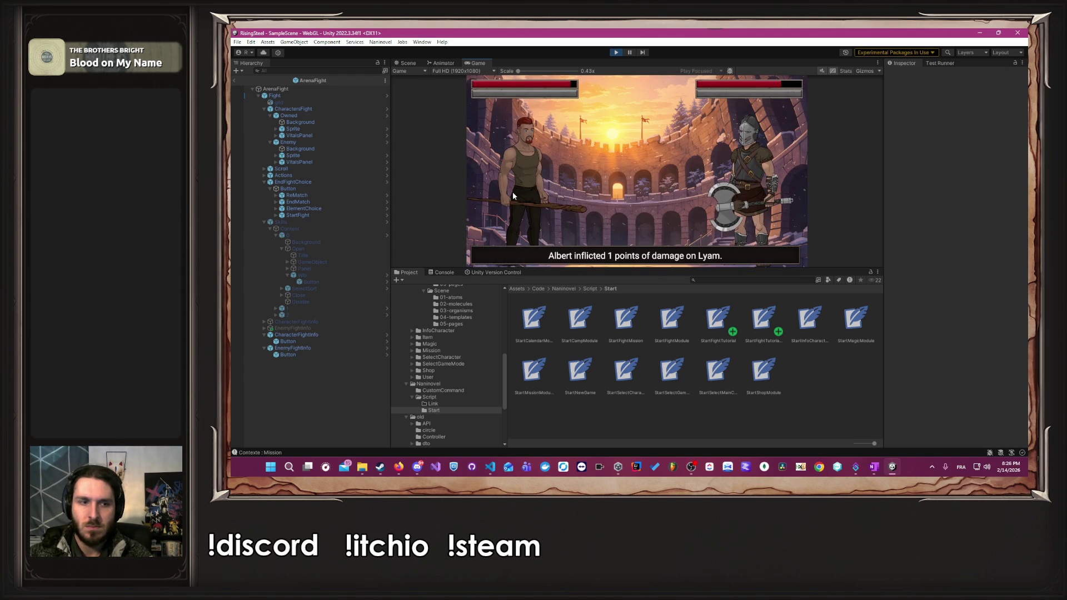
{"action": "left_click", "coordinate": [519, 189]}
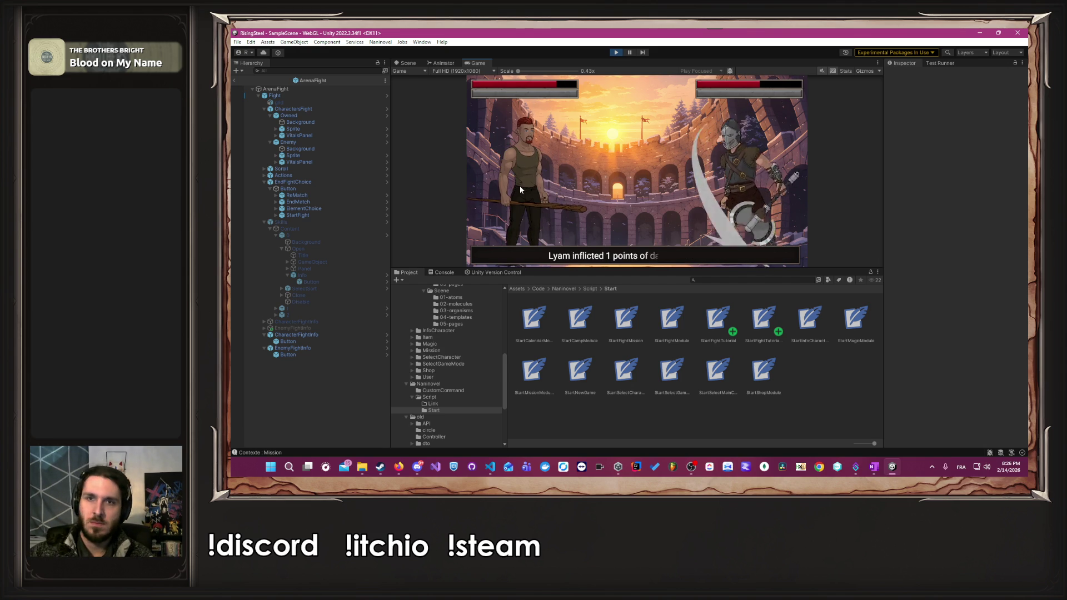
{"action": "left_click", "coordinate": [521, 185]}
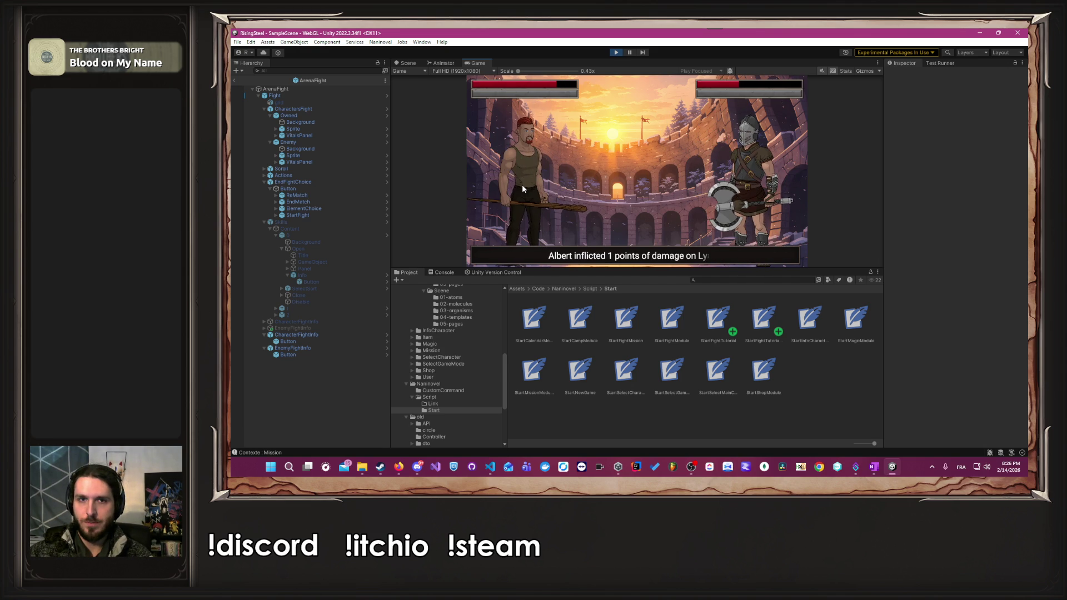
{"action": "left_click", "coordinate": [522, 185]}
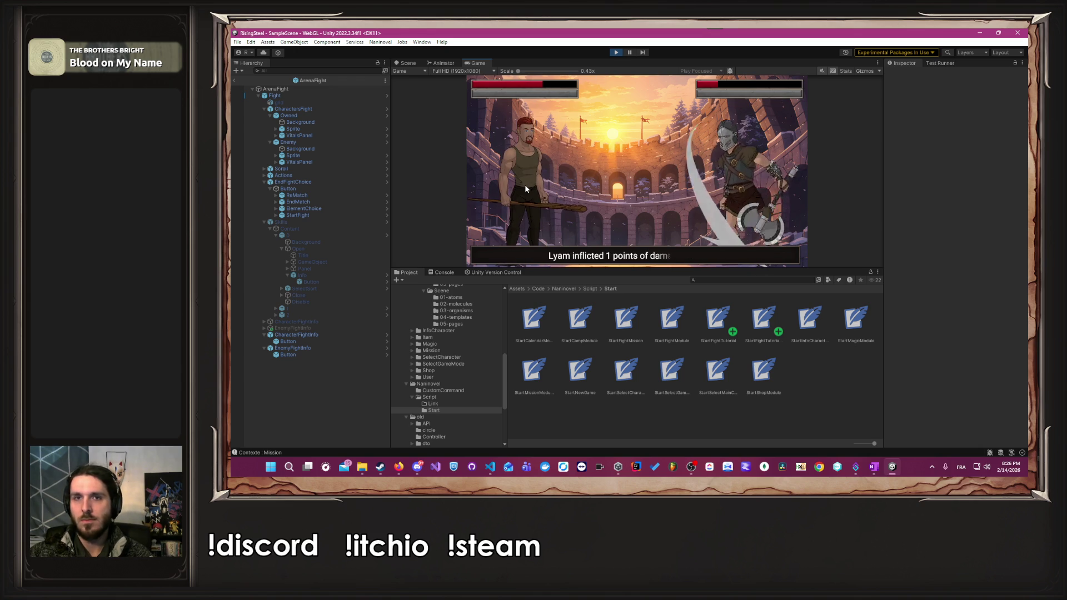
{"action": "left_click", "coordinate": [525, 185]}
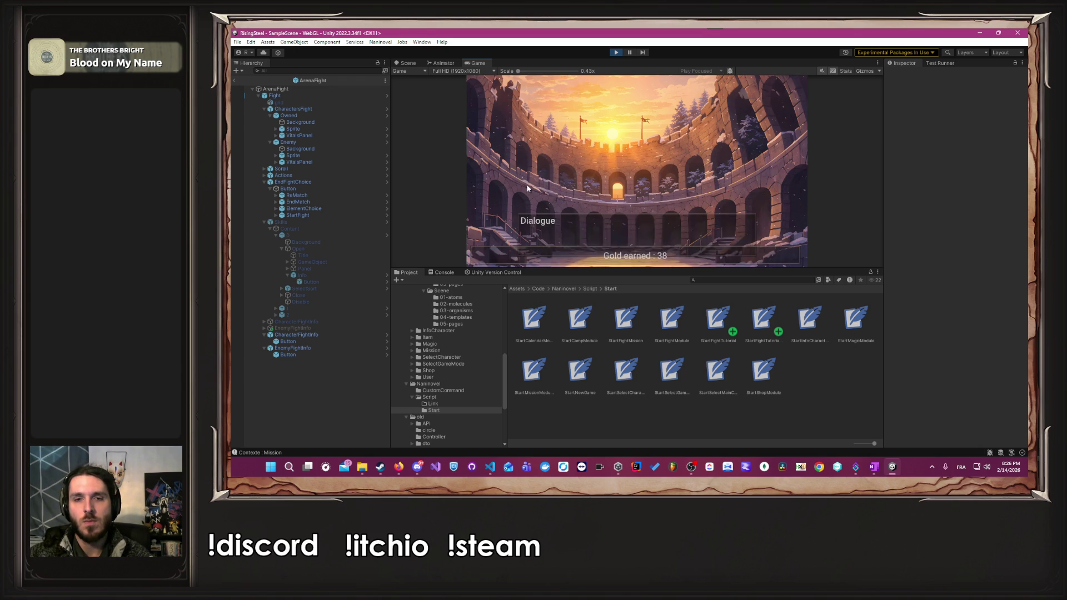
{"action": "left_click", "coordinate": [527, 188]}
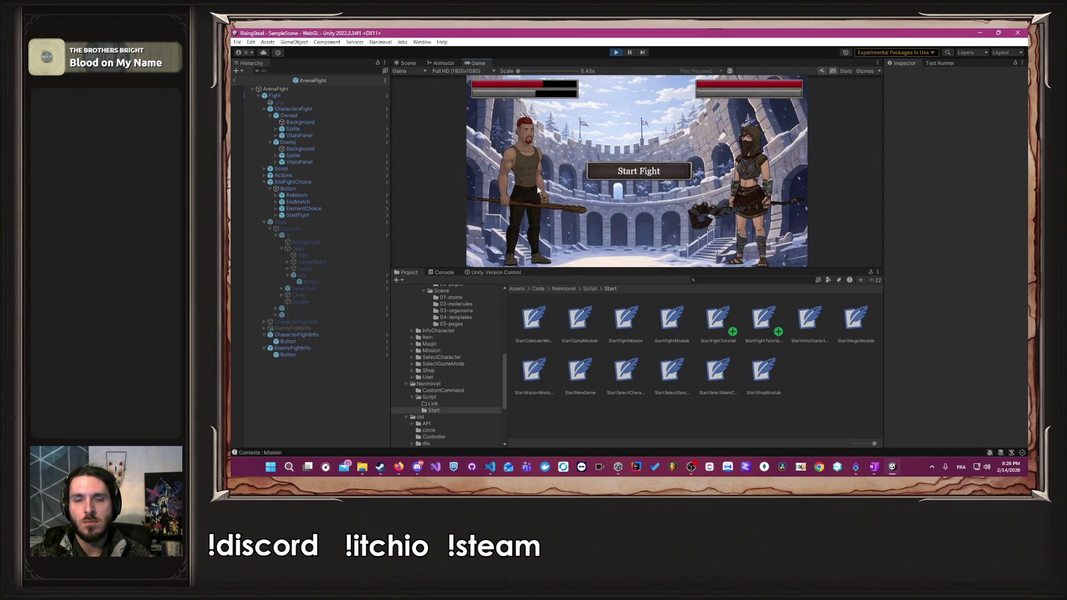
{"action": "left_click", "coordinate": [624, 173]}
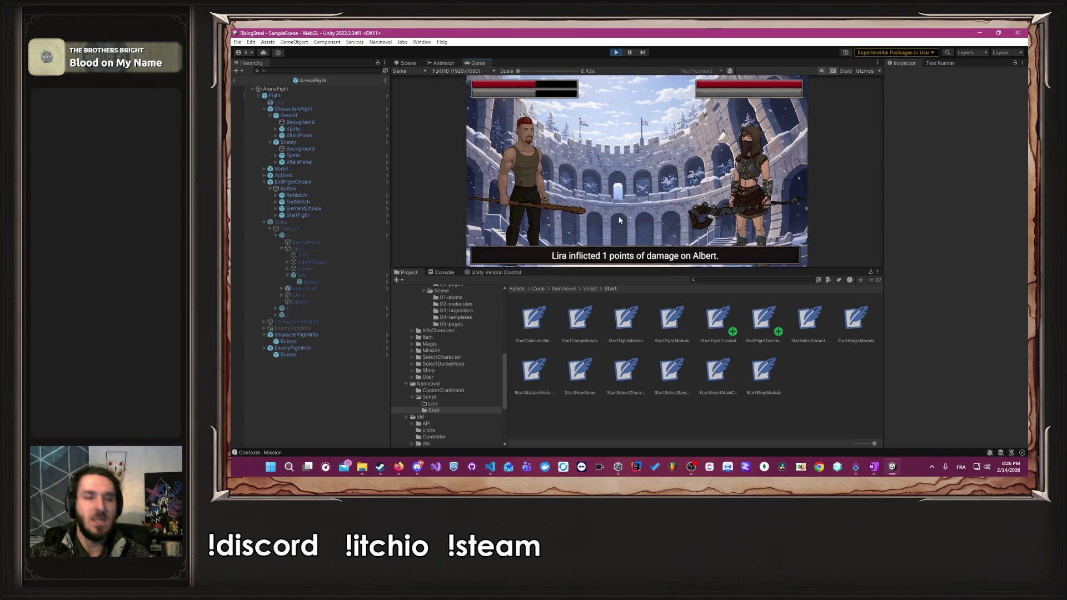
{"action": "left_click", "coordinate": [262, 454]}
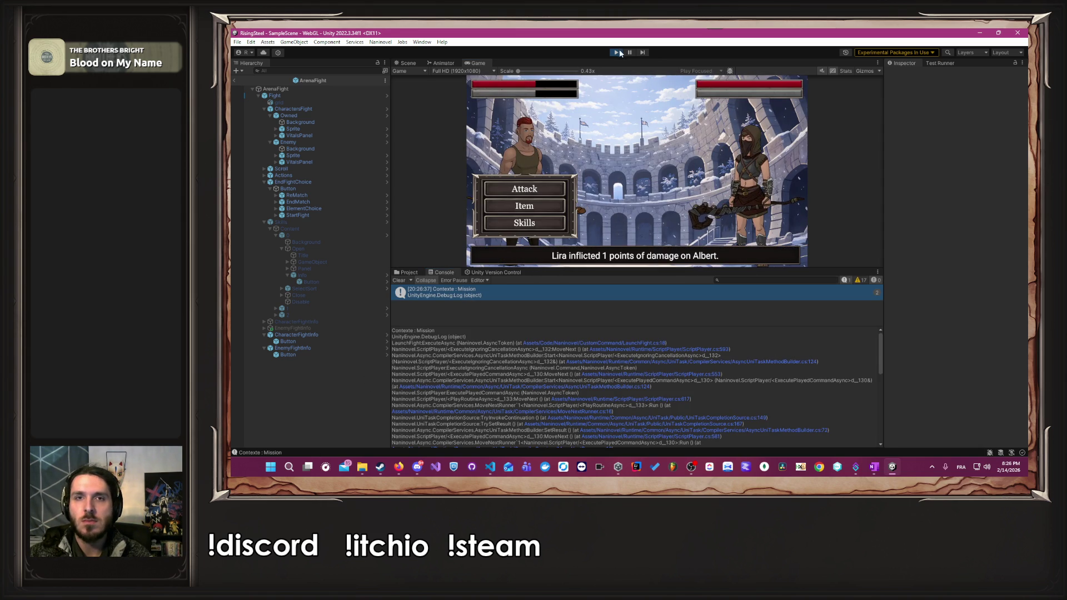
Stop play mode and select MissionWizard on line 4 of StartFightTutorialMagic.nani before returning to Unity
{"action": "key", "text": "ctrl+p"}
{"action": "key", "text": "alt+Tab"}
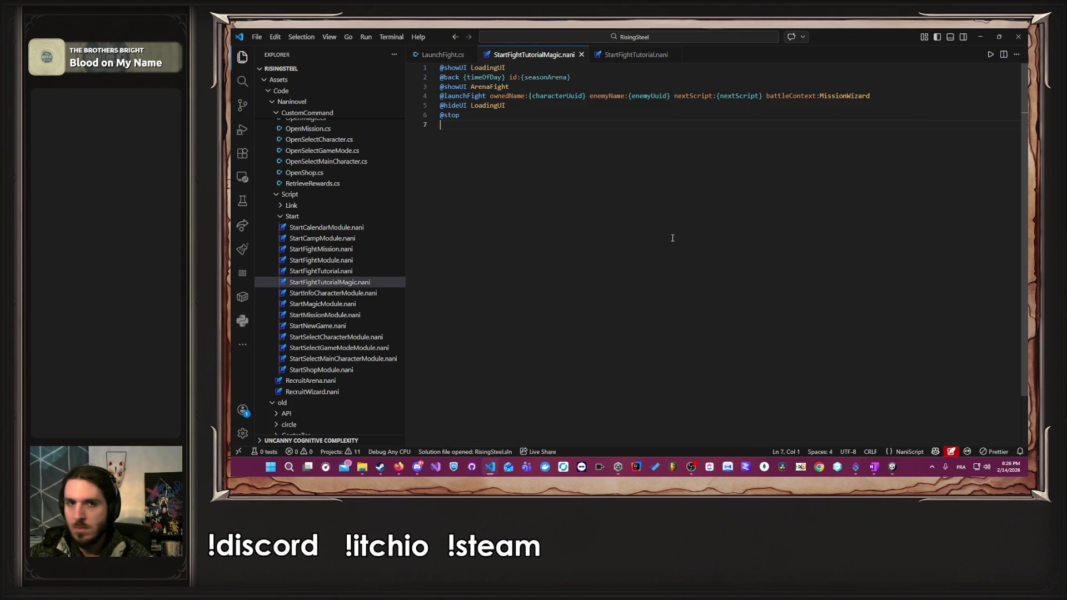
{"action": "left_click", "coordinate": [859, 87]}
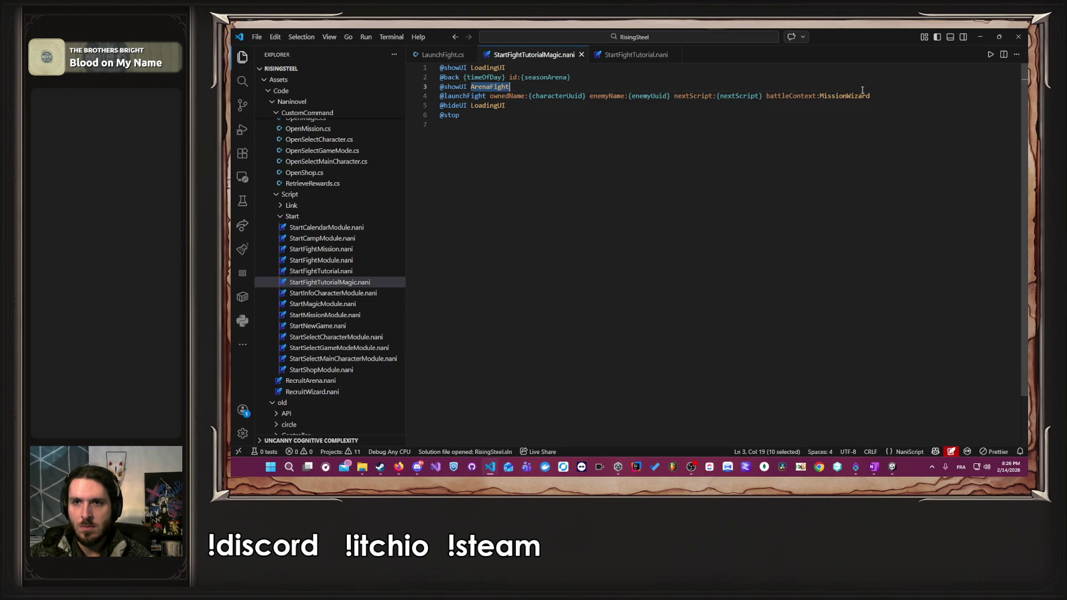
{"action": "double_click", "coordinate": [854, 96]}
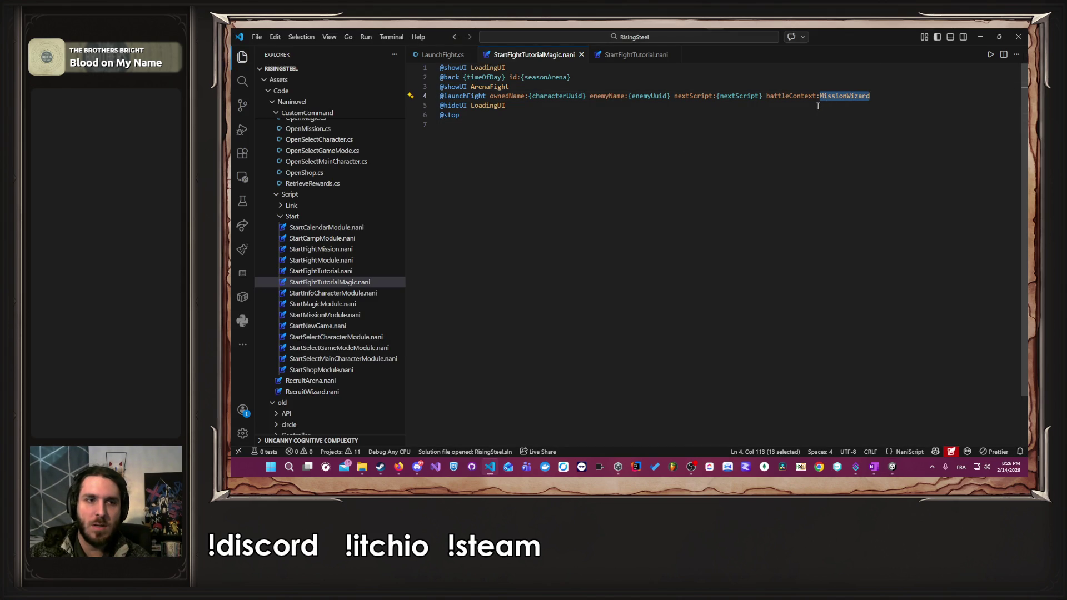
{"action": "scroll", "coordinate": [308, 169], "scroll_direction": "up", "scroll_amount": 5}
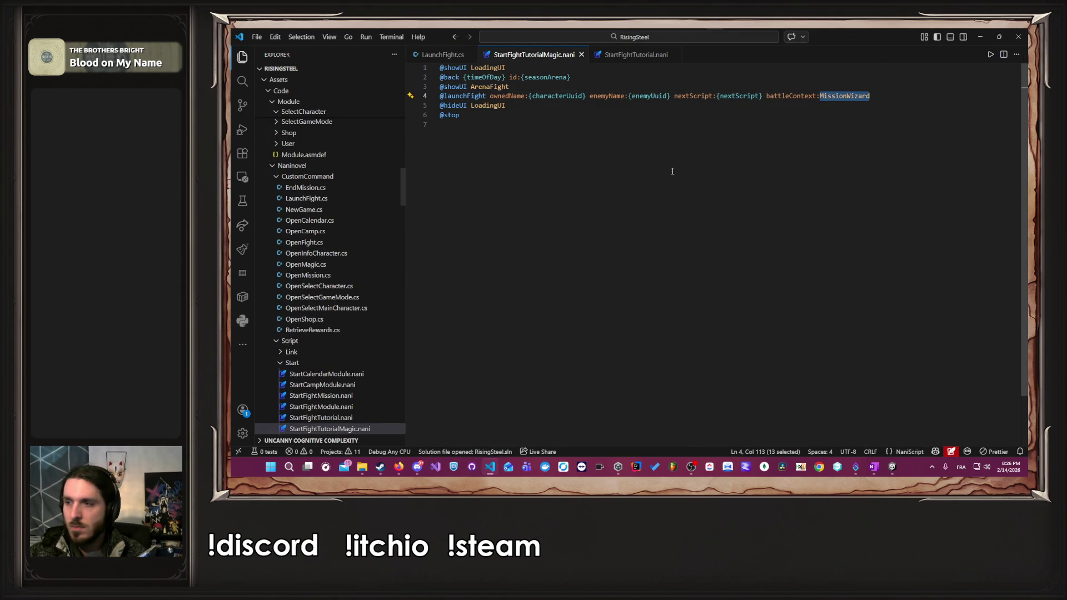
{"action": "key", "text": "alt+Tab"}
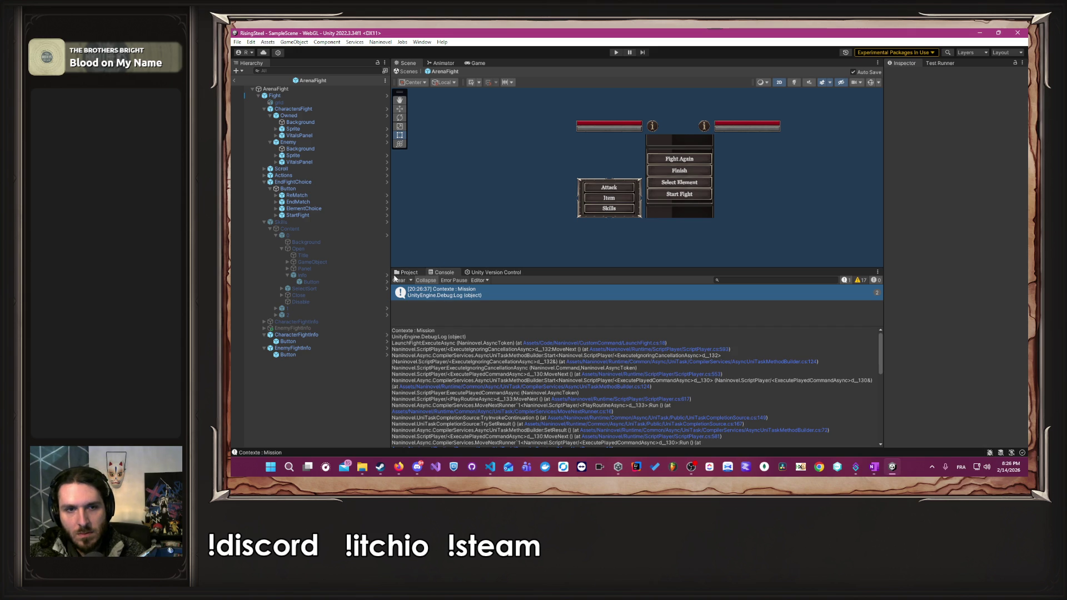
Reimport the Naninovel assets folder
{"action": "left_click", "coordinate": [407, 273]}
{"action": "right_click", "coordinate": [437, 384]}
{"action": "left_click", "coordinate": [477, 294]}
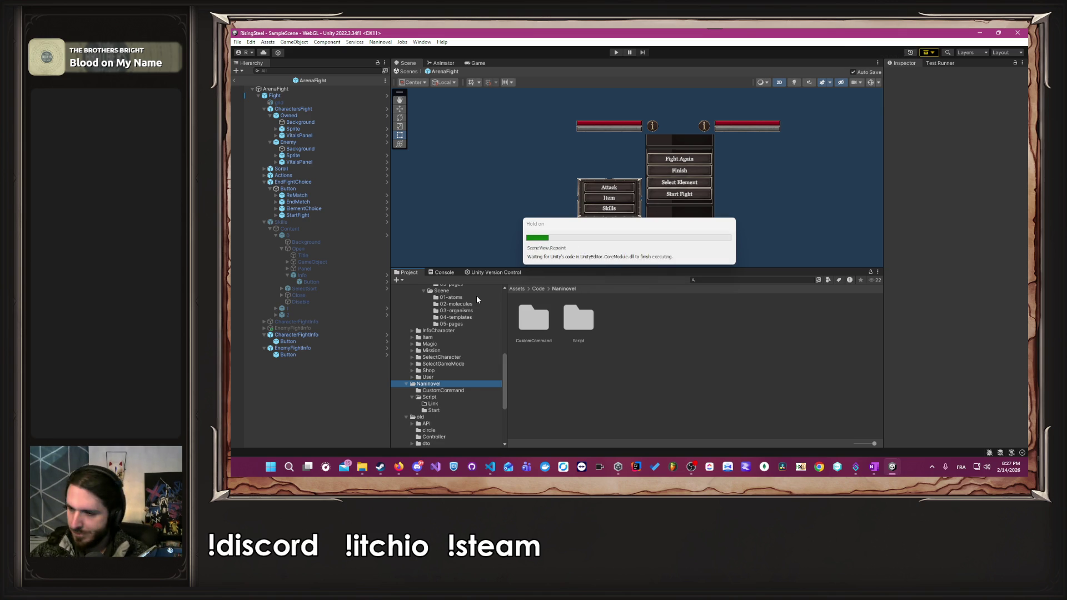
Play from a new game, submit a player name, and pick a character
{"action": "left_click", "coordinate": [616, 52]}
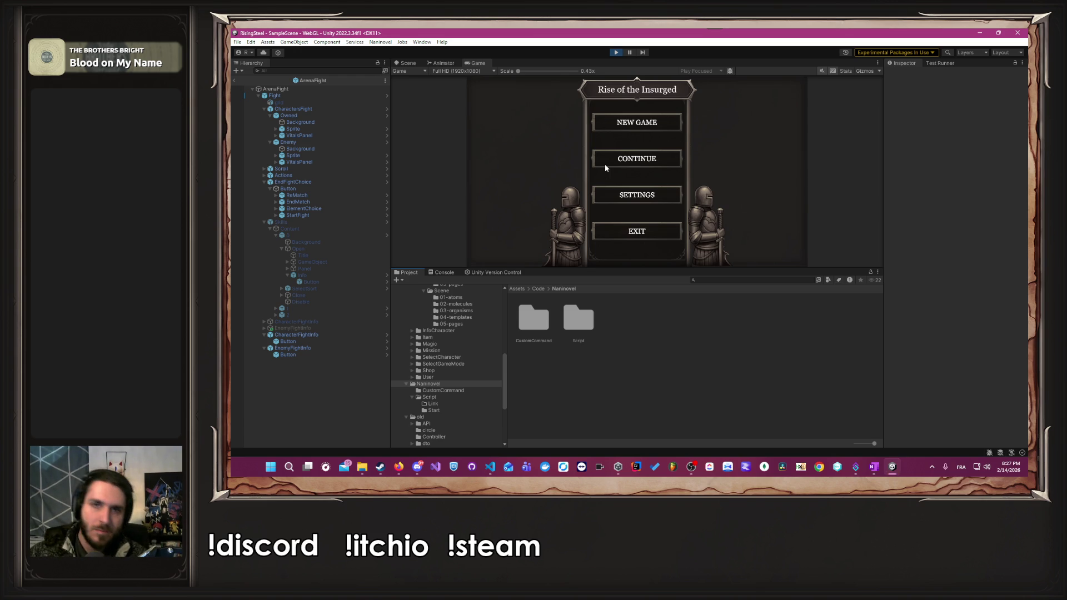
{"action": "left_click", "coordinate": [619, 122]}
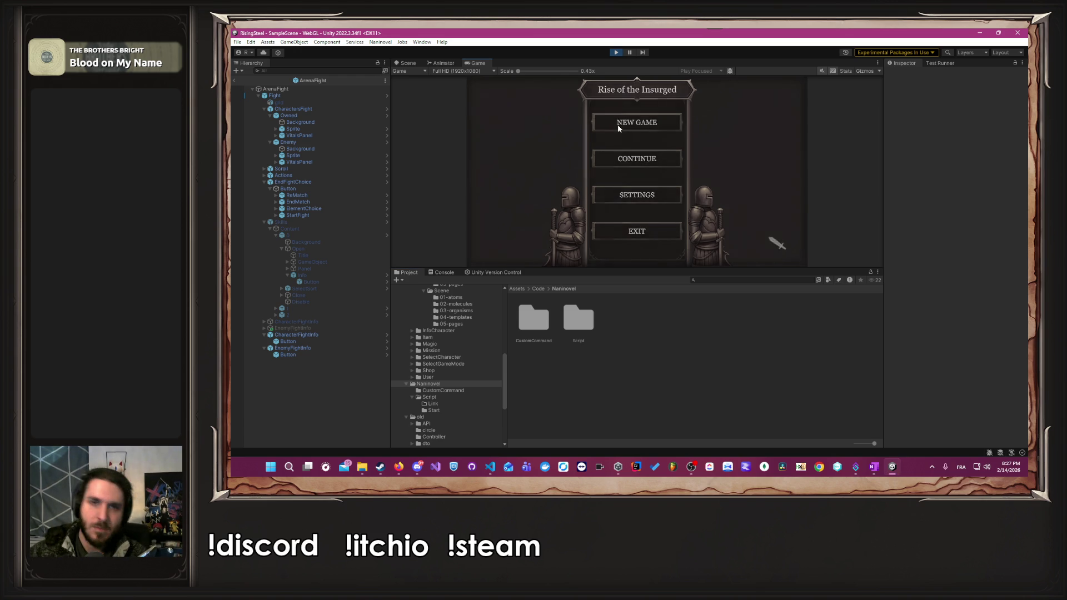
{"action": "type", "text": "Albert"}
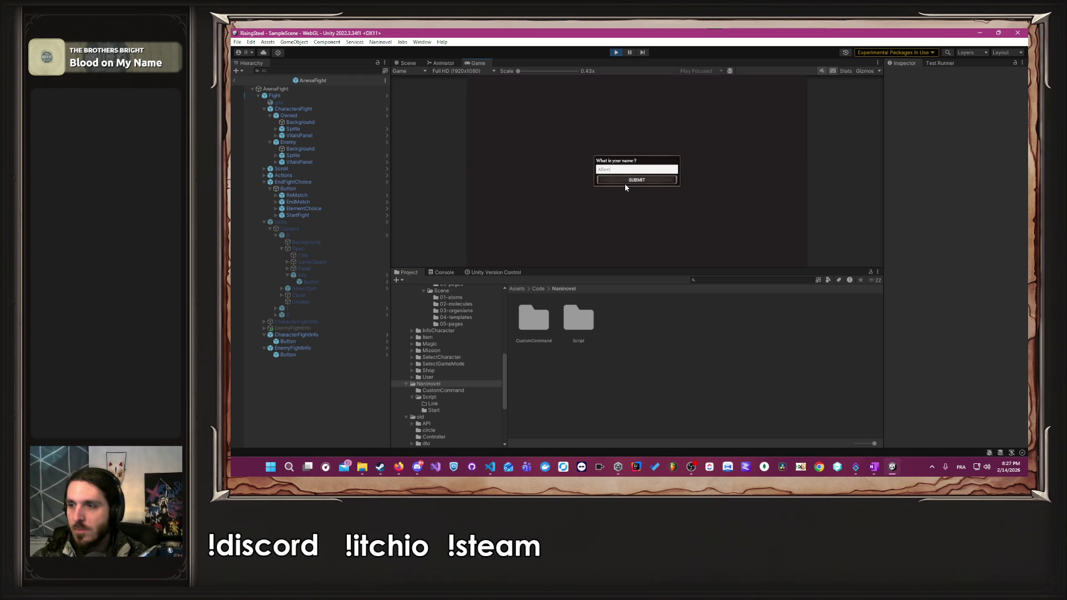
{"action": "left_click", "coordinate": [625, 184]}
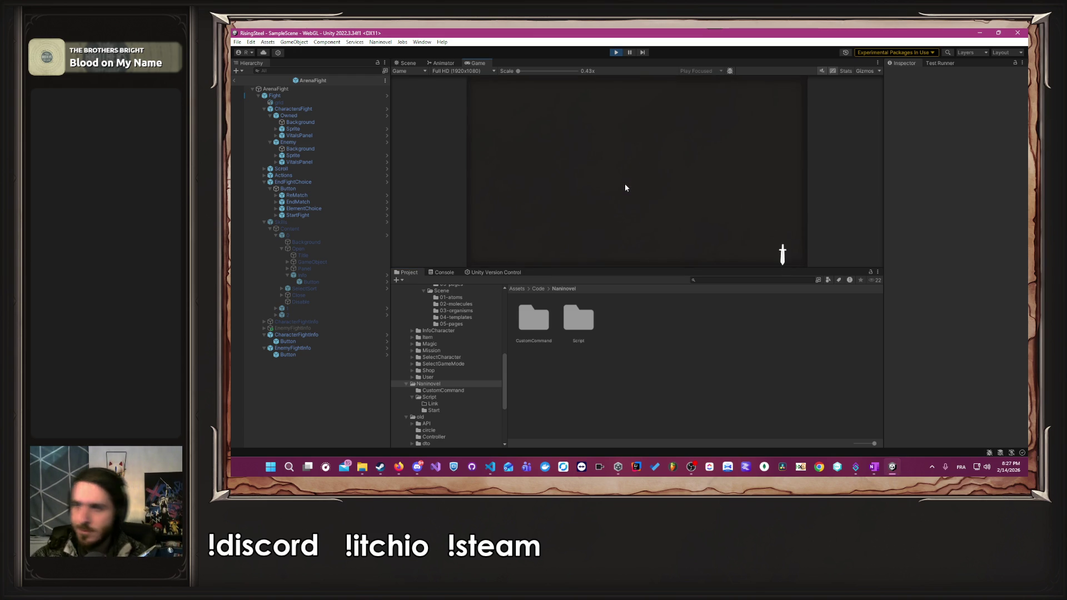
{"action": "left_click", "coordinate": [699, 186]}
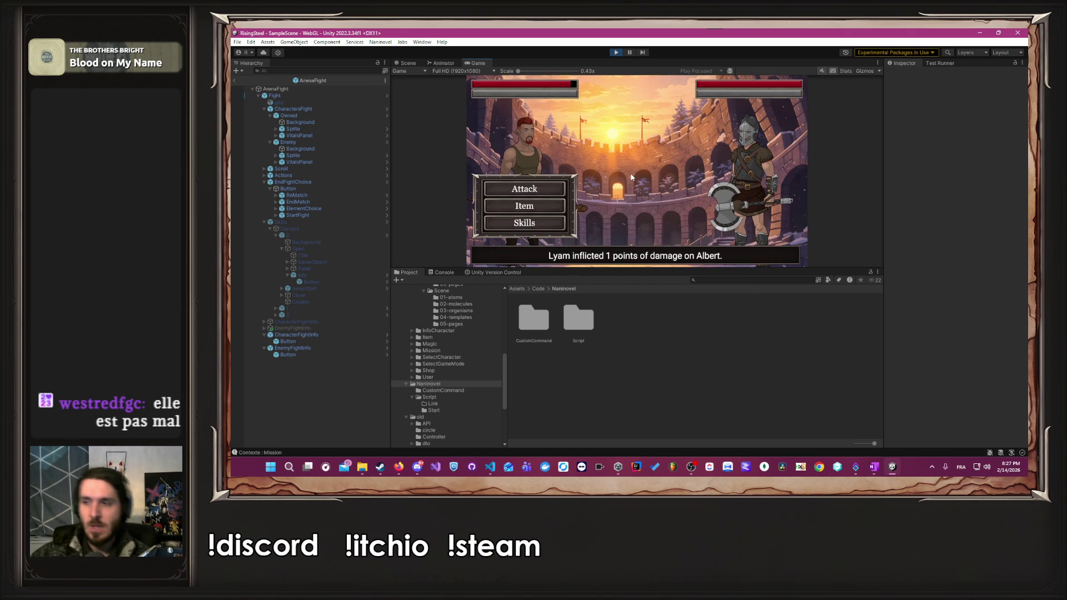
Defeat Lyam with five Attack choices
{"action": "left_click", "coordinate": [539, 190]}
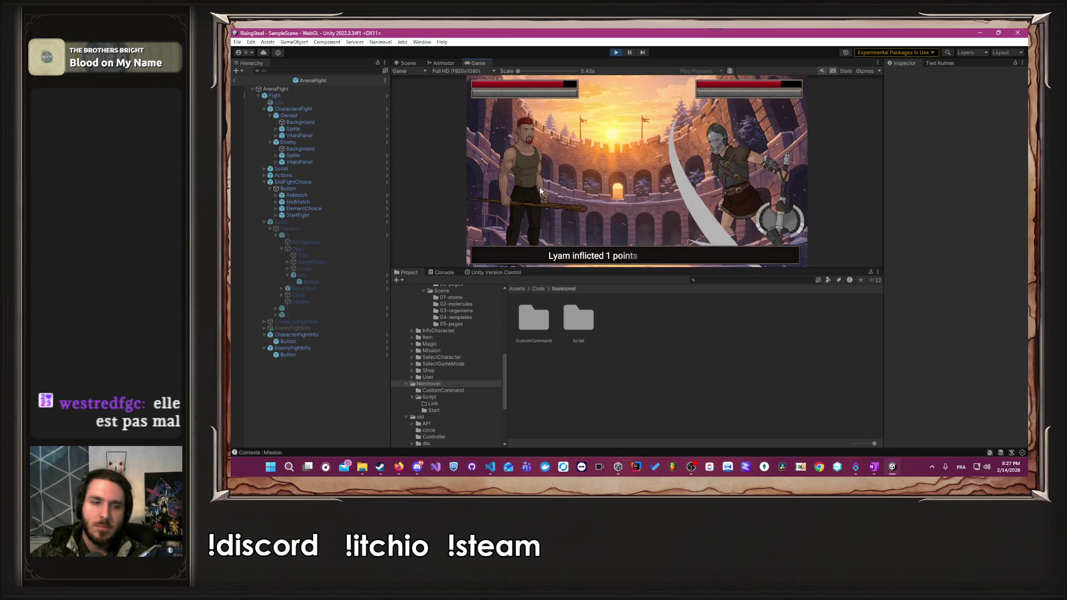
{"action": "left_click", "coordinate": [543, 190]}
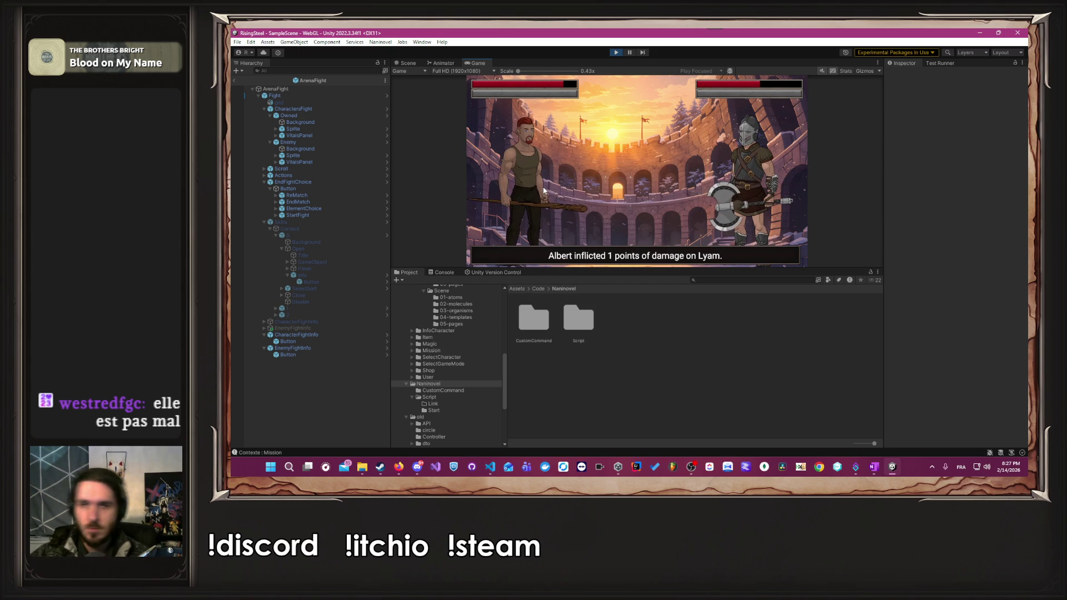
{"action": "left_click", "coordinate": [543, 190]}
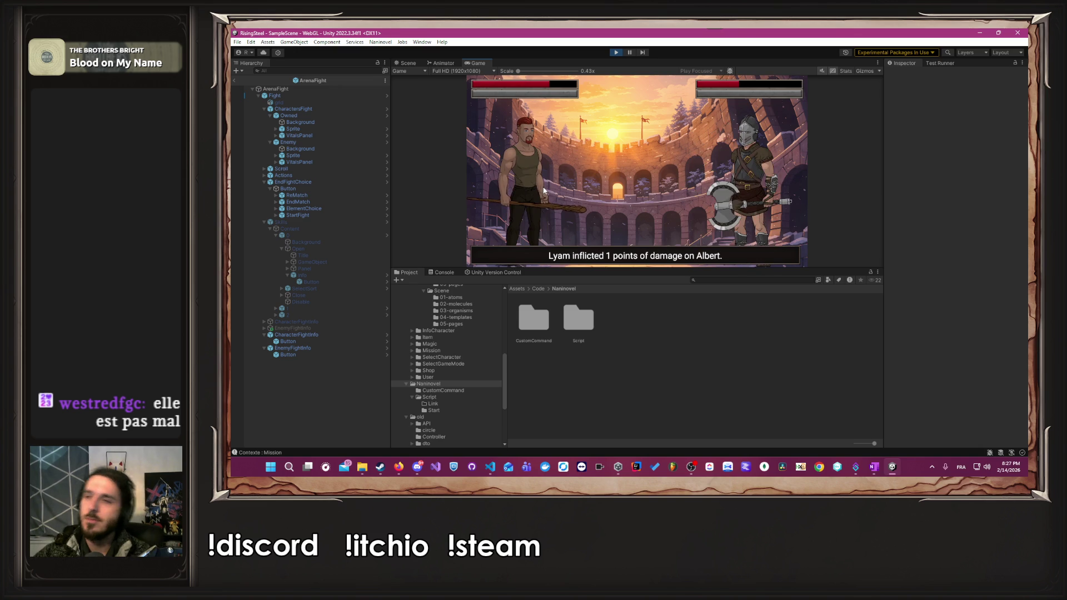
{"action": "left_click", "coordinate": [542, 190]}
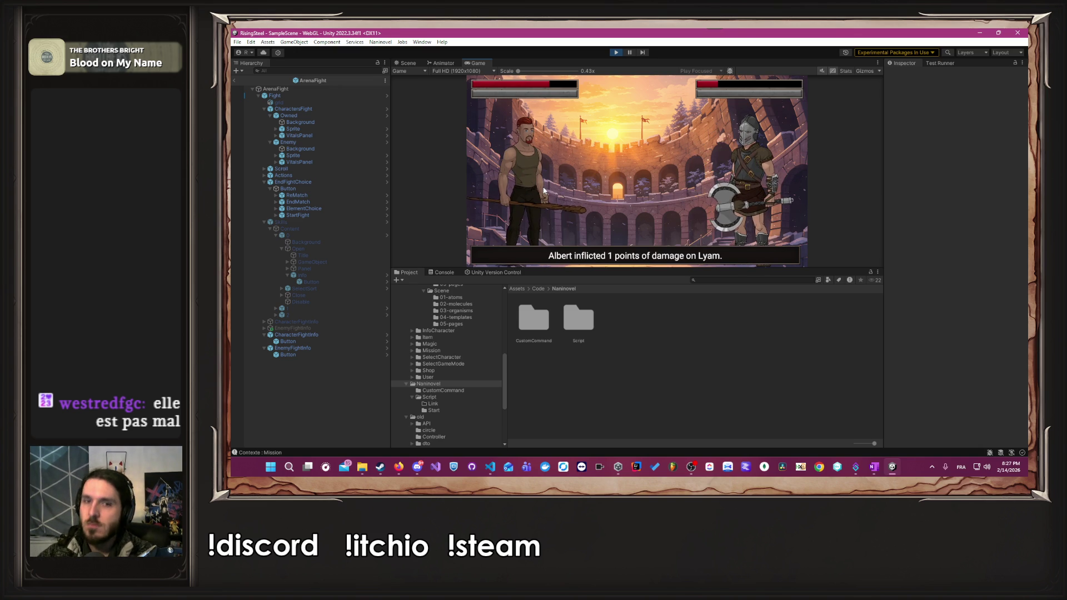
{"action": "left_click", "coordinate": [543, 190]}
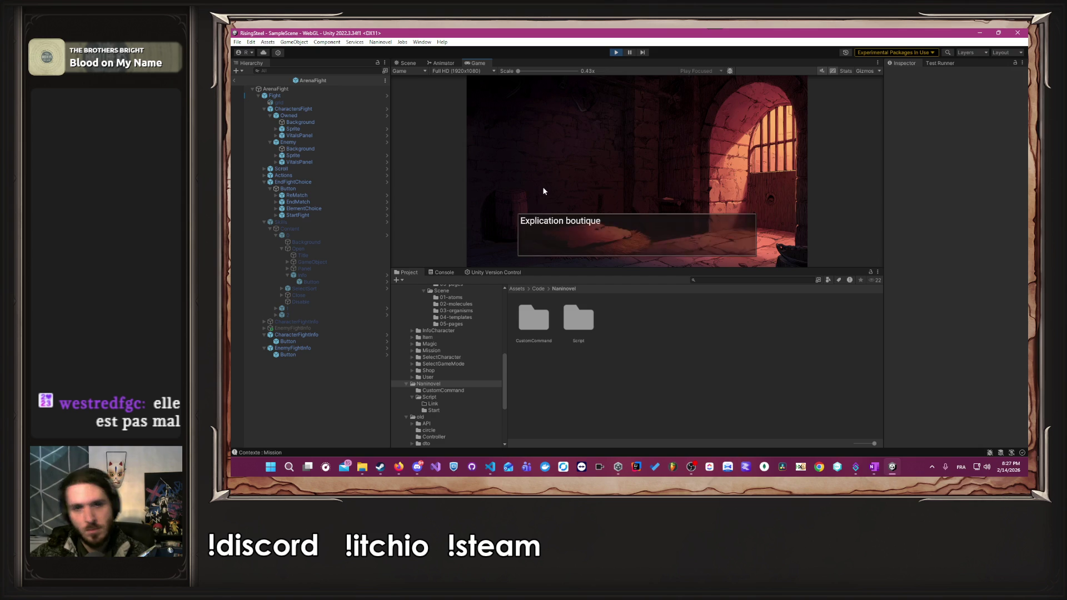
Check the "Contexte : Mission" log, start the Lira fight, then stop and return to VS Code
{"action": "left_click", "coordinate": [543, 191]}
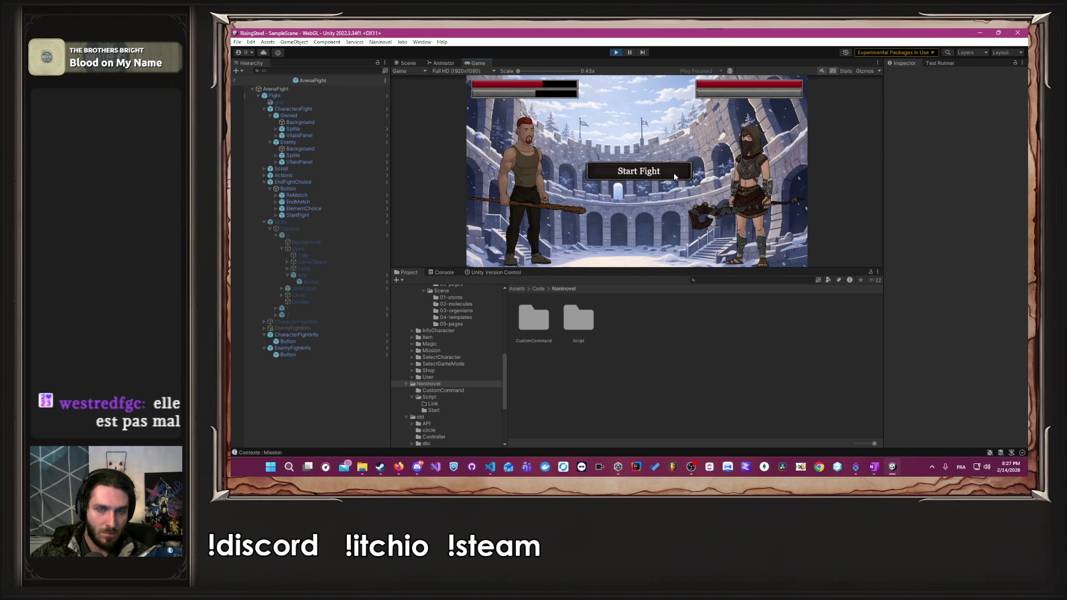
{"action": "left_click", "coordinate": [321, 451]}
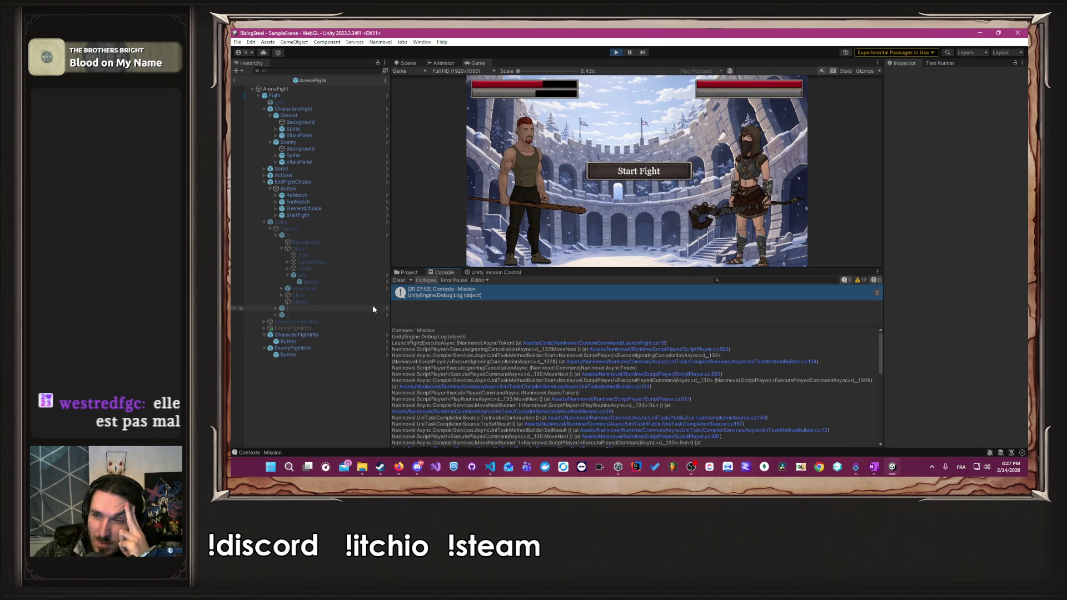
{"action": "left_click", "coordinate": [633, 173]}
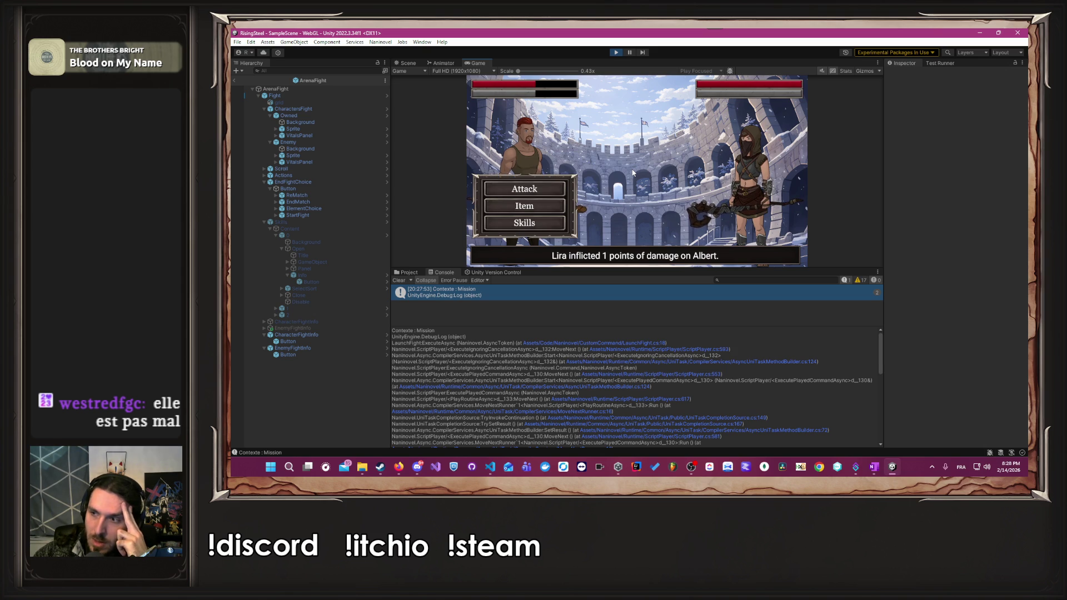
{"action": "left_click", "coordinate": [615, 53]}
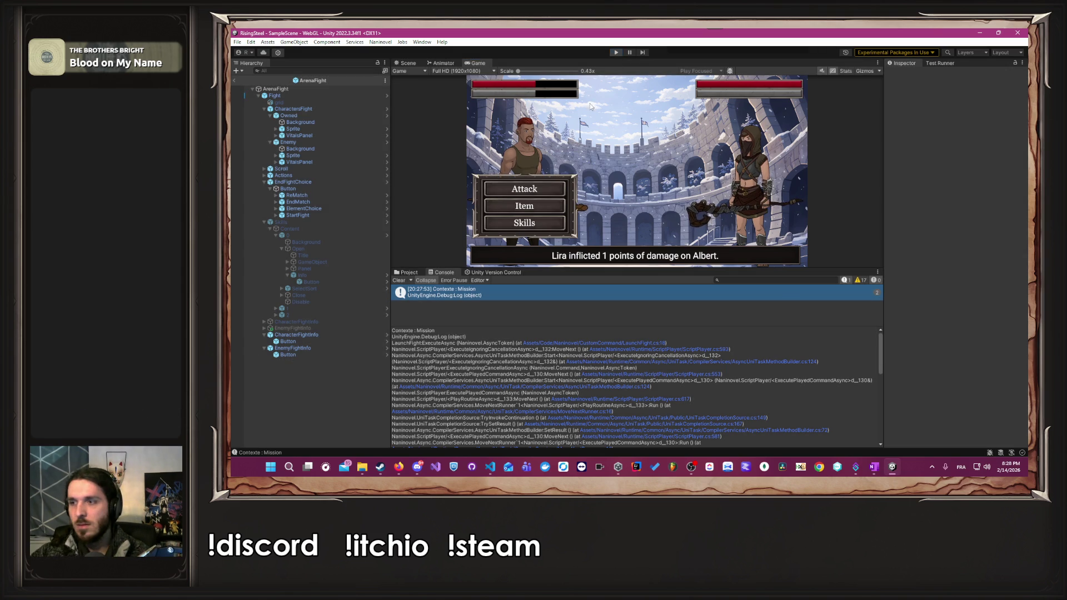
{"action": "key", "text": "alt+Tab"}
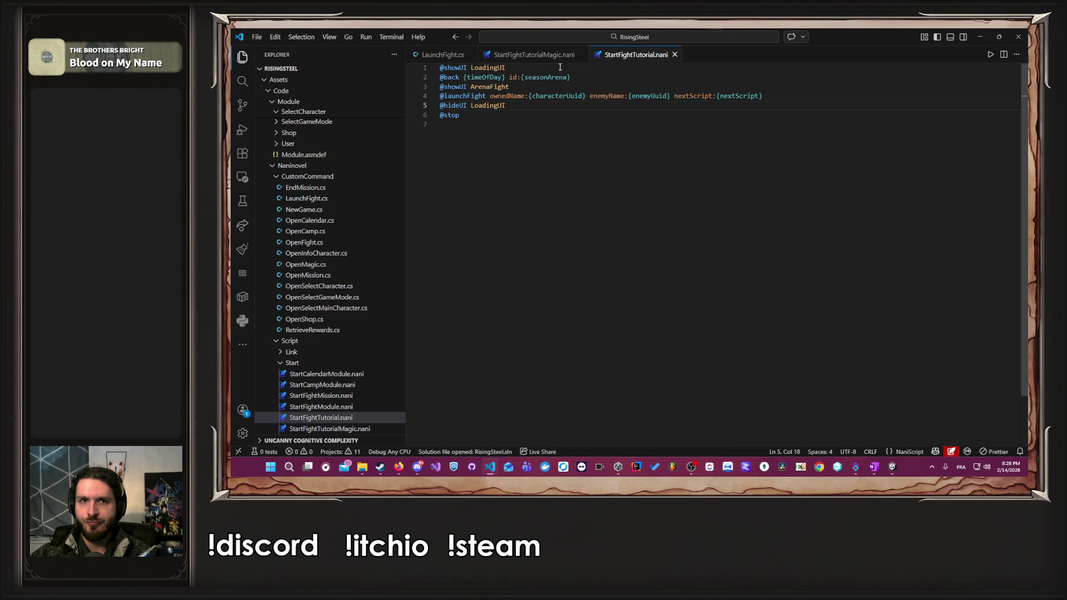
Review LaunchFight.cs and the tutorial .nani scripts, then return to Unity's project asset folders
{"action": "left_click", "coordinate": [447, 55]}
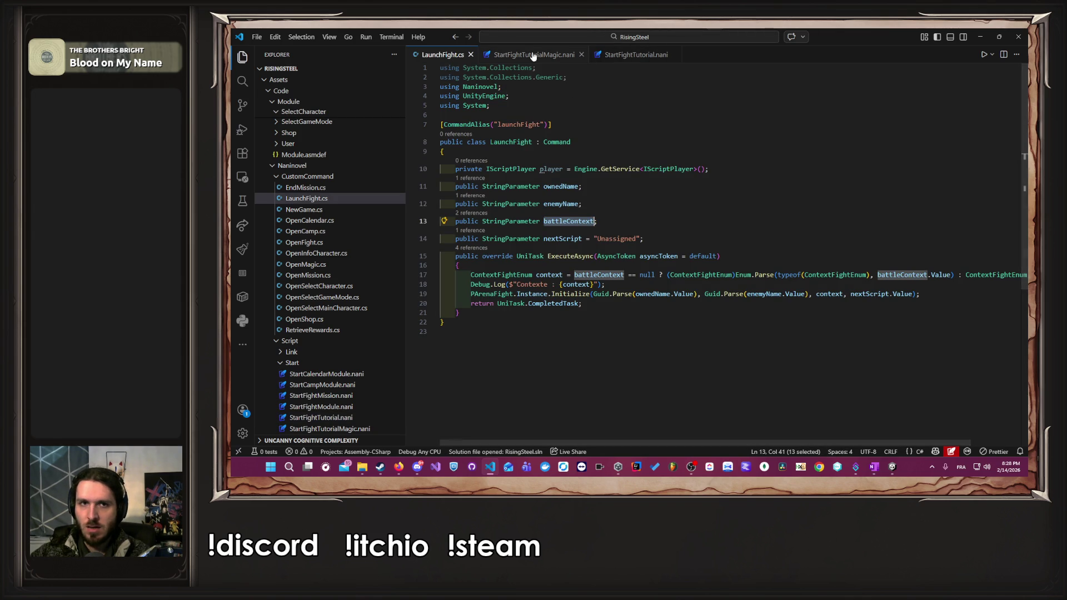
{"action": "left_click", "coordinate": [643, 55]}
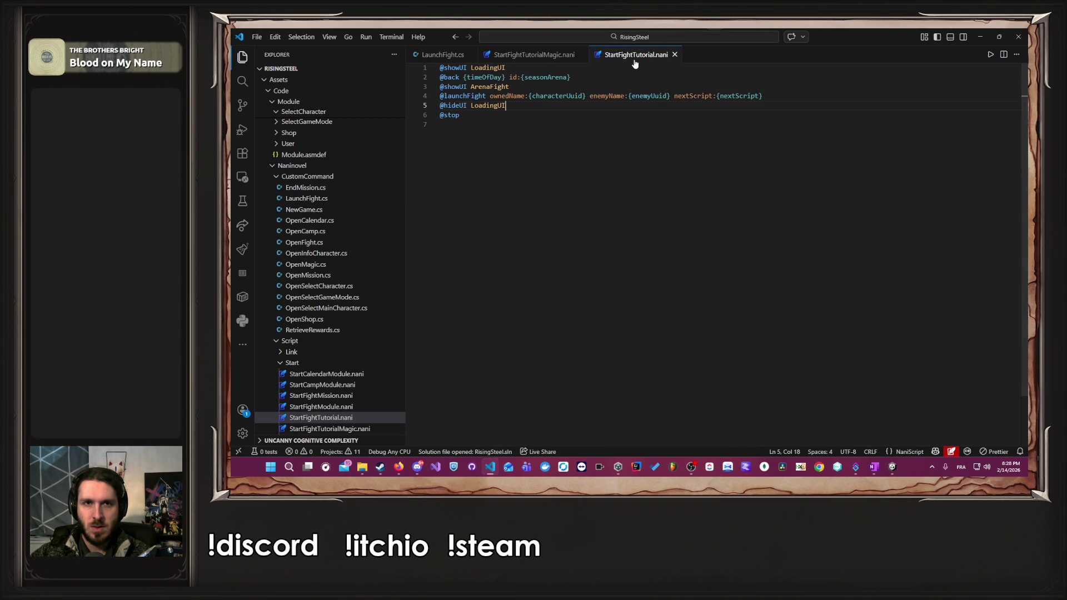
{"action": "key", "text": "ctrl+w"}
{"action": "left_click", "coordinate": [523, 60]}
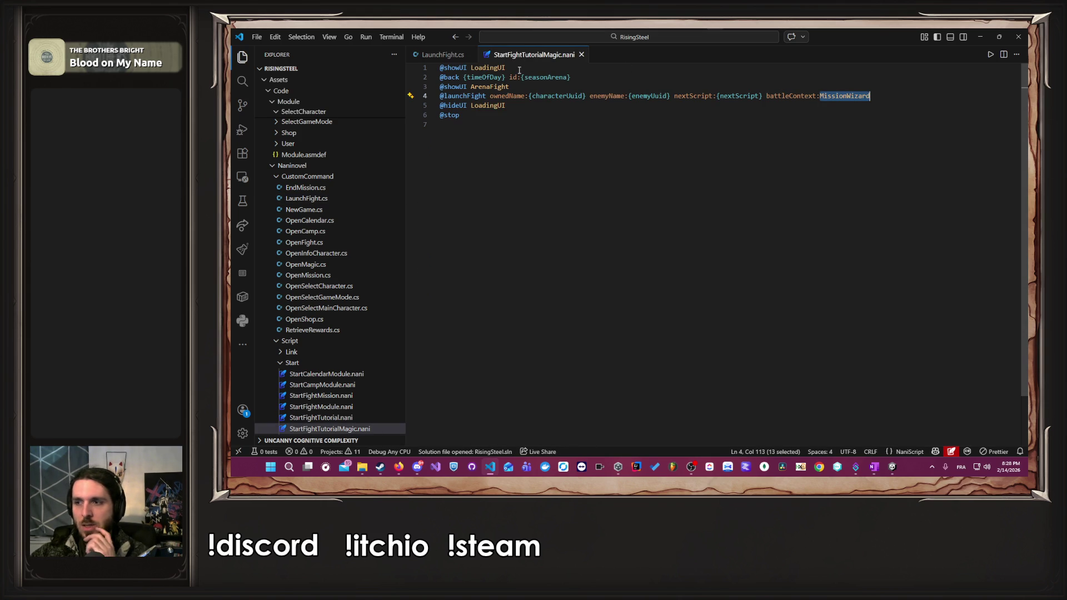
{"action": "scroll", "coordinate": [347, 407], "scroll_direction": "down", "scroll_amount": 5}
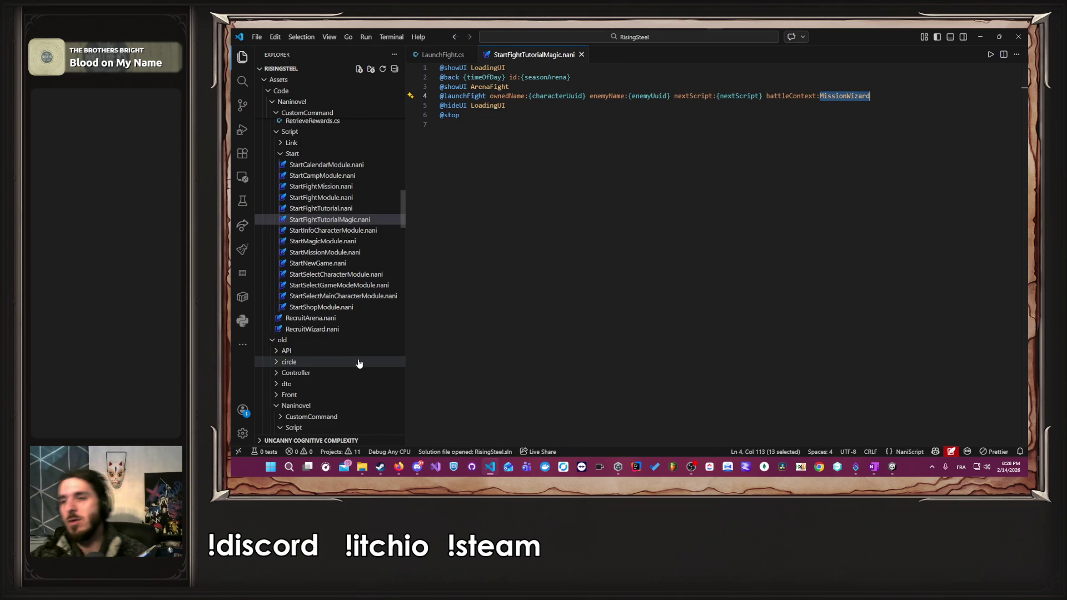
{"action": "key", "text": "alt+Tab"}
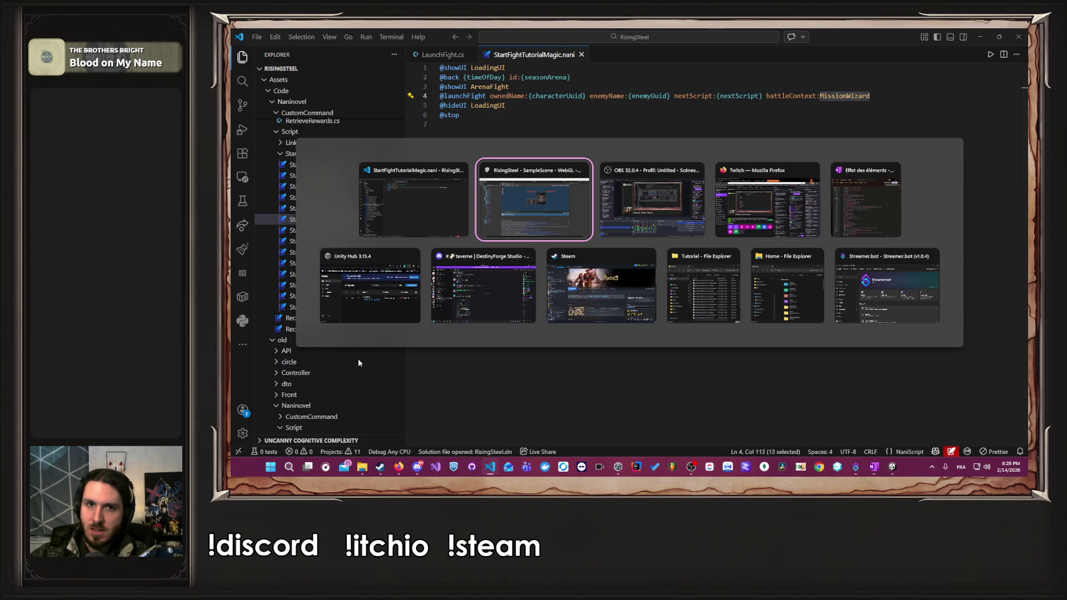
{"action": "left_click", "coordinate": [407, 272]}
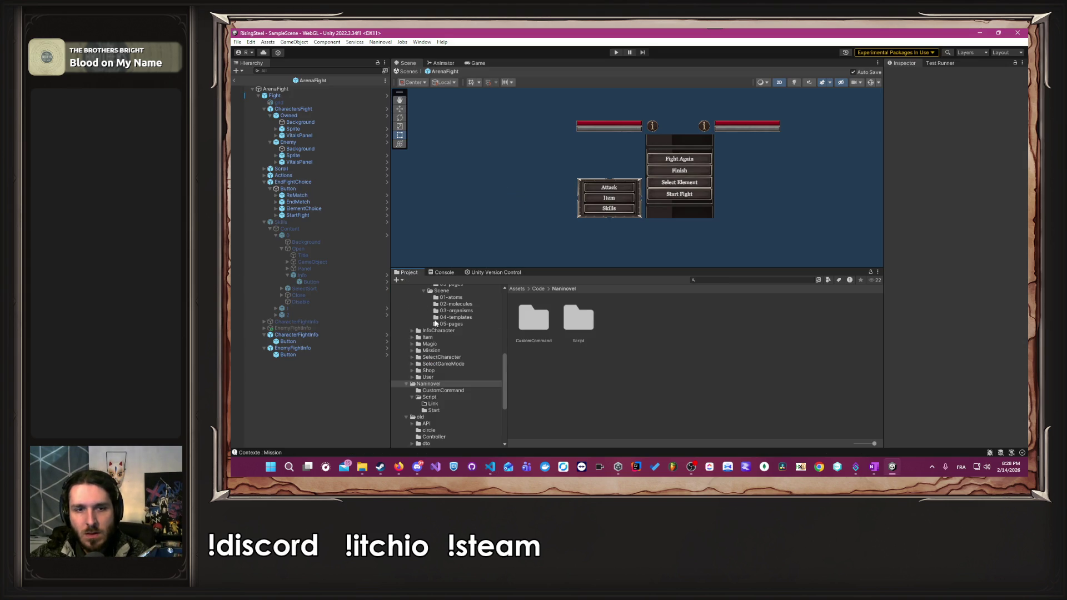
Reimport the Mission folder's assets
{"action": "right_click", "coordinate": [453, 378]}
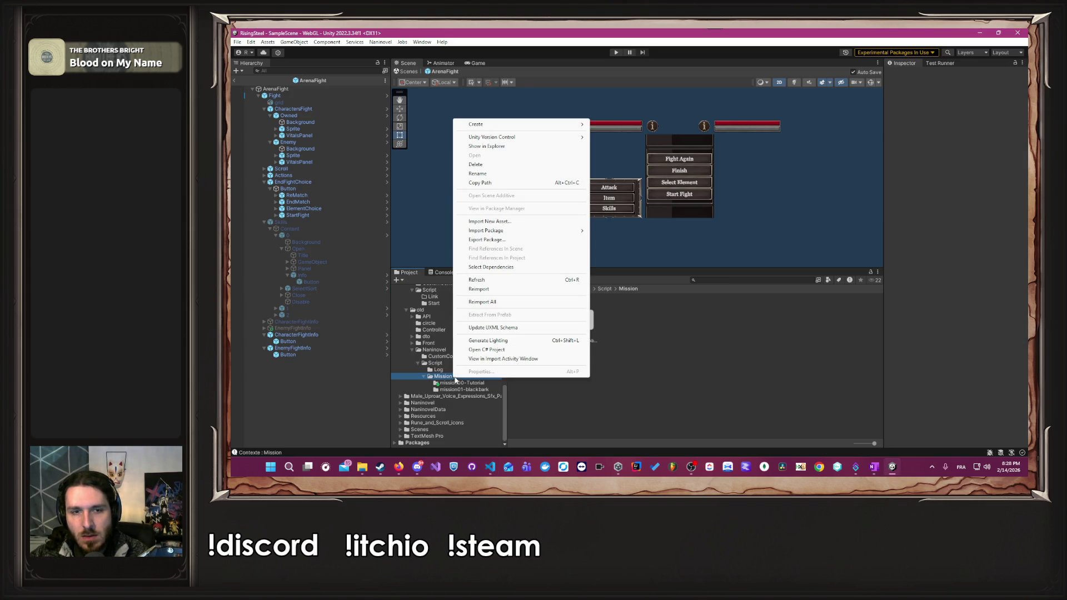
{"action": "left_click", "coordinate": [486, 292]}
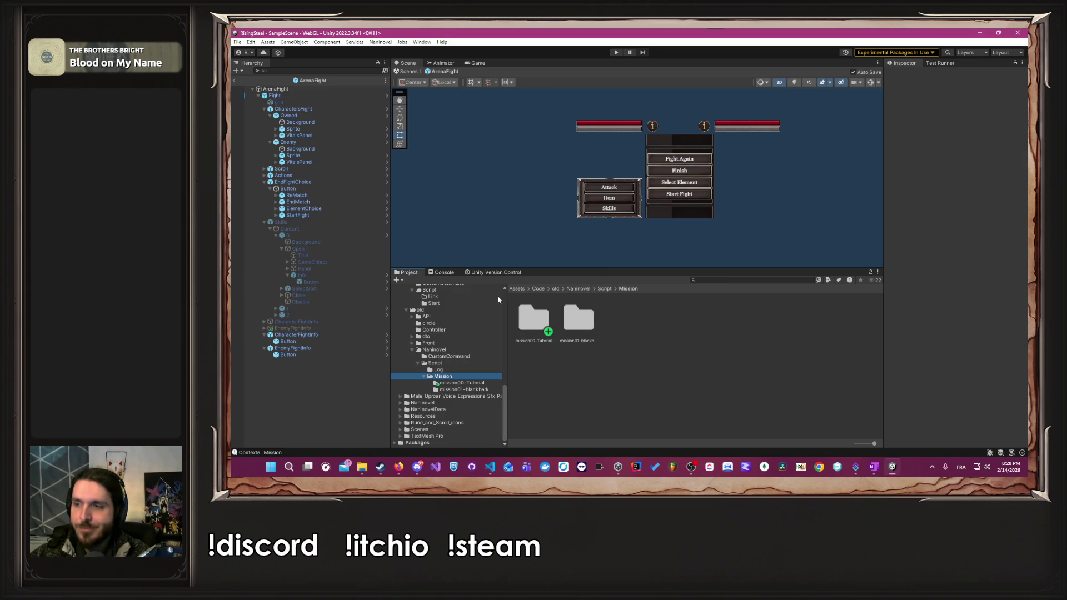
{"action": "left_click", "coordinate": [671, 375]}
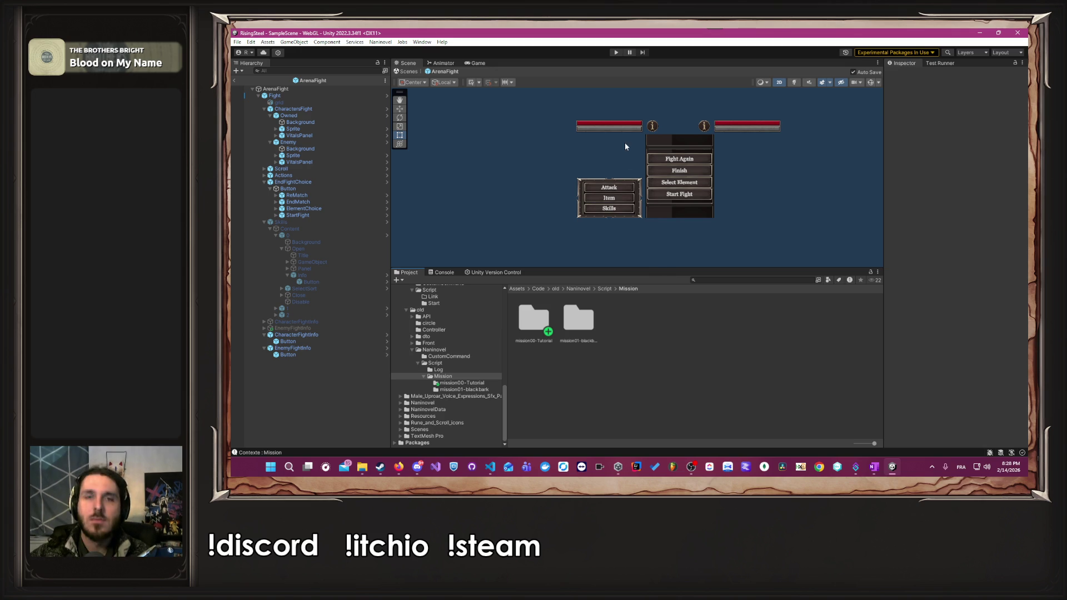
Play a new game: submit the player name, choose a character, and start the tutorial arena fight
{"action": "left_click", "coordinate": [613, 52]}
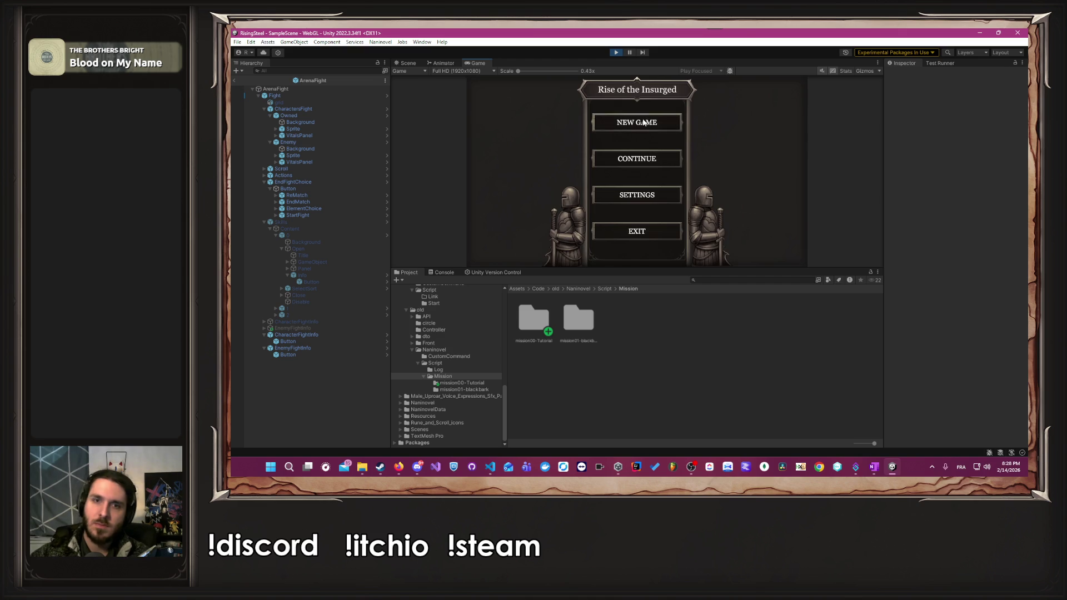
{"action": "left_click", "coordinate": [644, 122]}
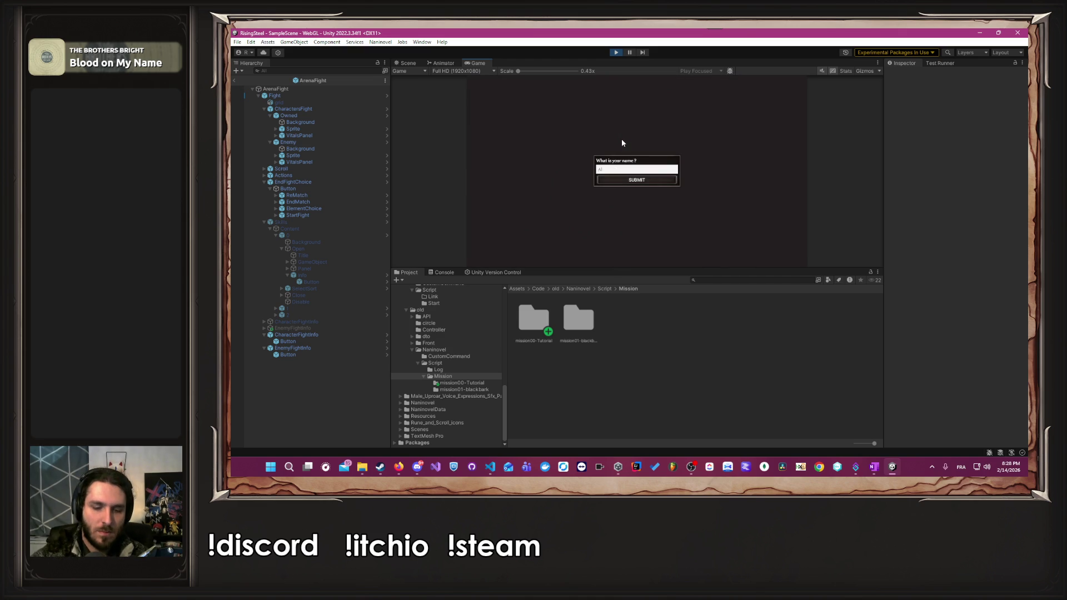
{"action": "key", "text": "Return"}
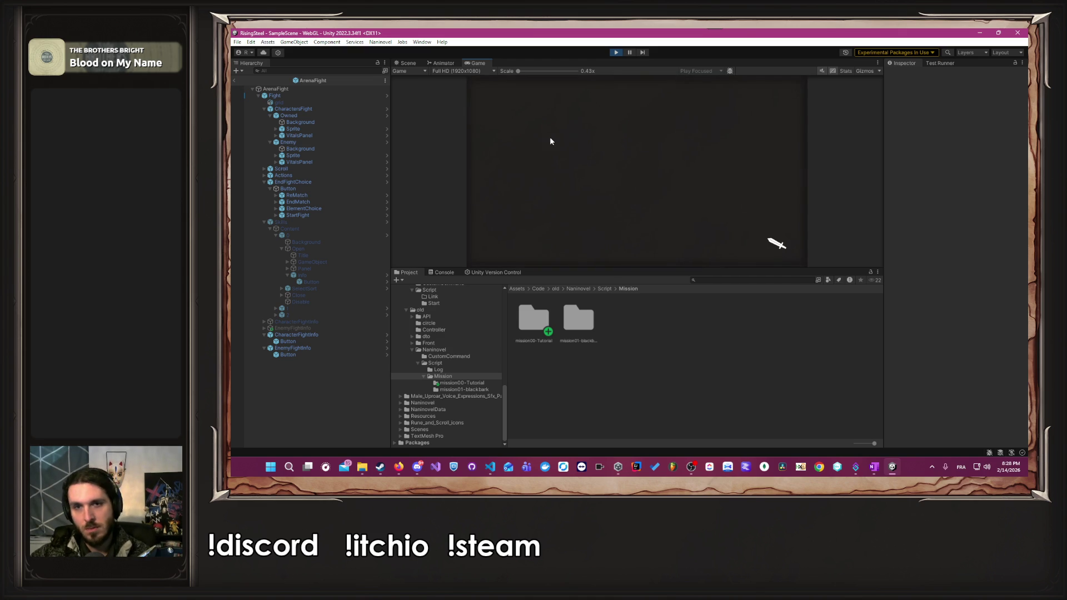
{"action": "left_click", "coordinate": [751, 173]}
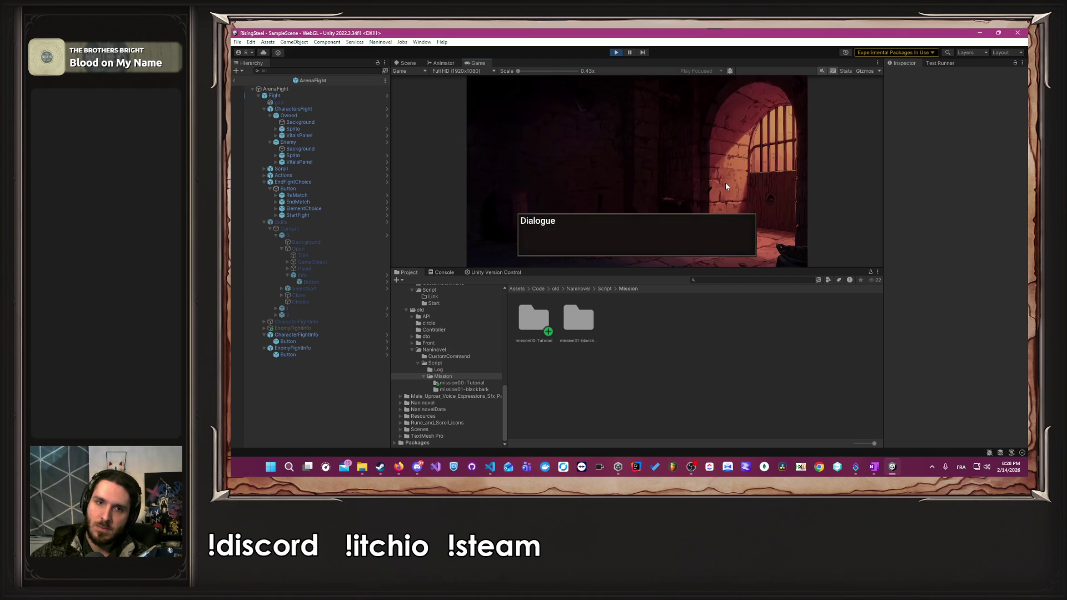
{"action": "left_click", "coordinate": [725, 182]}
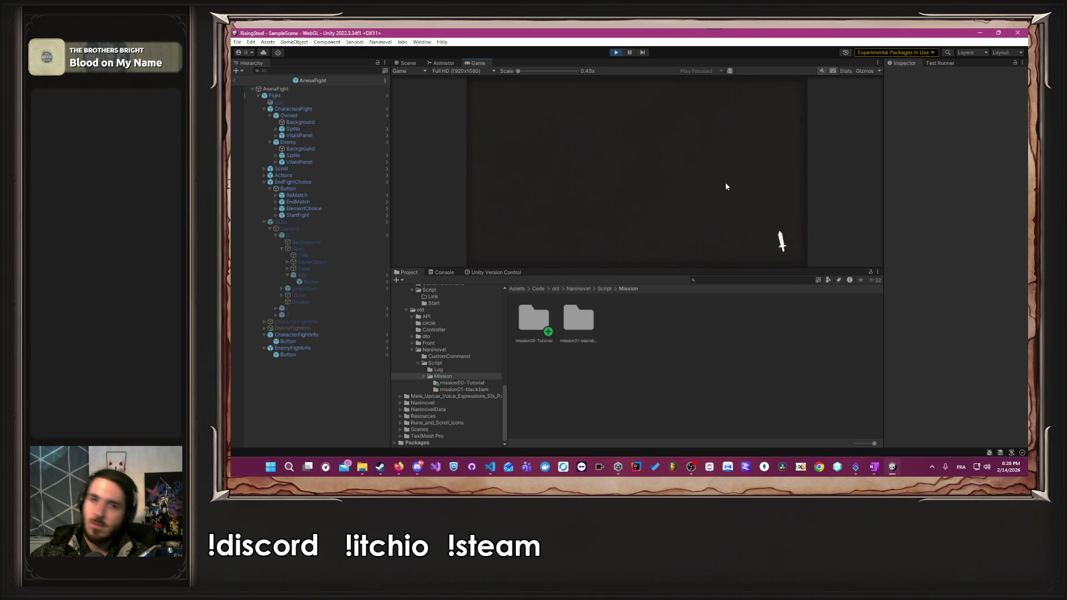
{"action": "left_click", "coordinate": [649, 177]}
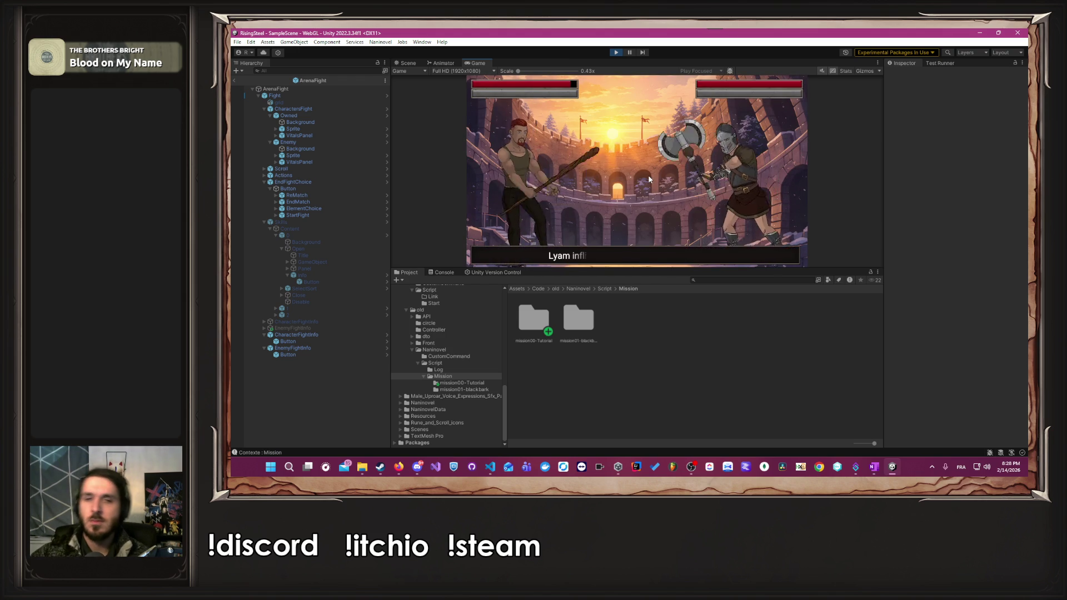
Defeat Lyam with repeated attacks and dismiss the following dialogue and shop explanation
{"action": "left_click", "coordinate": [521, 183]}
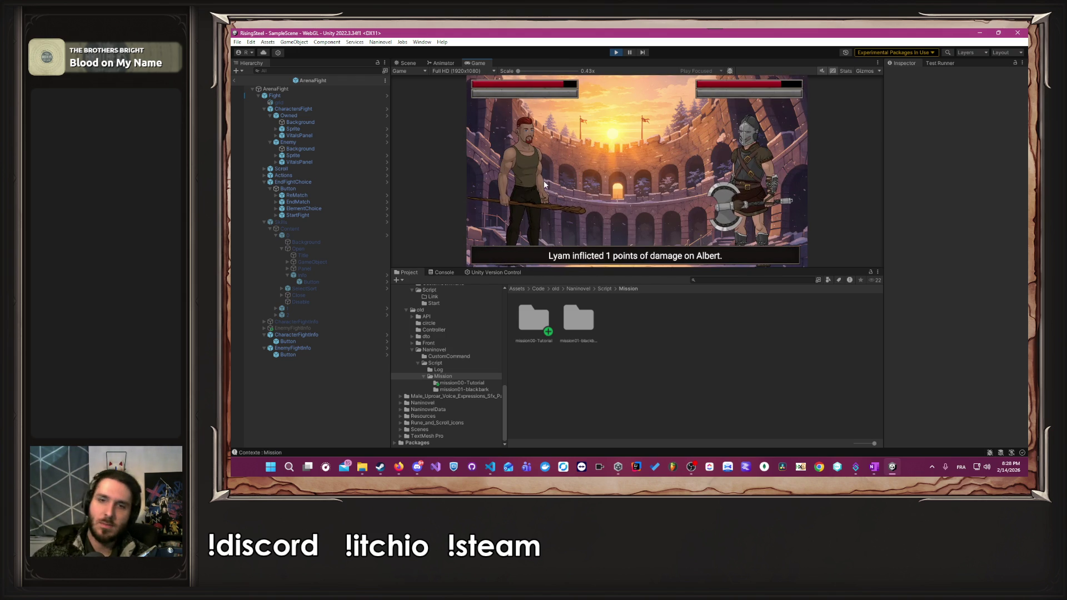
{"action": "left_click", "coordinate": [543, 180]}
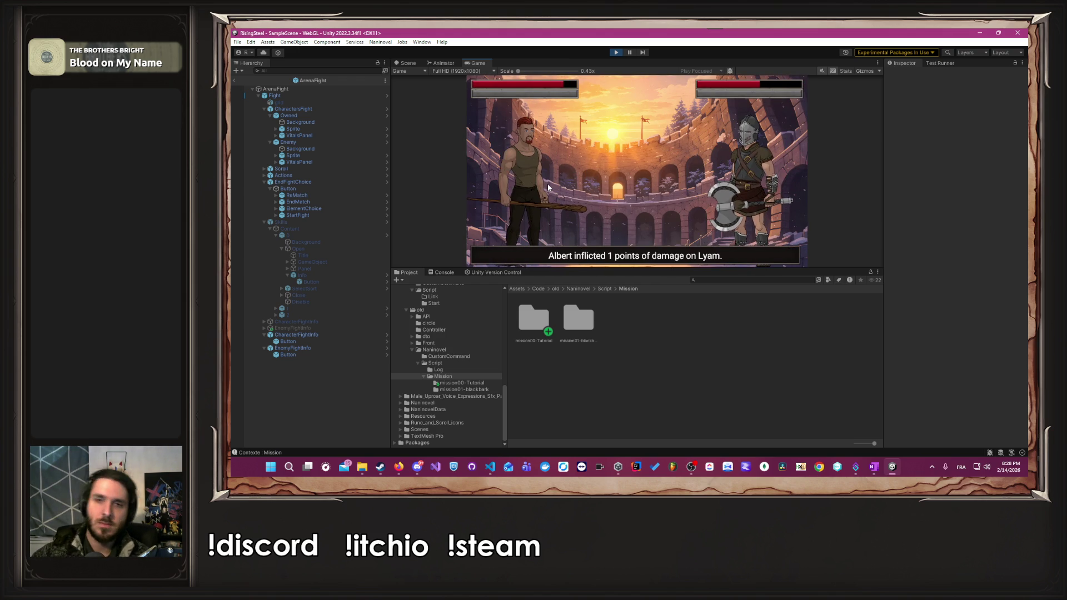
{"action": "left_click", "coordinate": [546, 185]}
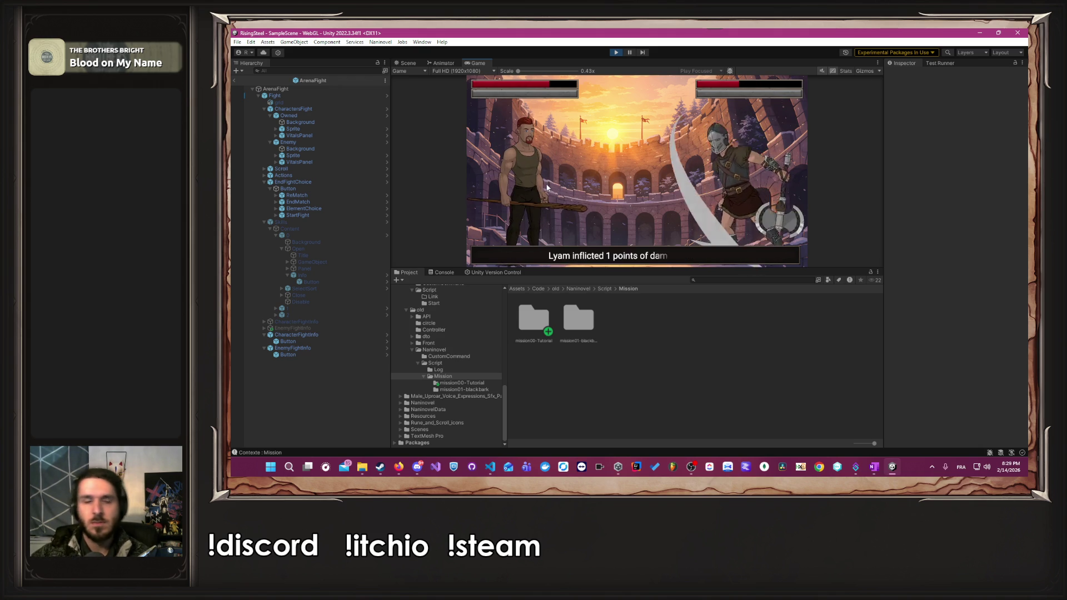
{"action": "left_click", "coordinate": [544, 183]}
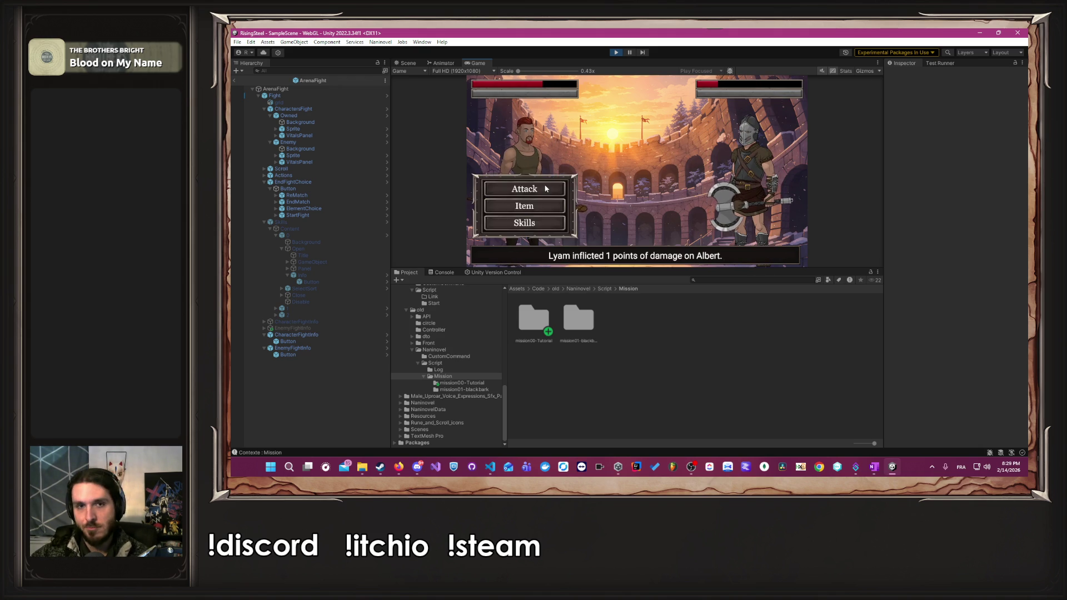
{"action": "left_click", "coordinate": [544, 185]}
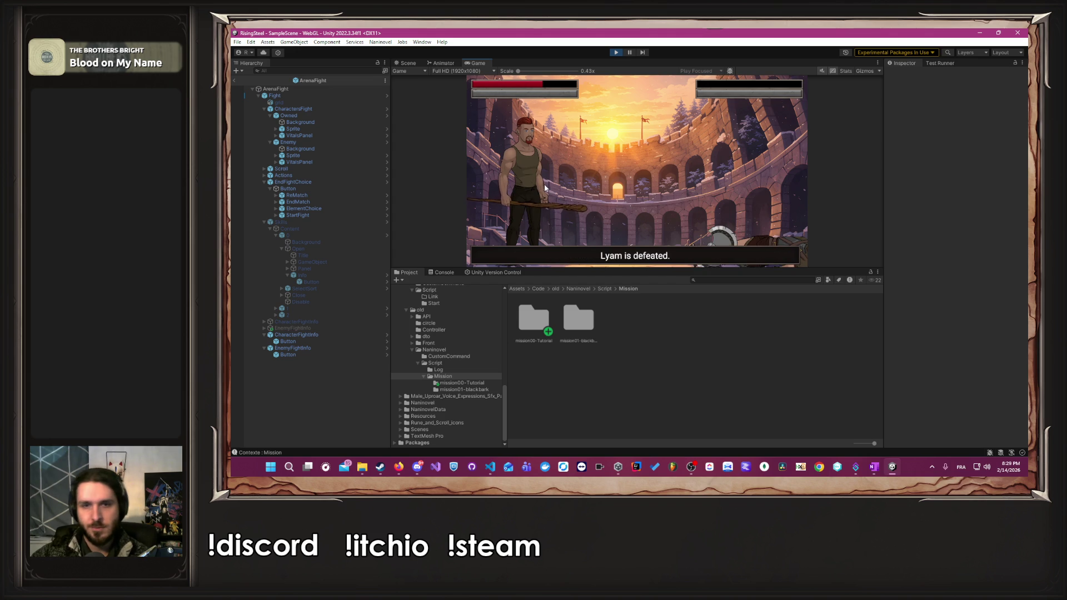
{"action": "left_click", "coordinate": [543, 188]}
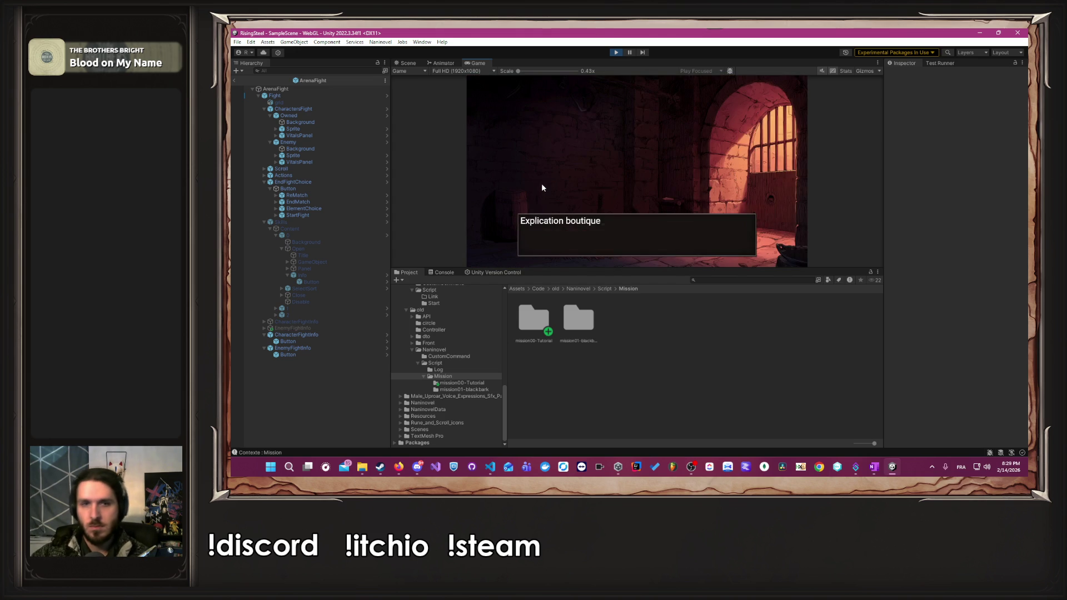
{"action": "left_click", "coordinate": [543, 188]}
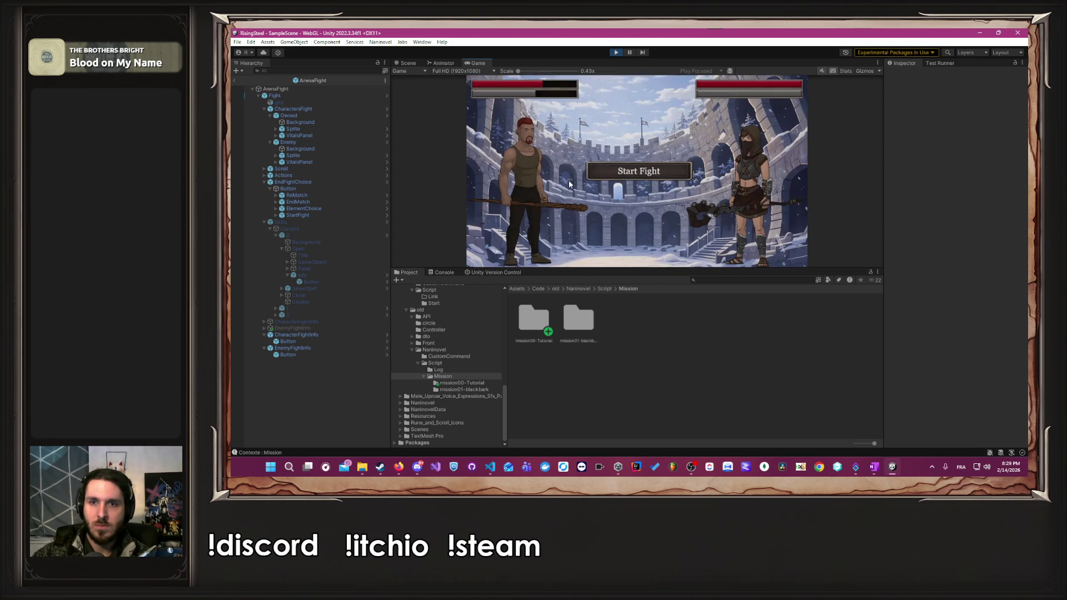
Start the Lira fight, check the 'Contexte : Mission' log in the Console, and stop the play-test
{"action": "left_click", "coordinate": [597, 169]}
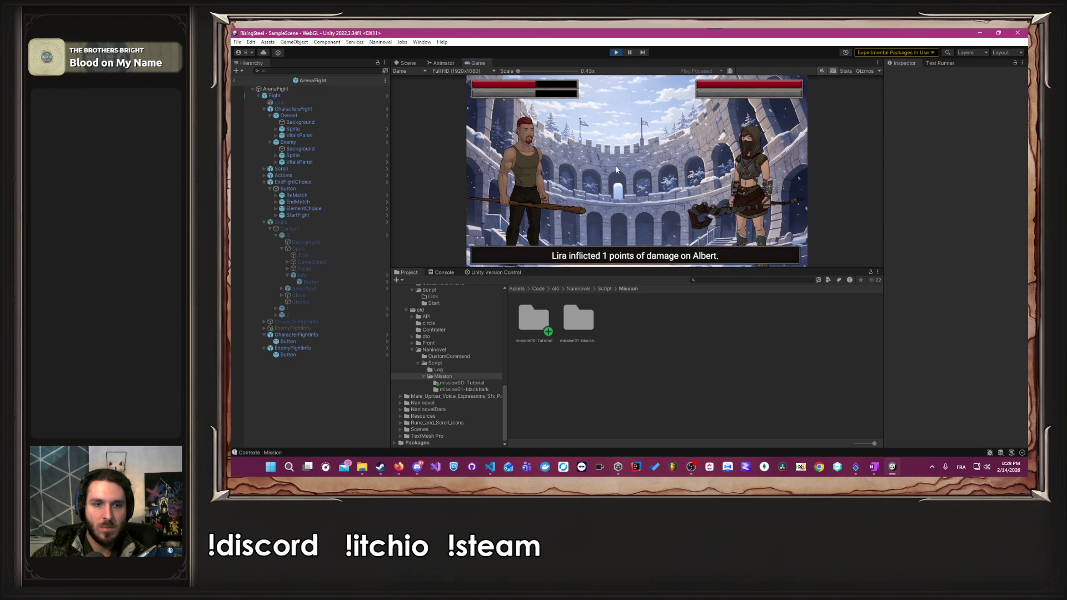
{"action": "left_click", "coordinate": [314, 453]}
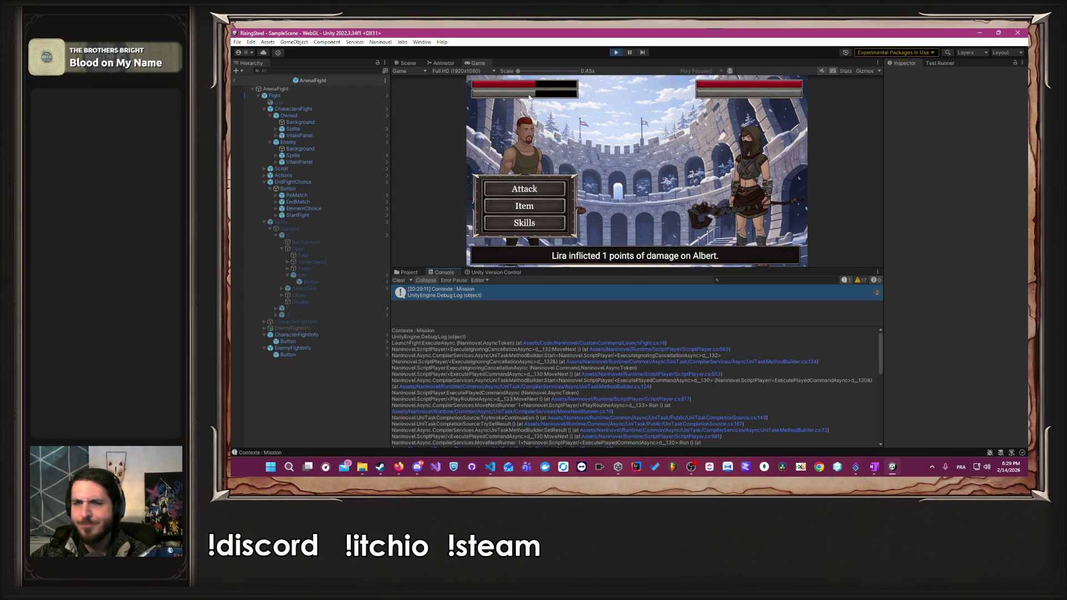
{"action": "left_click", "coordinate": [615, 52]}
{"action": "key", "text": "alt+Tab"}
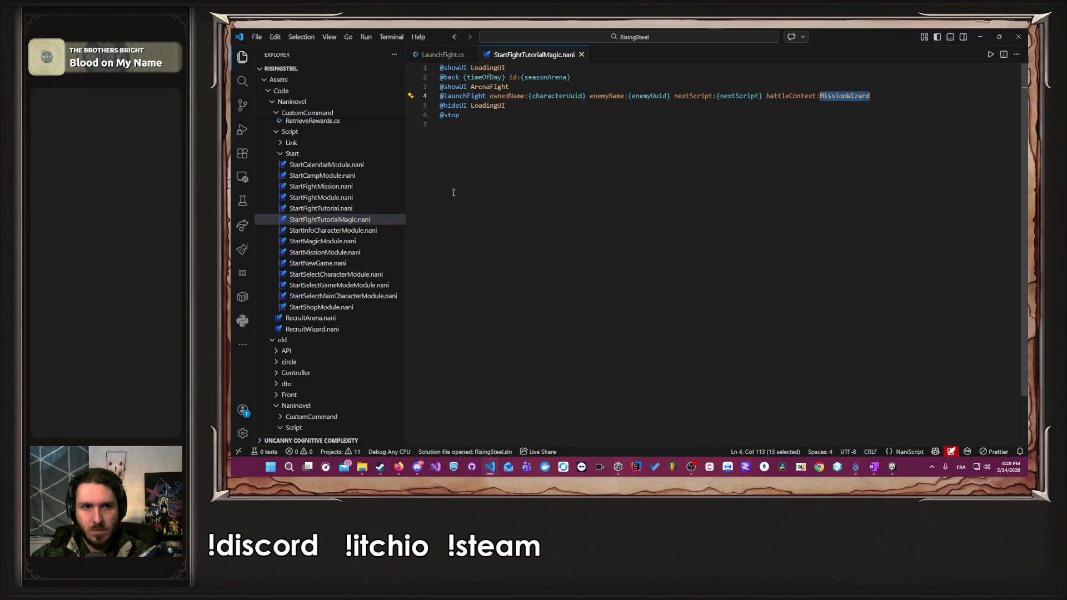
{"action": "scroll", "coordinate": [377, 244], "scroll_direction": "down", "scroll_amount": 10}
{"action": "scroll", "coordinate": [378, 246], "scroll_direction": "up", "scroll_amount": 10}
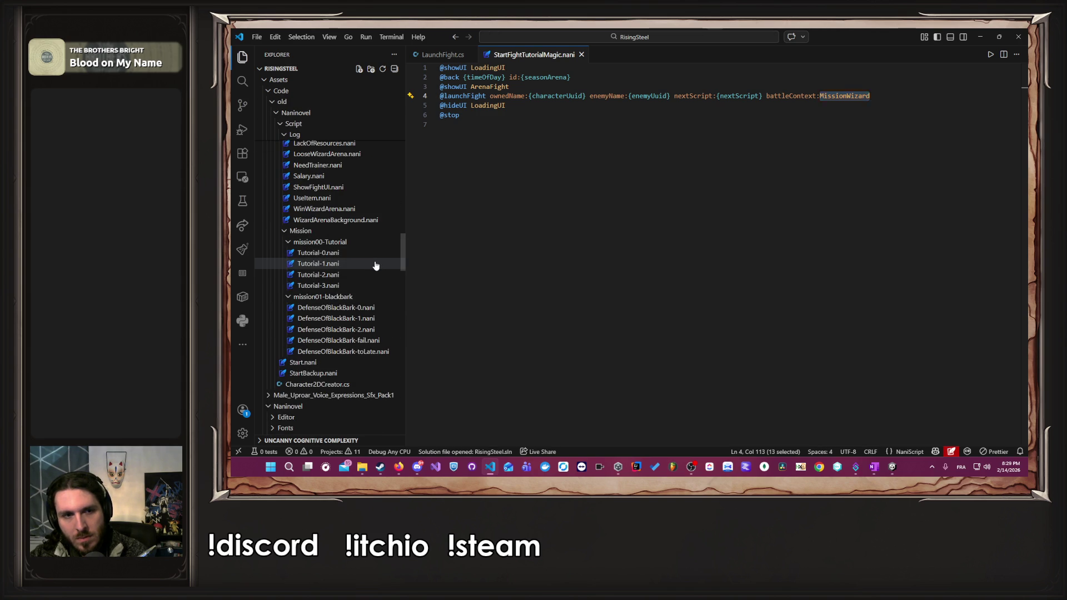
{"action": "left_click", "coordinate": [375, 266]}
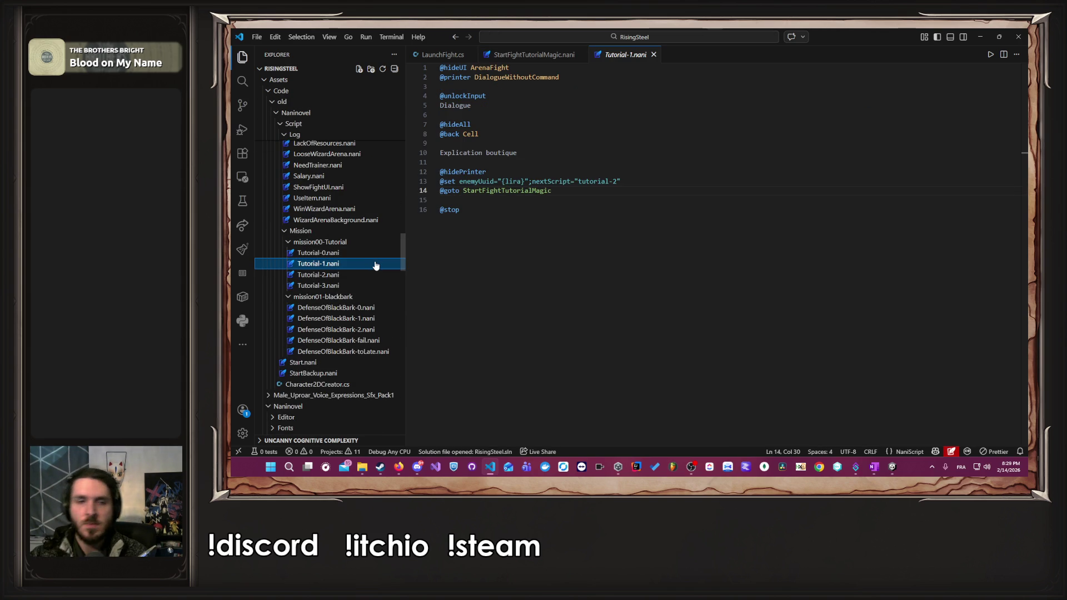
{"action": "double_click", "coordinate": [549, 191]}
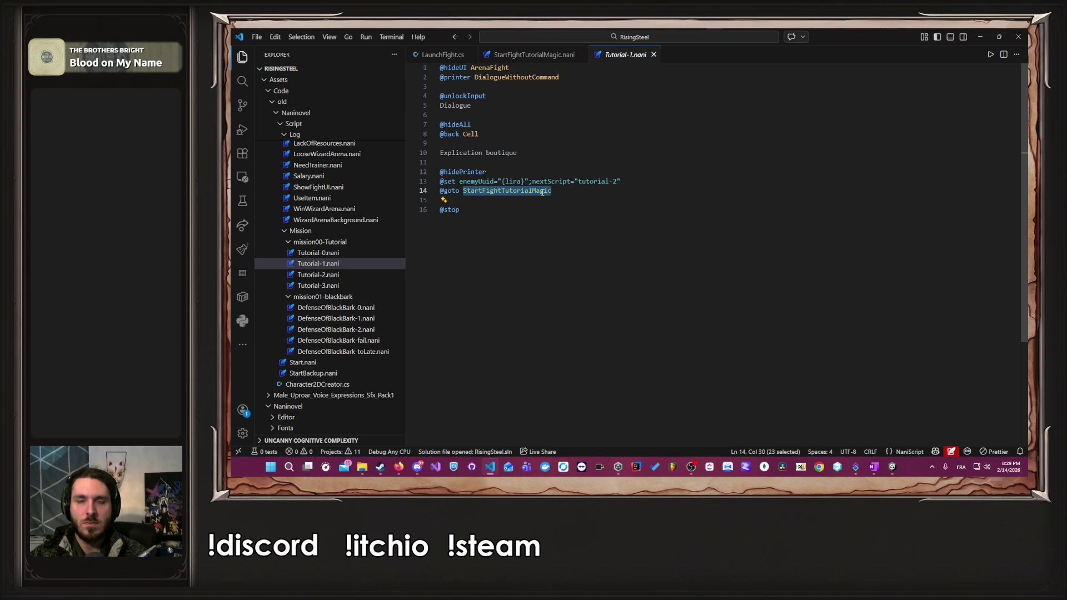
{"action": "left_click", "coordinate": [545, 55]}
{"action": "left_click", "coordinate": [561, 68]}
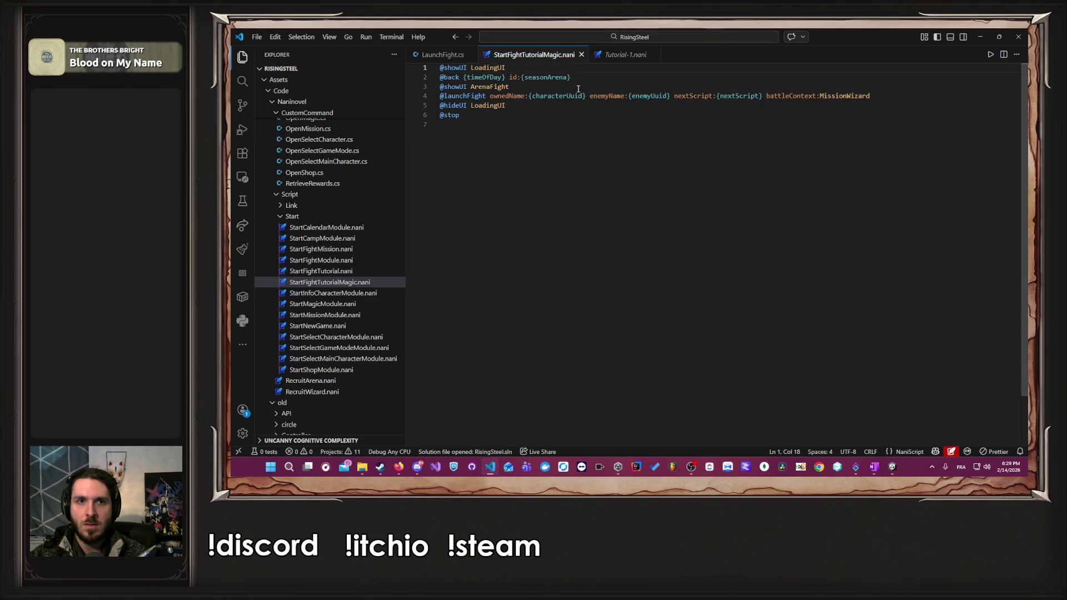
{"action": "key", "text": "Return"}
{"action": "type", "text": "COUCOU"}
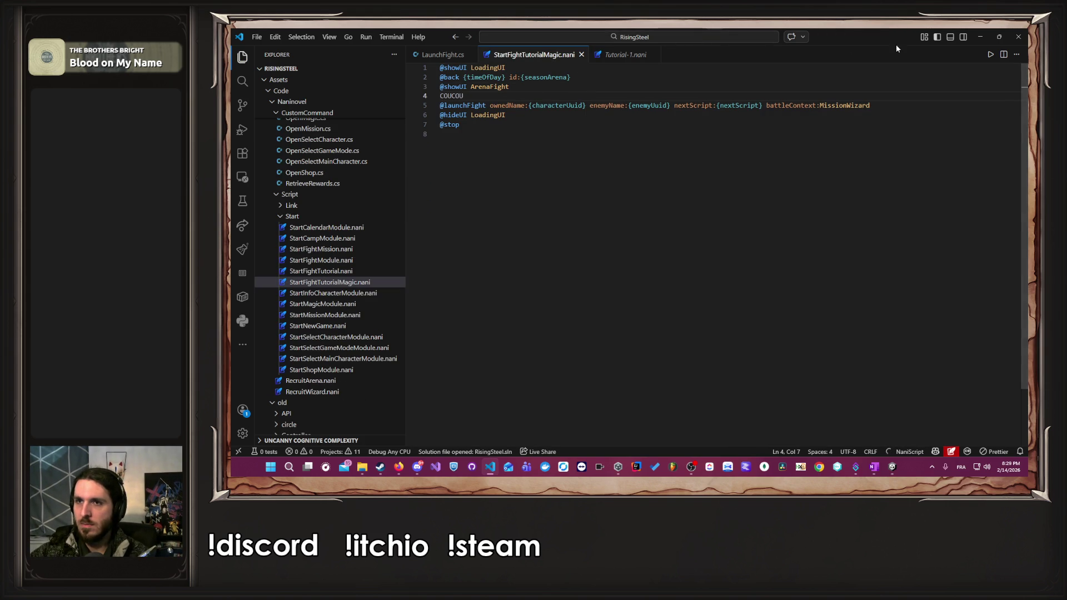
{"action": "left_click", "coordinate": [979, 37]}
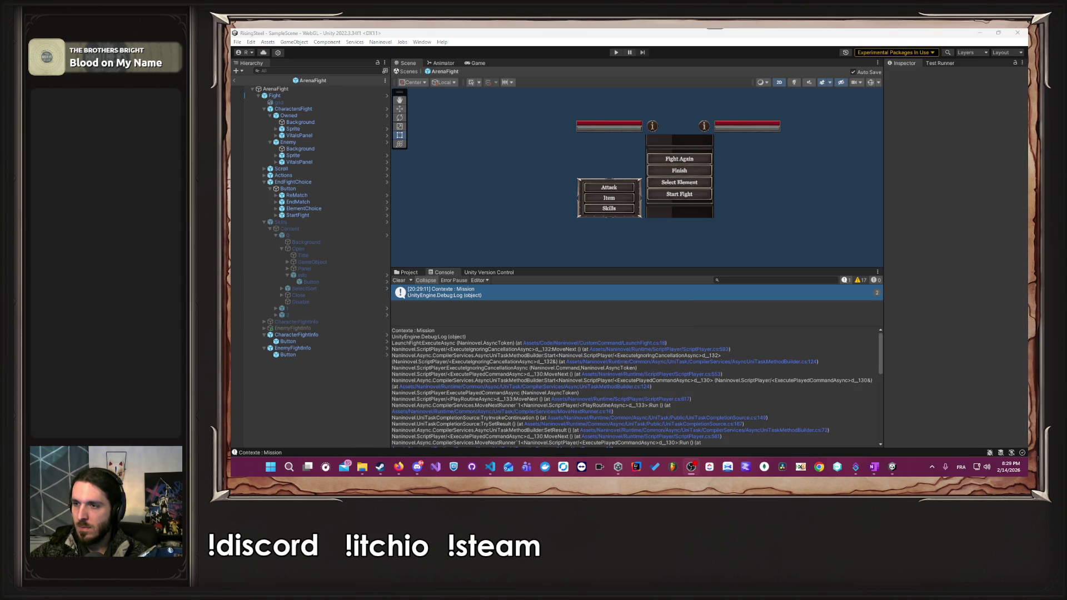
Restart play mode, begin a new game, submit the name, and choose the red-haired male character
{"action": "left_click", "coordinate": [615, 51]}
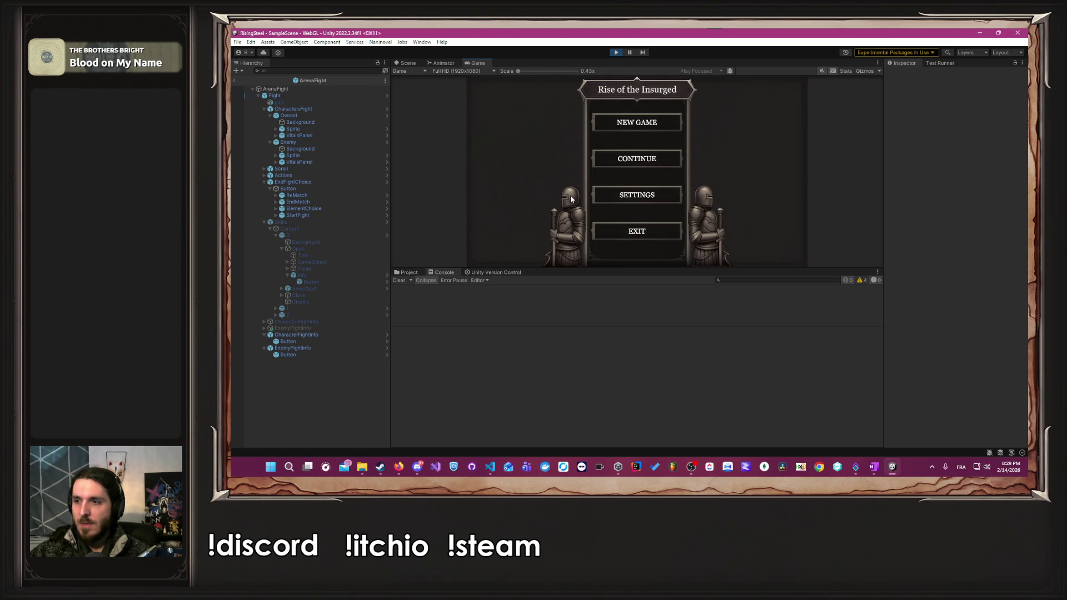
{"action": "left_click", "coordinate": [626, 127]}
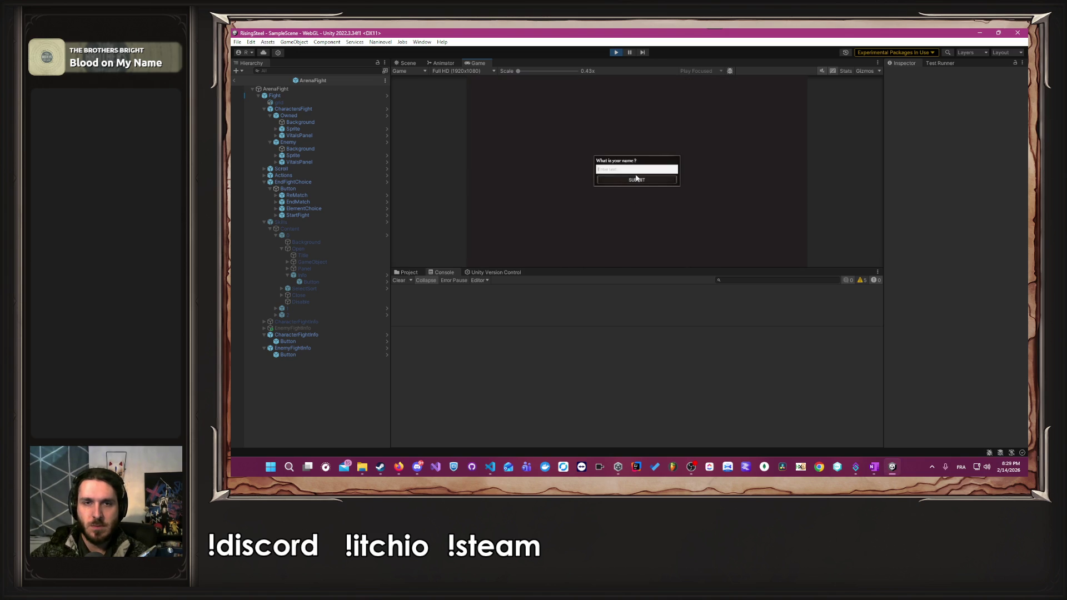
{"action": "key", "text": "Return"}
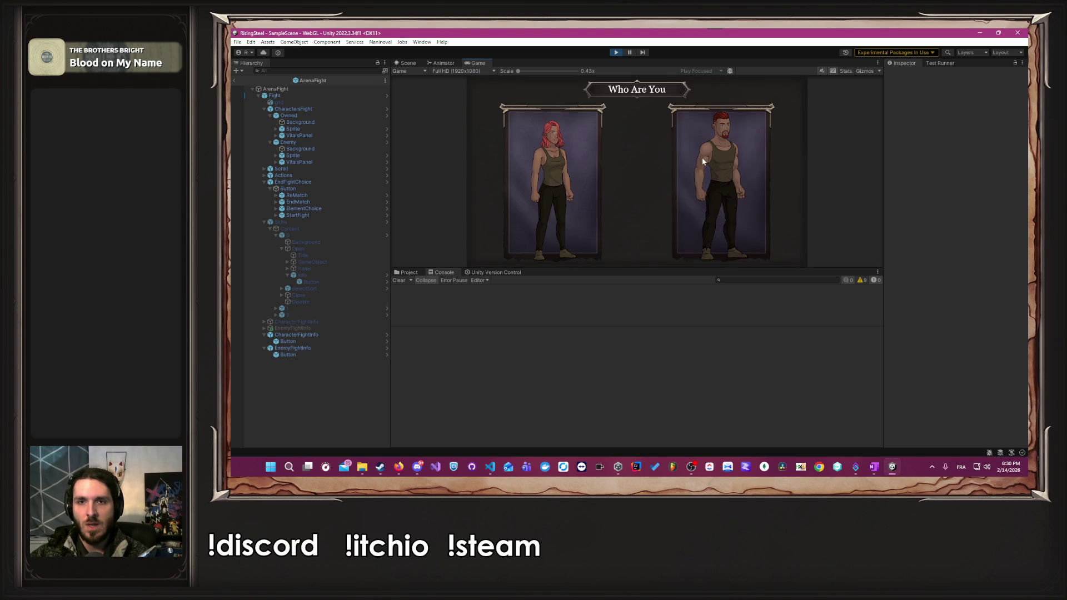
{"action": "left_click", "coordinate": [703, 159]}
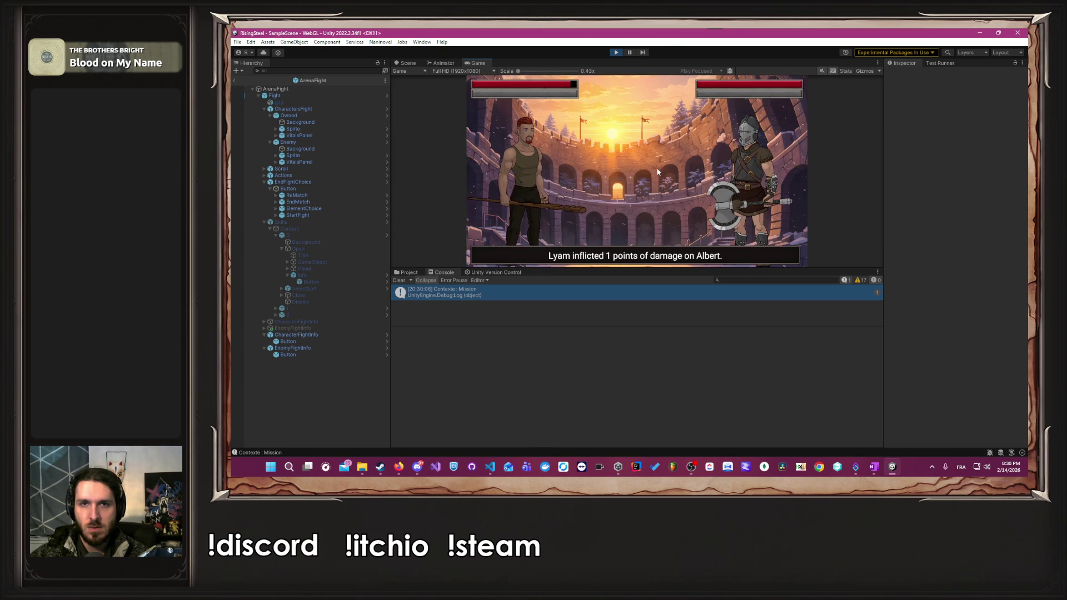
Attack Lyam until defeated, click past the gold and shop dialogues, and stop the game
{"action": "left_click", "coordinate": [555, 189]}
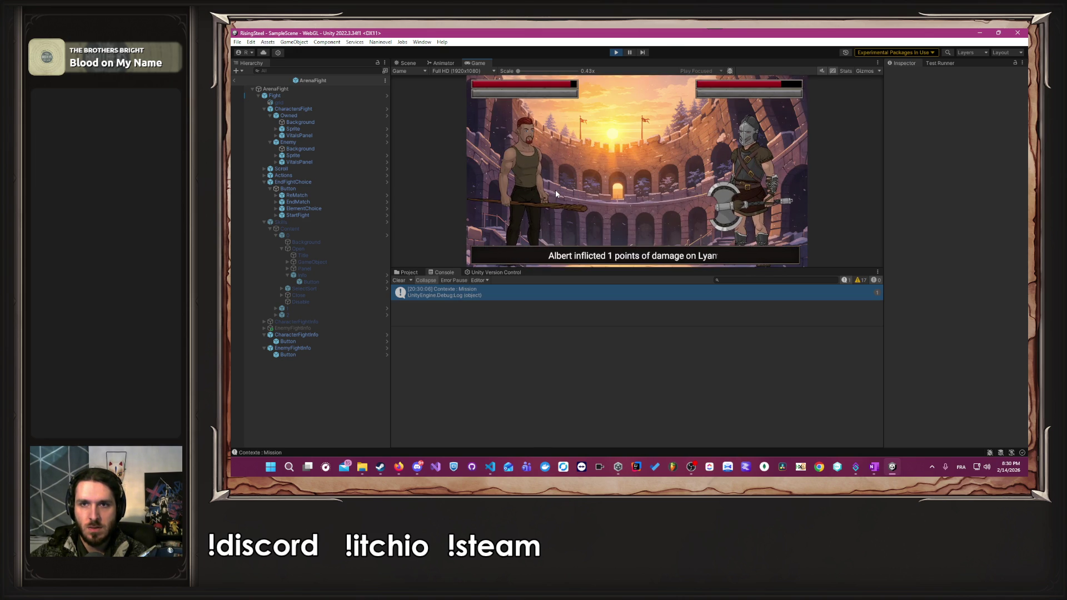
{"action": "left_click", "coordinate": [556, 192]}
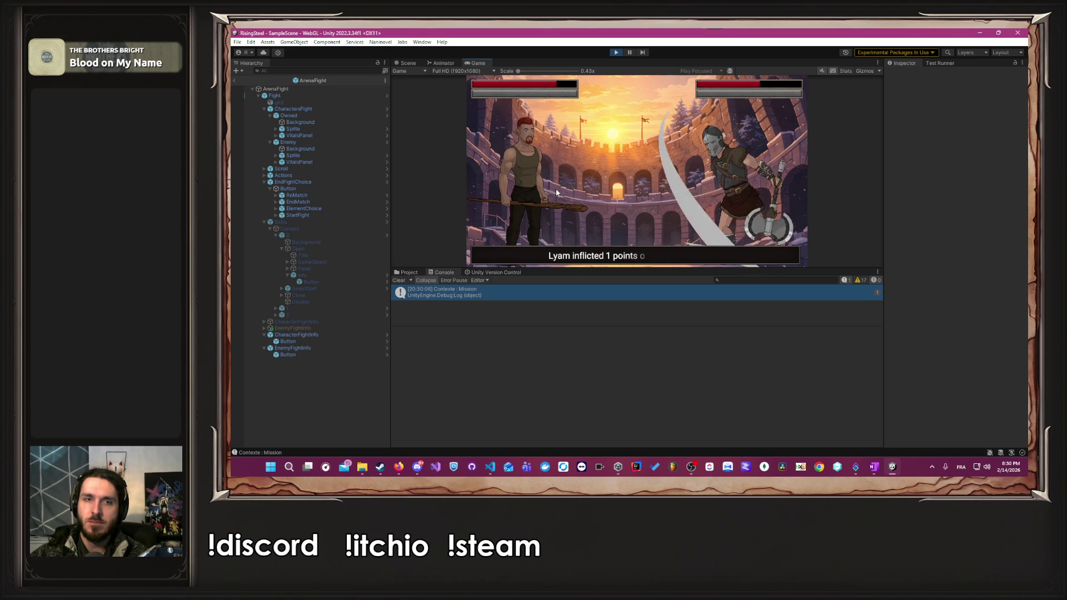
{"action": "left_click", "coordinate": [556, 192]}
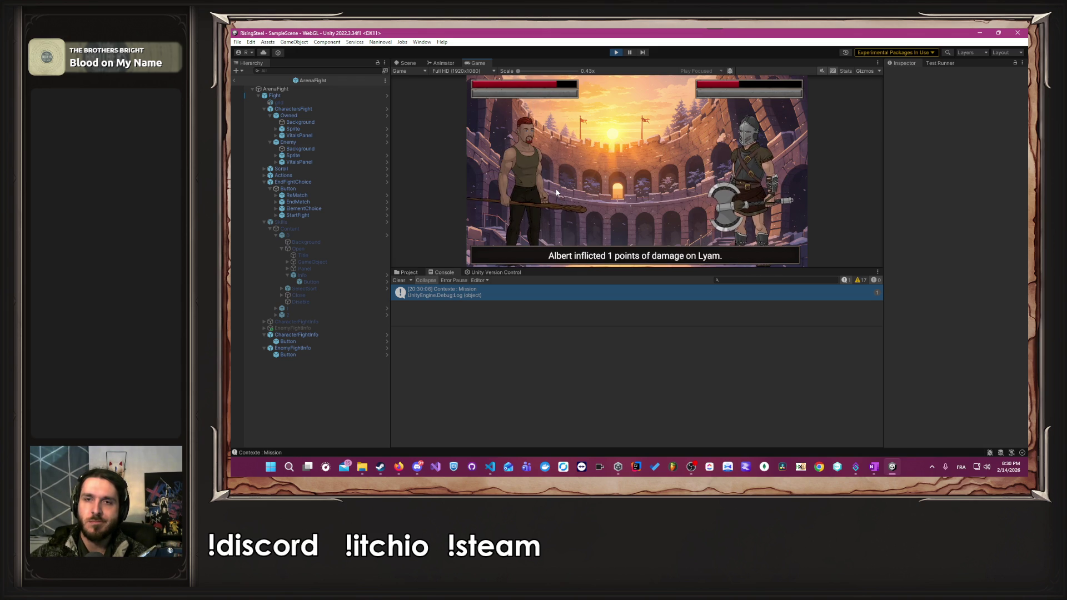
{"action": "left_click", "coordinate": [556, 192]}
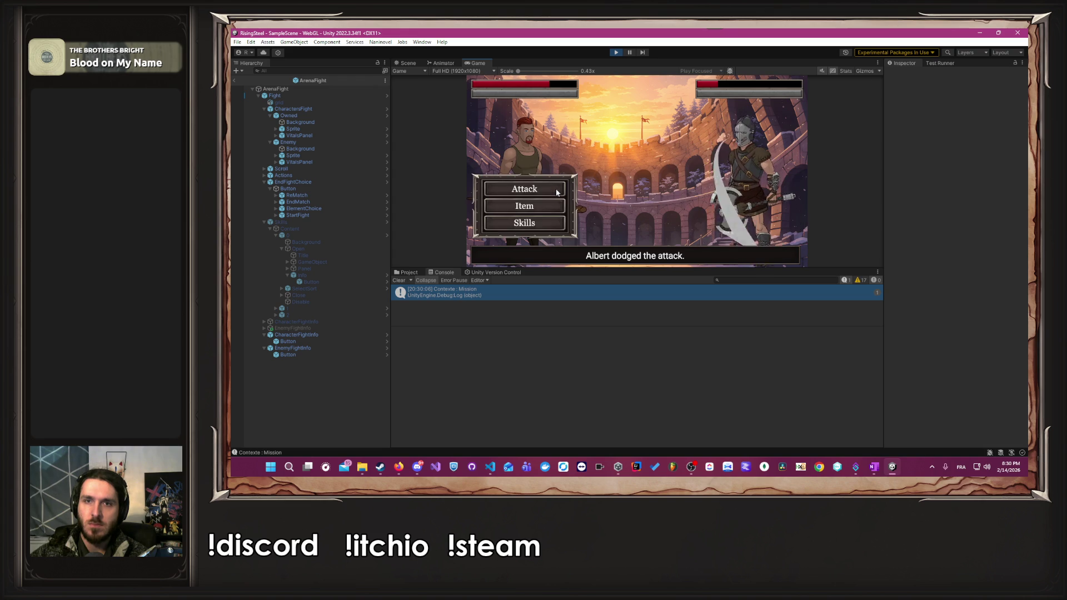
{"action": "left_click", "coordinate": [556, 193]}
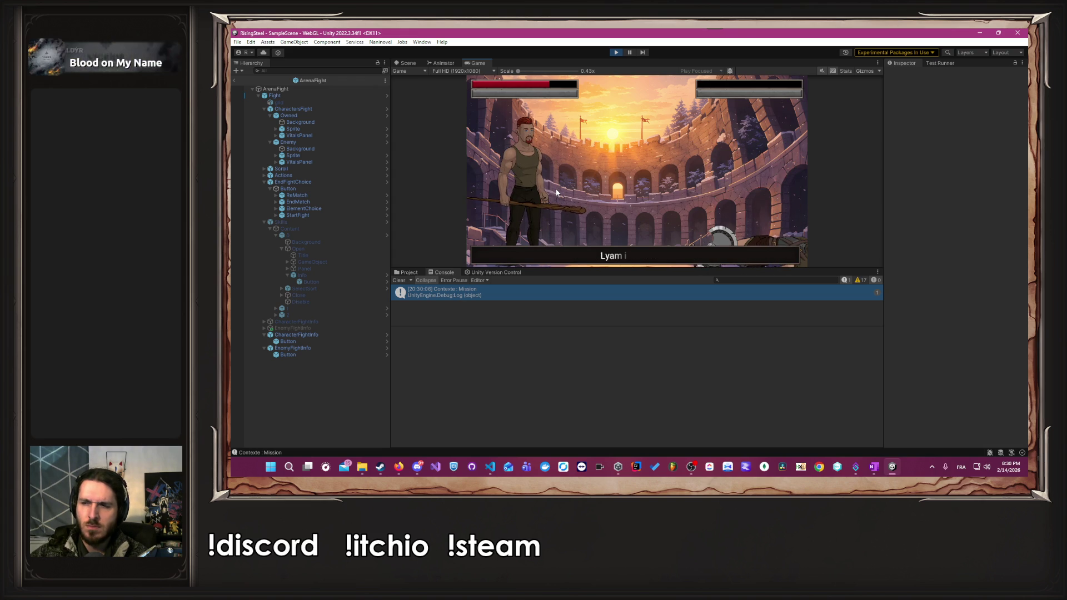
{"action": "left_click", "coordinate": [556, 192]}
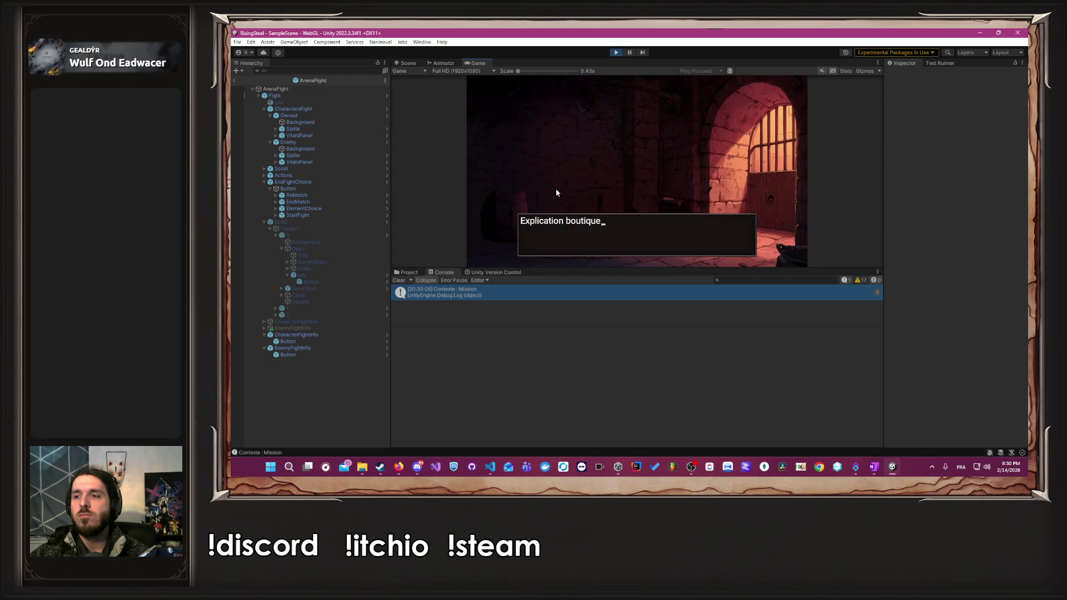
{"action": "left_click", "coordinate": [556, 192]}
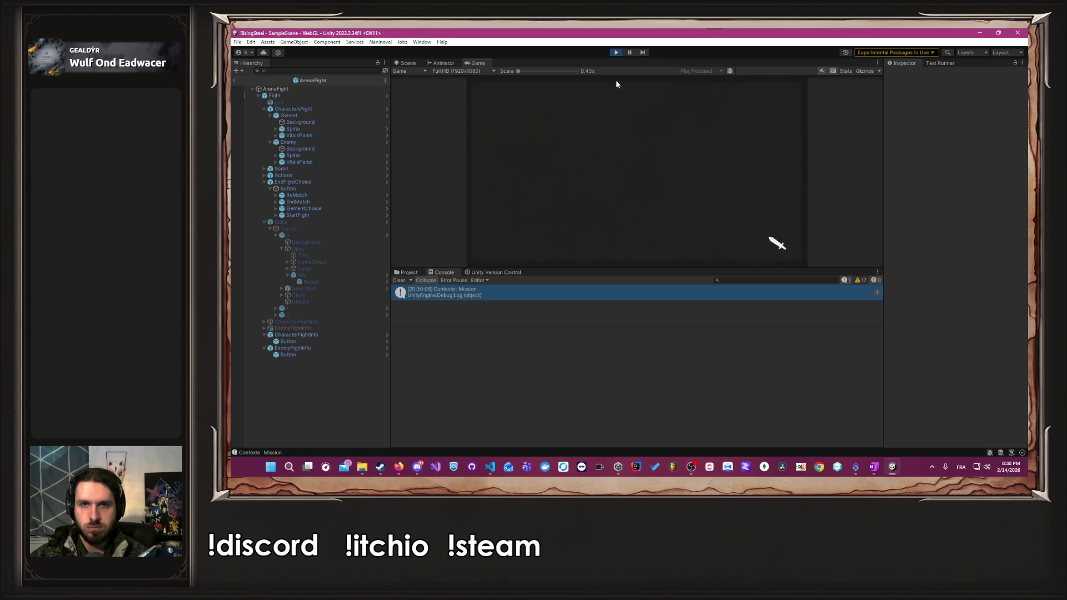
{"action": "key", "text": "ctrl+p"}
Switch to Visual Studio Code and bring up the end of line 17 in LaunchFight.cs
{"action": "key", "text": "alt+Tab"}
{"action": "key", "text": "Tab"}
{"action": "key", "text": "Tab"}
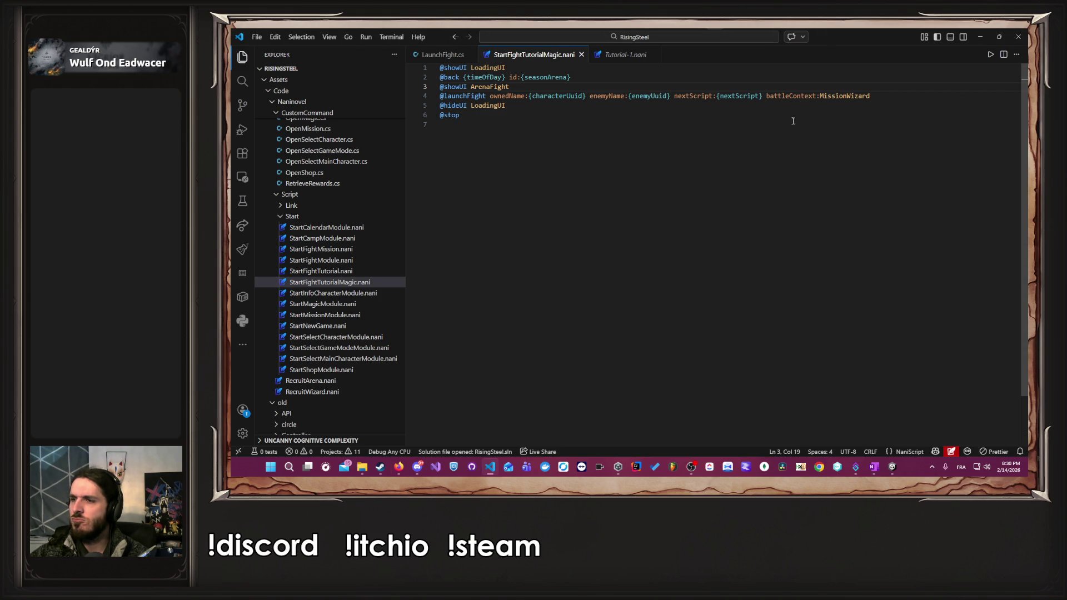
{"action": "left_click", "coordinate": [436, 56]}
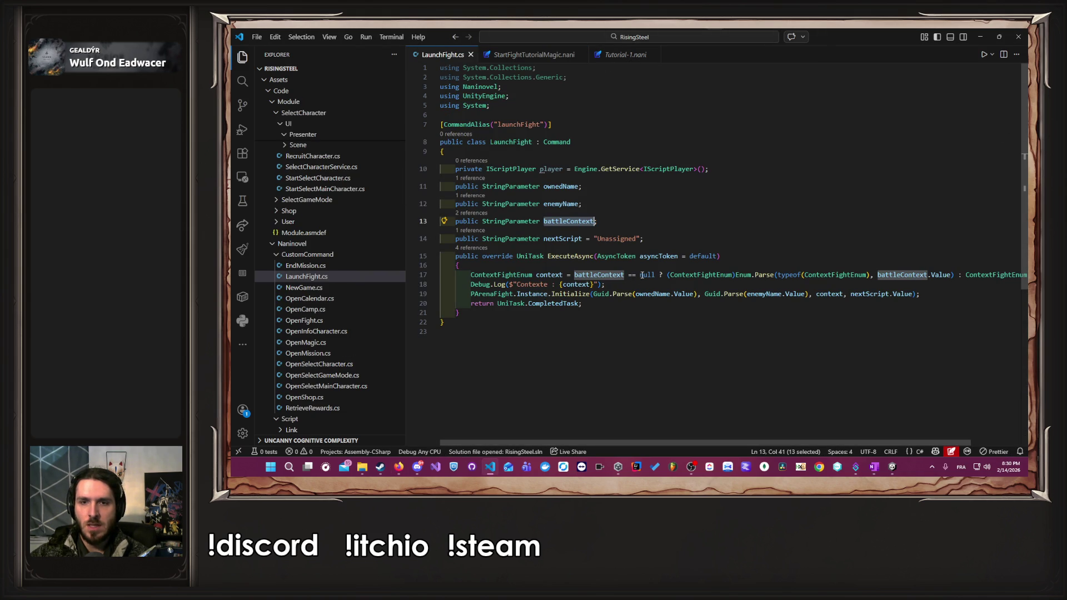
{"action": "scroll", "coordinate": [752, 431], "scroll_direction": "right", "scroll_amount": 2}
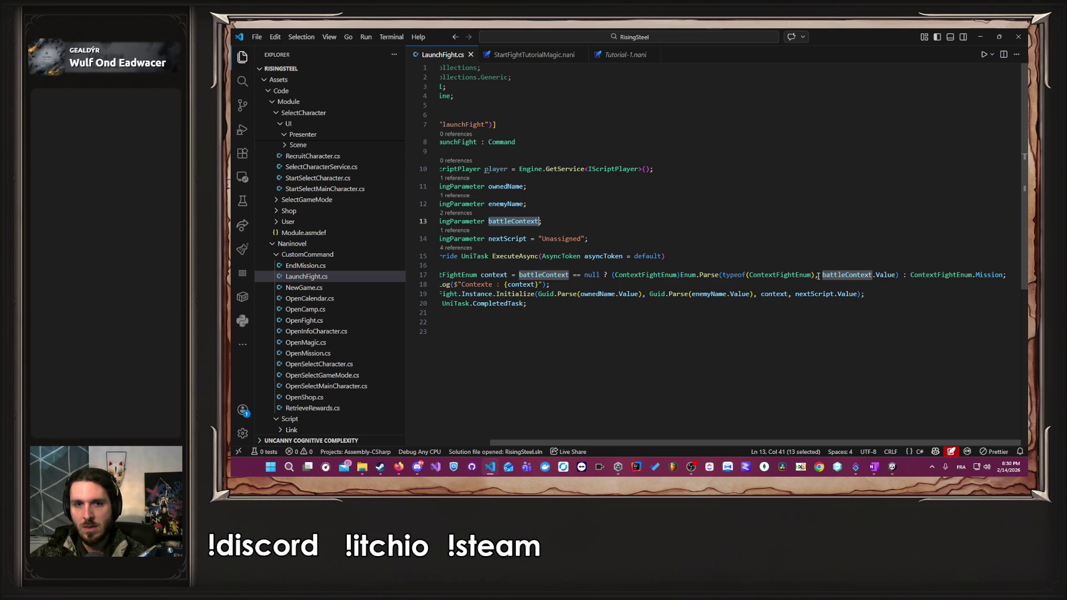
{"action": "mouse_move", "coordinate": [780, 291]}
{"action": "mouse_move", "coordinate": [973, 273]}
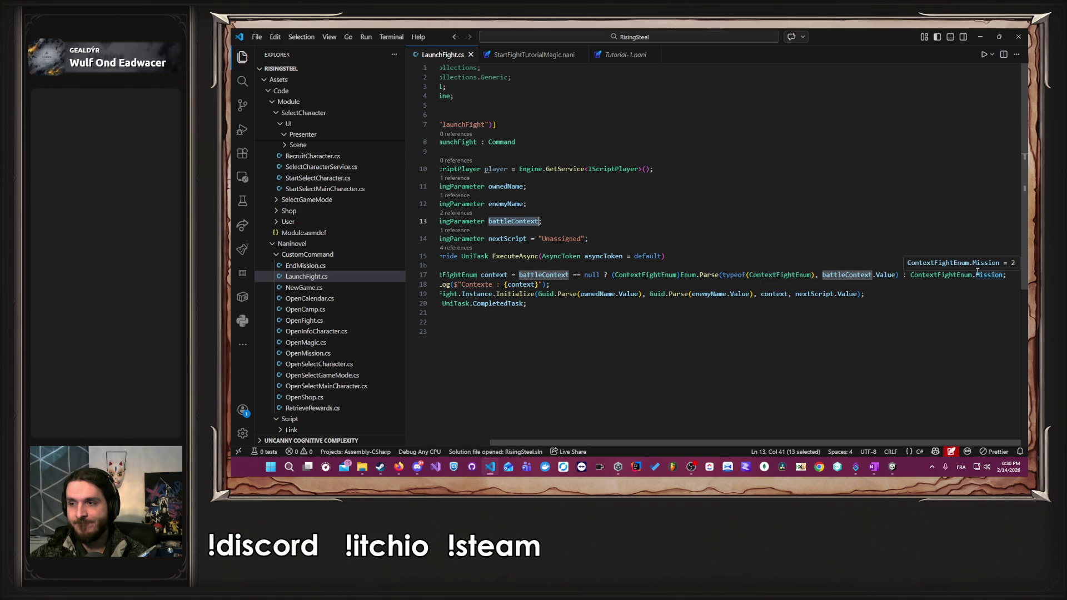
Move ContextFightEnum.Mission into the null branch of line 17's ternary and save LaunchFight.cs
{"action": "mouse_move", "coordinate": [1012, 278]}
{"action": "left_mouse_down"}
{"action": "mouse_move", "coordinate": [918, 276]}
{"action": "mouse_move", "coordinate": [1007, 274]}
{"action": "left_mouse_up"}
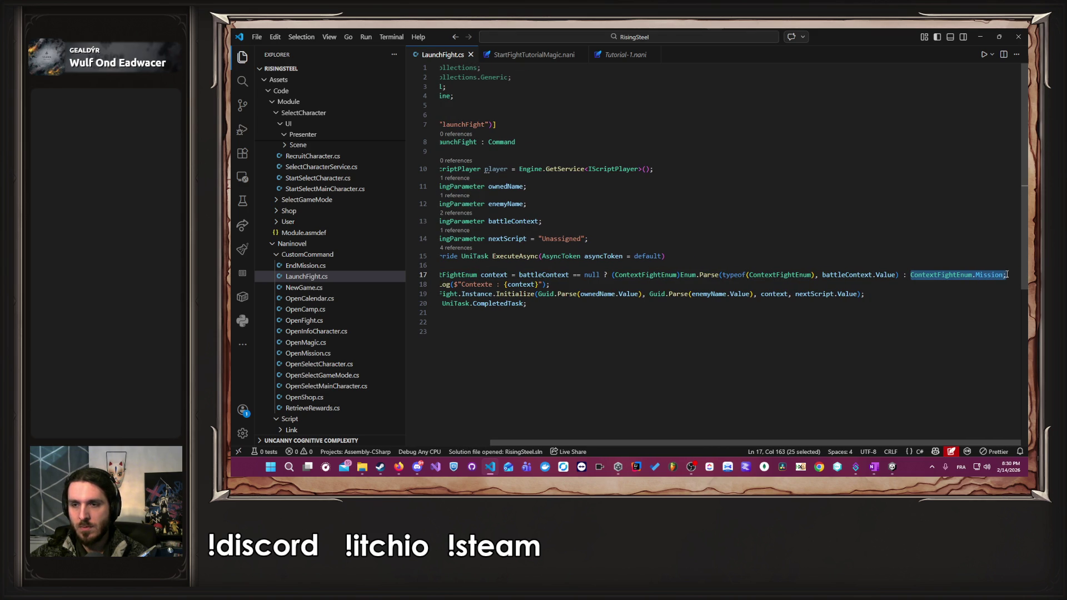
{"action": "key", "text": "BackSpace"}
{"action": "key", "text": "BackSpace"}
{"action": "key", "text": "BackSpace"}
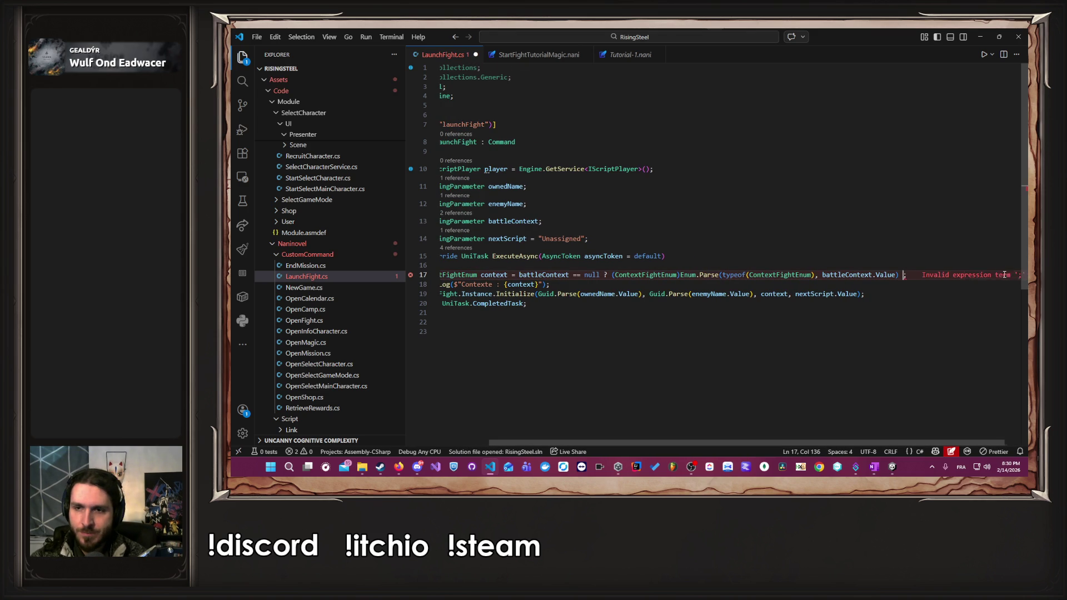
{"action": "key", "text": "BackSpace"}
{"action": "key", "text": "BackSpace"}
{"action": "key", "text": "ctrl+Left"}
{"action": "key", "text": "ctrl+Left"}
{"action": "key", "text": "ctrl+Left"}
{"action": "key", "text": "ctrl+Right"}
{"action": "key", "text": "ctrl+Right"}
{"action": "type", "text": "ContextFightEnum.Mission :"}
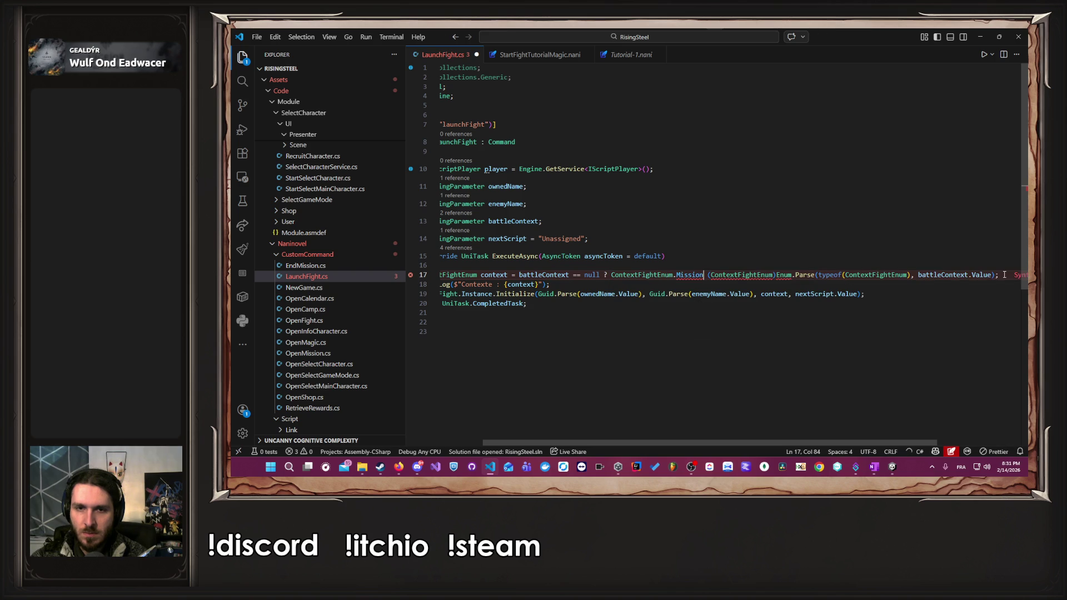
{"action": "key", "text": "ctrl+s"}
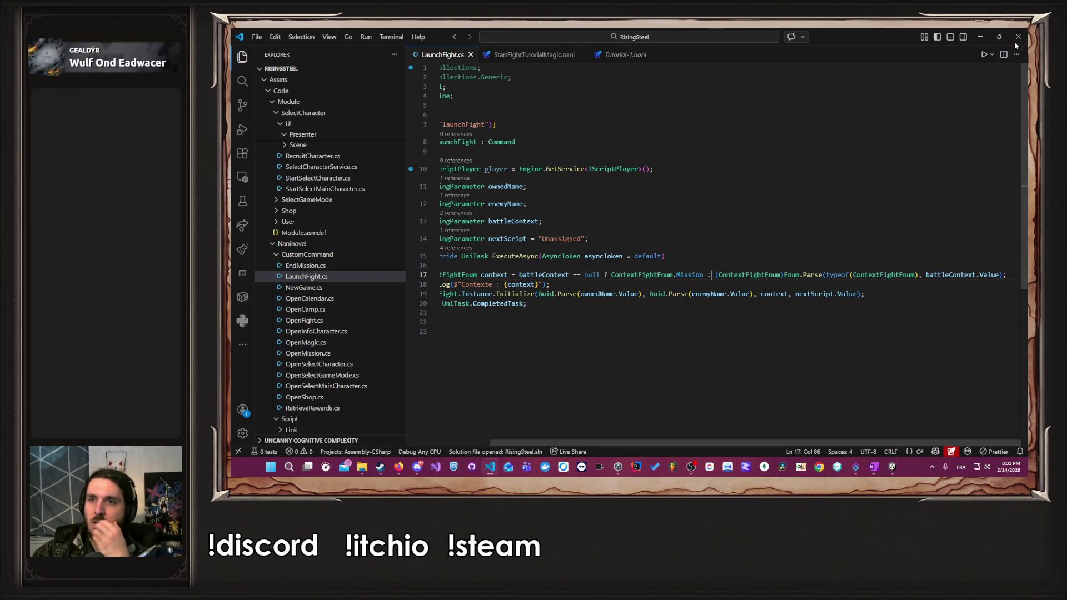
{"action": "left_click", "coordinate": [980, 36]}
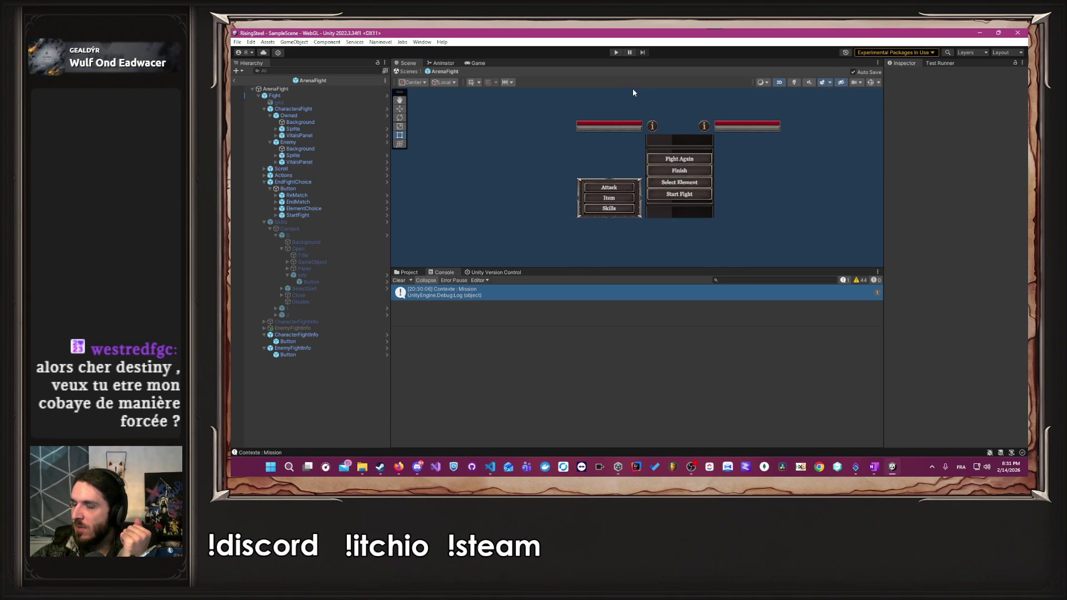
Play a new game, submit the name, and pick the right-hand character, hitting 'Value cannot be null'
{"action": "left_click", "coordinate": [617, 53]}
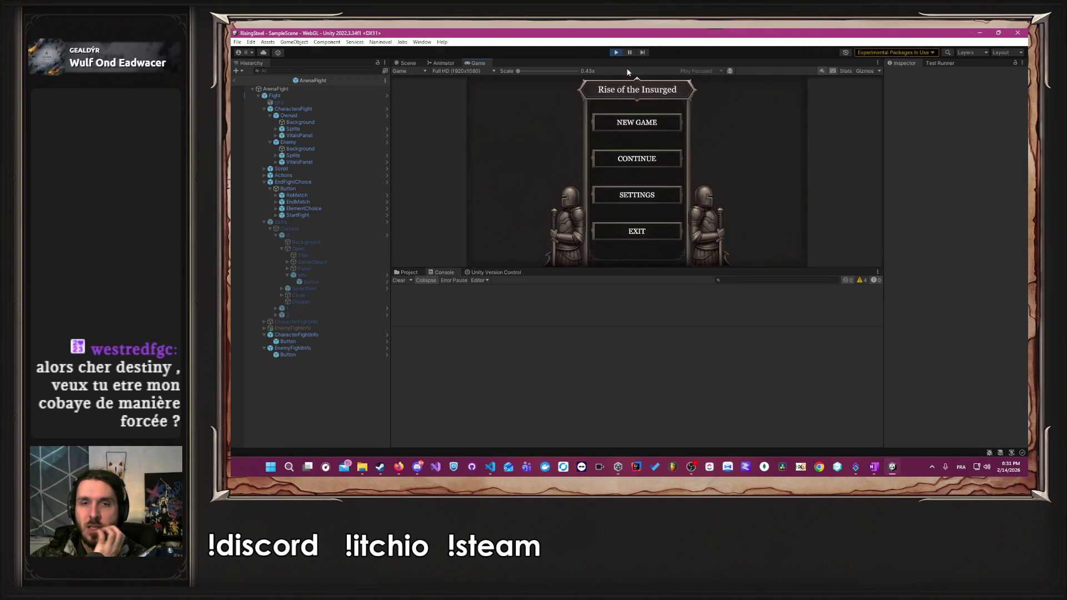
{"action": "left_click", "coordinate": [608, 126]}
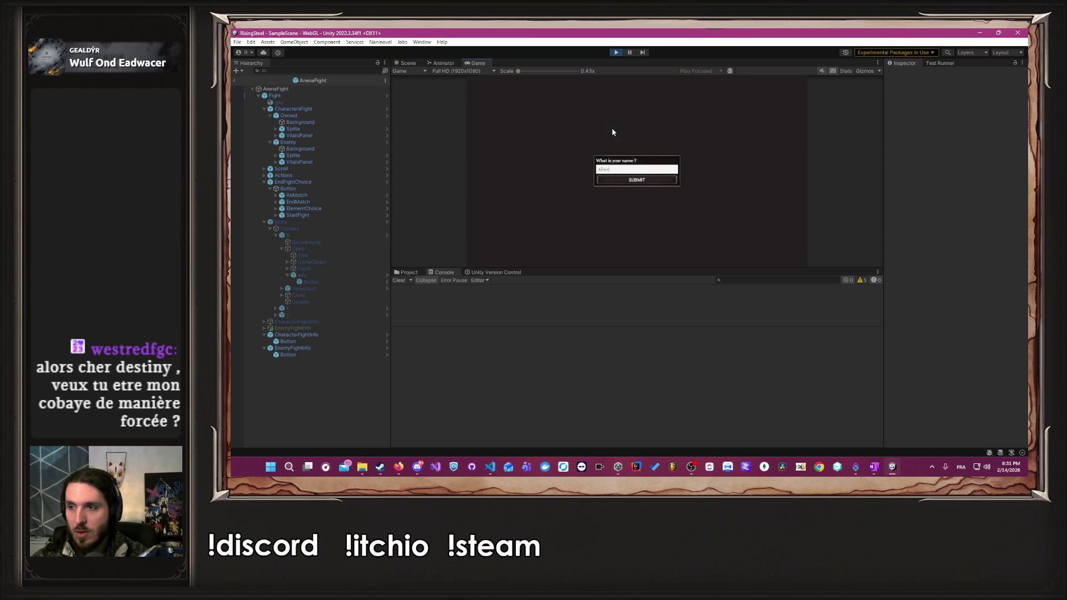
{"action": "key", "text": "Return"}
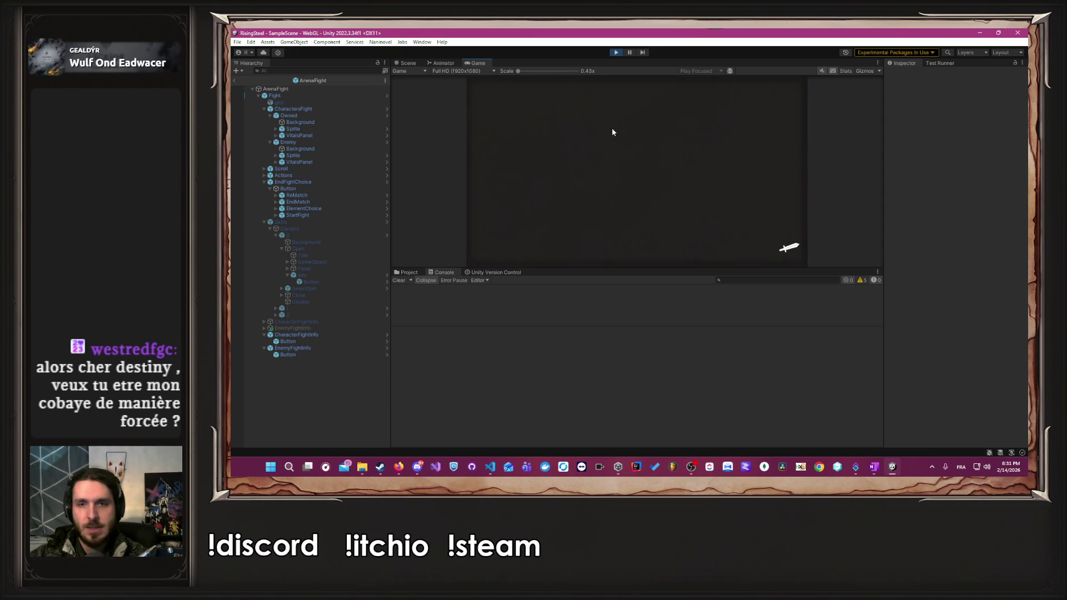
{"action": "left_click", "coordinate": [712, 173]}
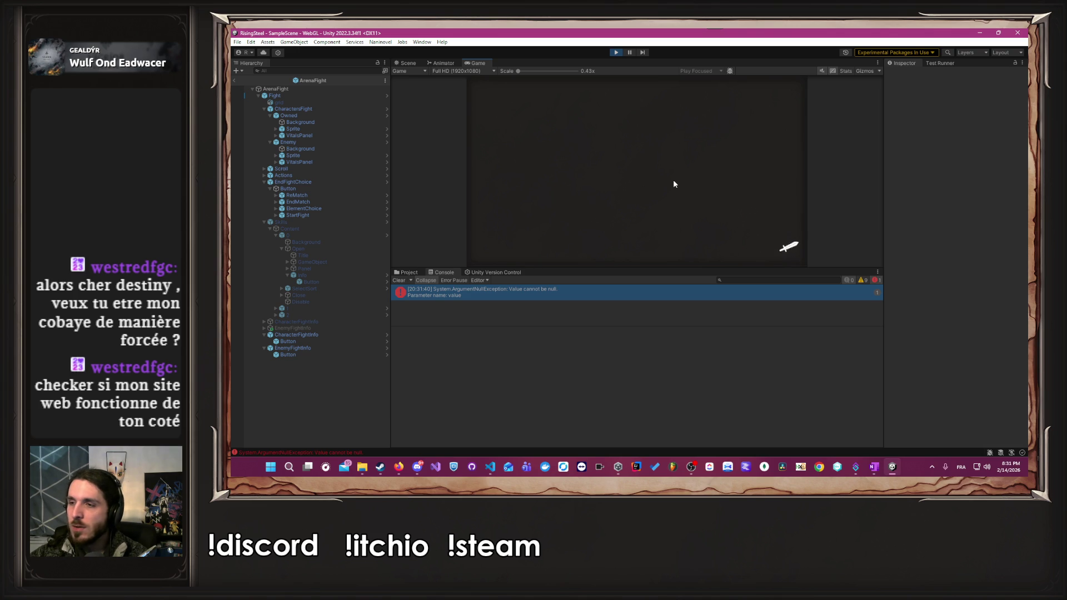
{"action": "key", "text": "alt+Tab"}
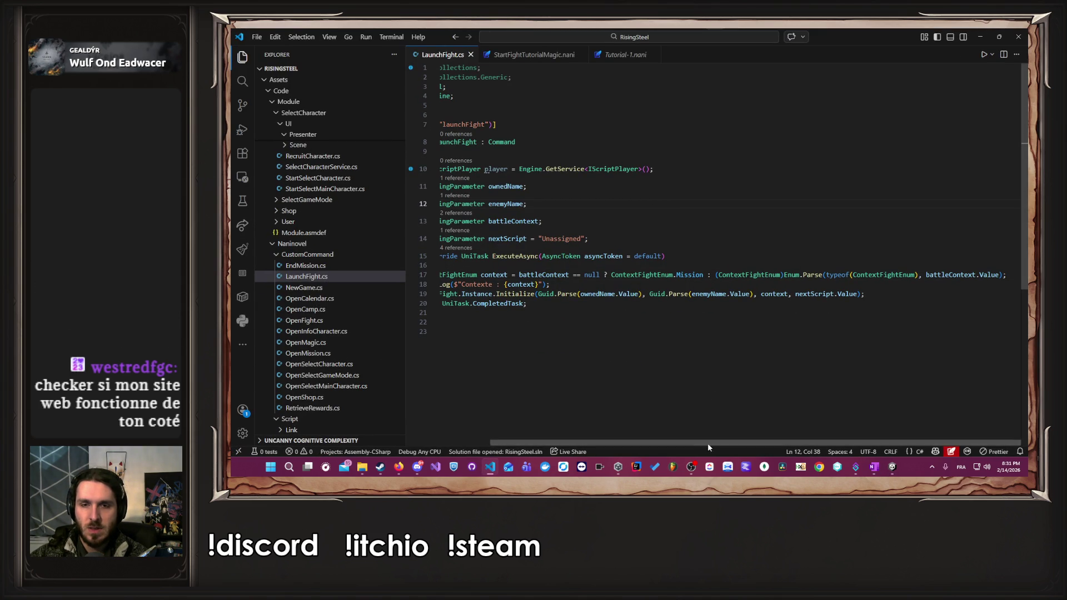
Change line 17's condition to string.IsNullOrEmpty(battleContext.Value) using the suggested completion, and save
{"action": "left_click_drag", "start_coordinate": [704, 442], "coordinate": [651, 442]}
{"action": "left_click", "coordinate": [647, 274]}
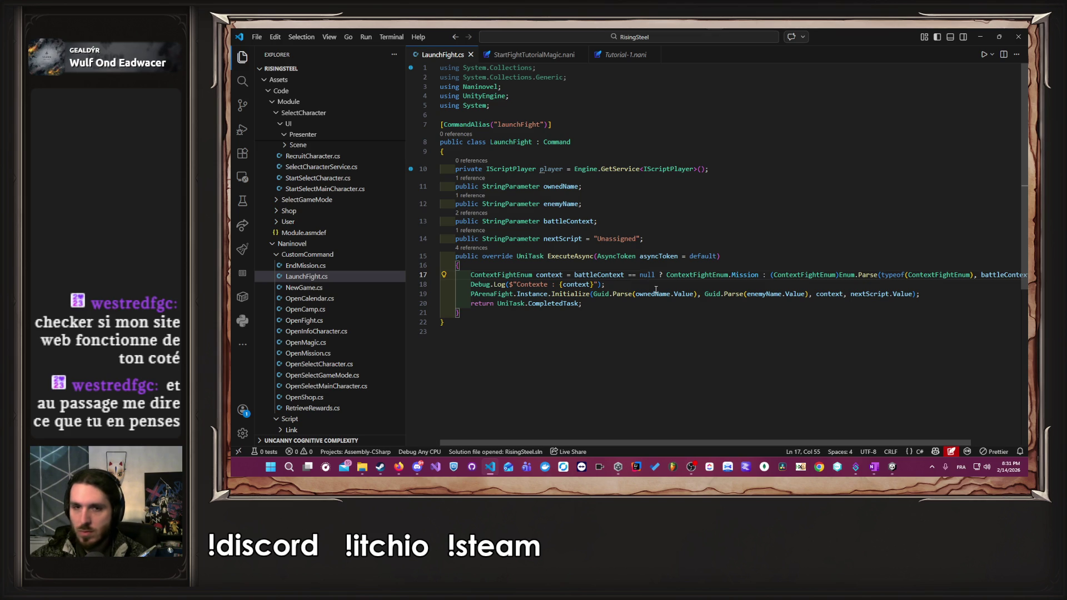
{"action": "key", "text": "Left"}
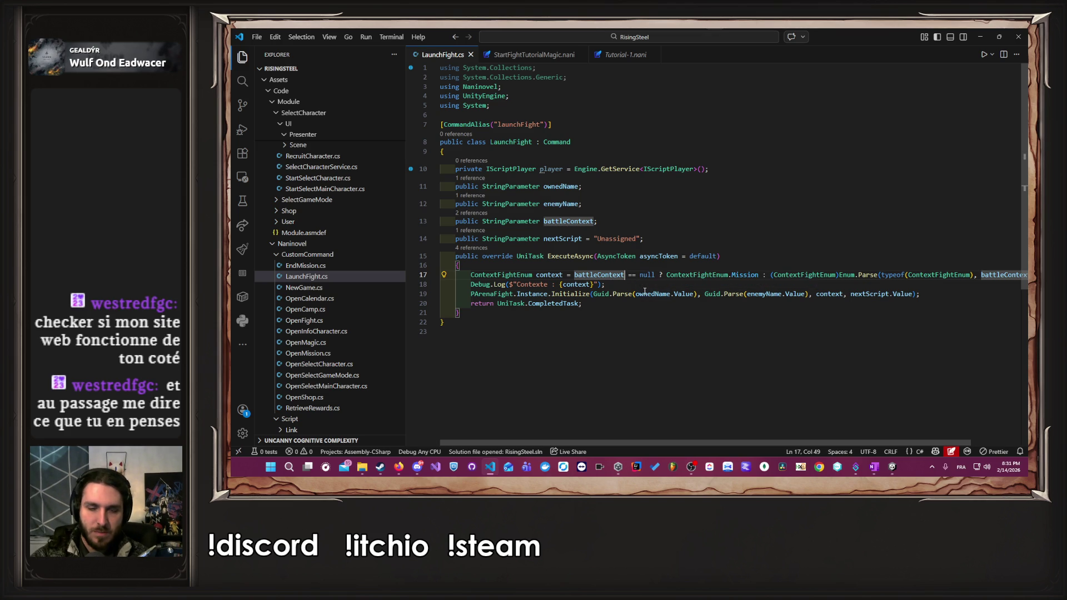
{"action": "type", "text": ".va"}
{"action": "key", "text": "Tab"}
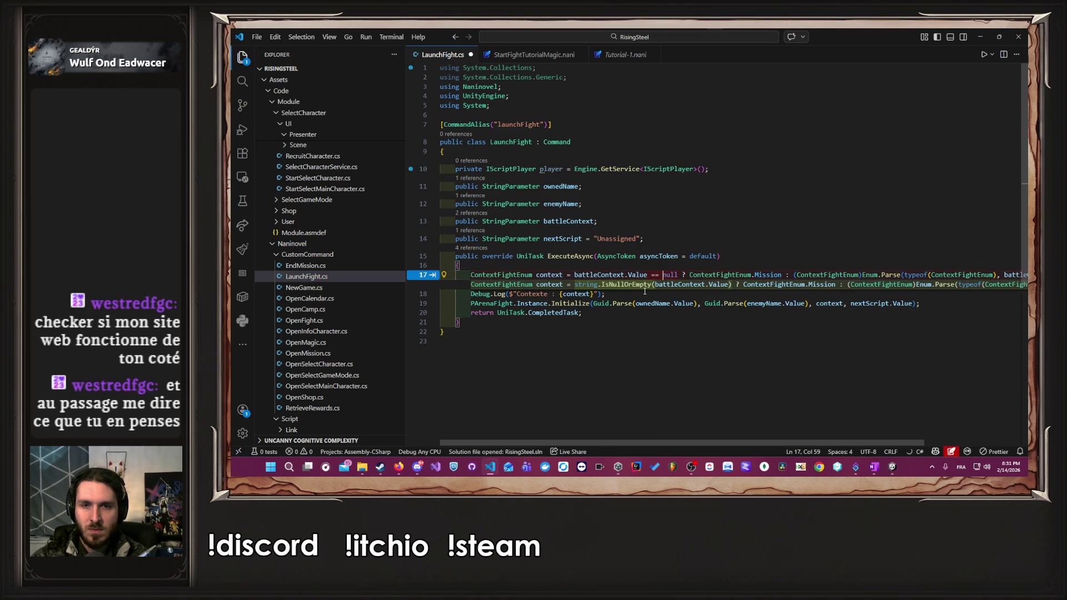
{"action": "key", "text": "Tab"}
{"action": "key", "text": "ctrl+s"}
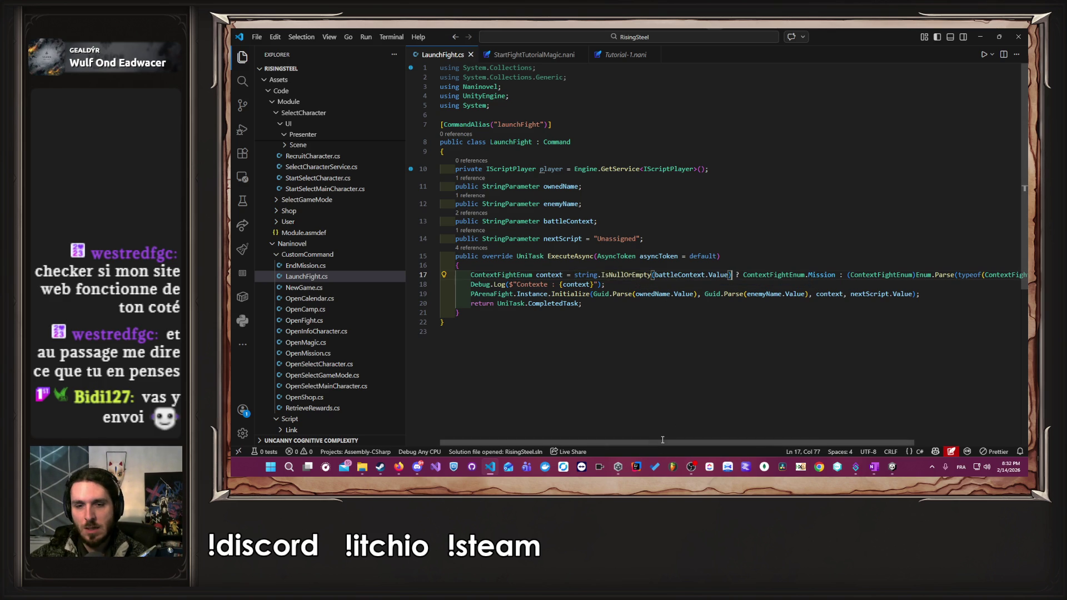
Look over the end of LaunchFight.cs, scrolling sideways across the code
{"action": "left_click_drag", "start_coordinate": [662, 442], "coordinate": [881, 415]}
{"action": "left_click", "coordinate": [637, 421]}
{"action": "scroll", "coordinate": [635, 415], "scroll_direction": "right", "scroll_amount": 5}
{"action": "scroll", "coordinate": [725, 394], "scroll_direction": "left", "scroll_amount": 3}
{"action": "scroll", "coordinate": [724, 391], "scroll_direction": "right", "scroll_amount": 1}
{"action": "scroll", "coordinate": [725, 391], "scroll_direction": "right", "scroll_amount": 3}
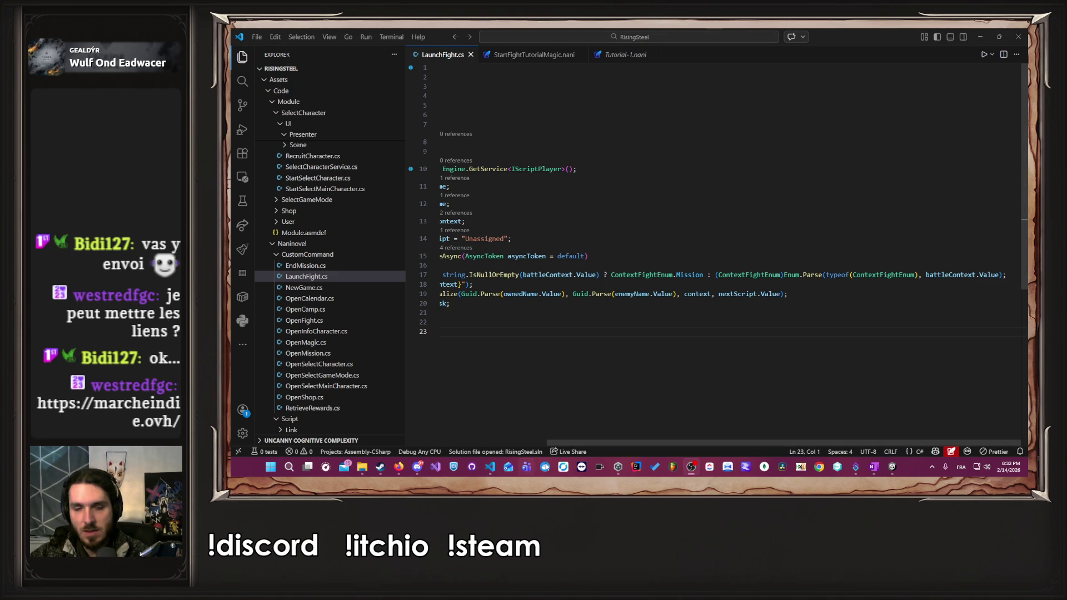
{"action": "mouse_move", "coordinate": [404, 466]}
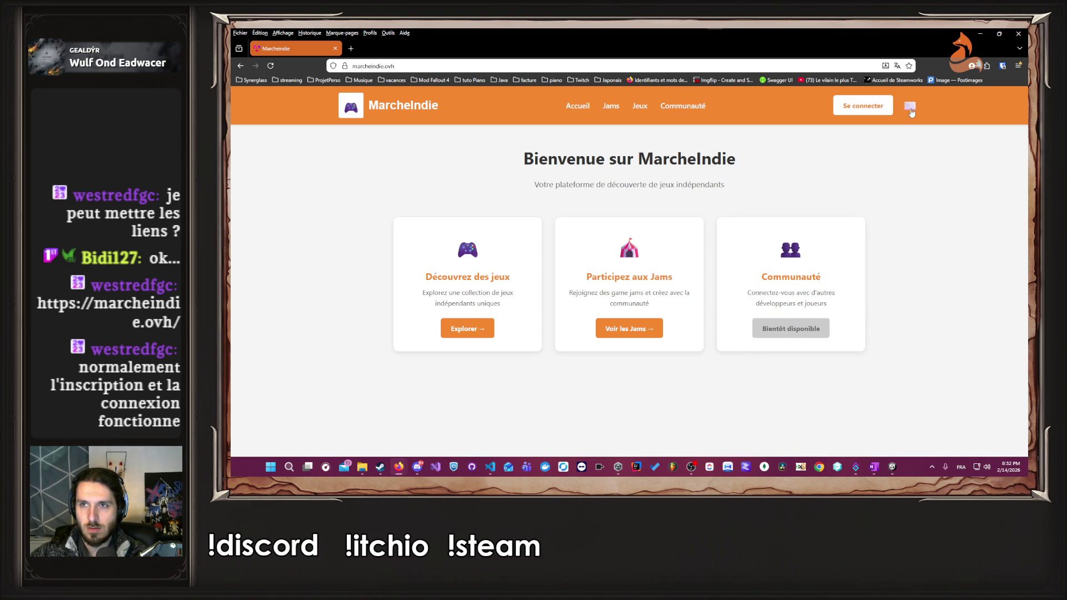
Open the MarcheIndie login page and switch its form to registration
{"action": "left_click", "coordinate": [862, 106]}
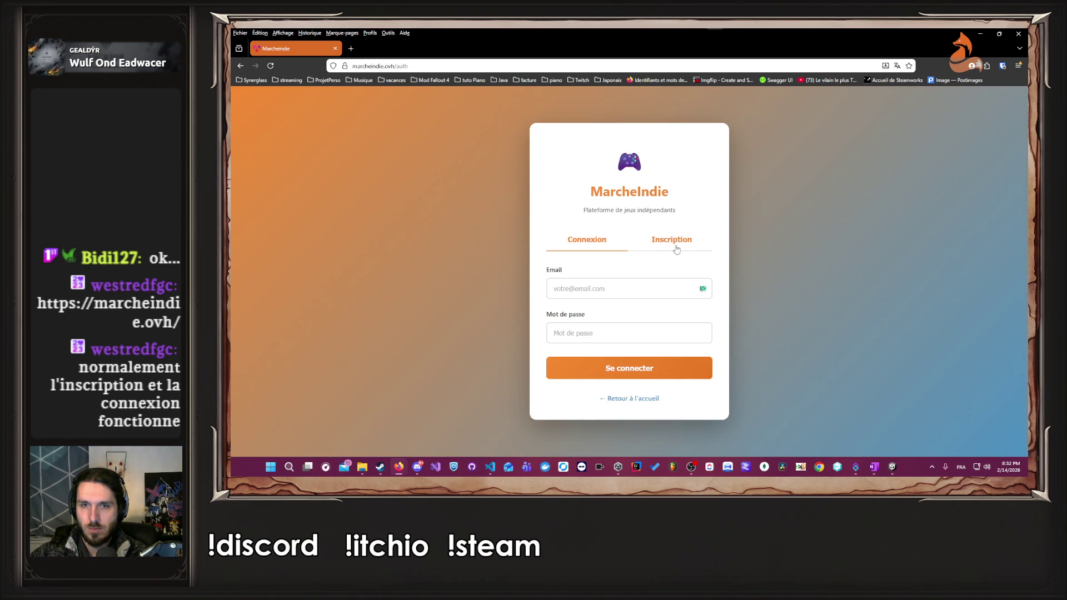
{"action": "left_click", "coordinate": [677, 249]}
{"action": "left_click", "coordinate": [601, 264]}
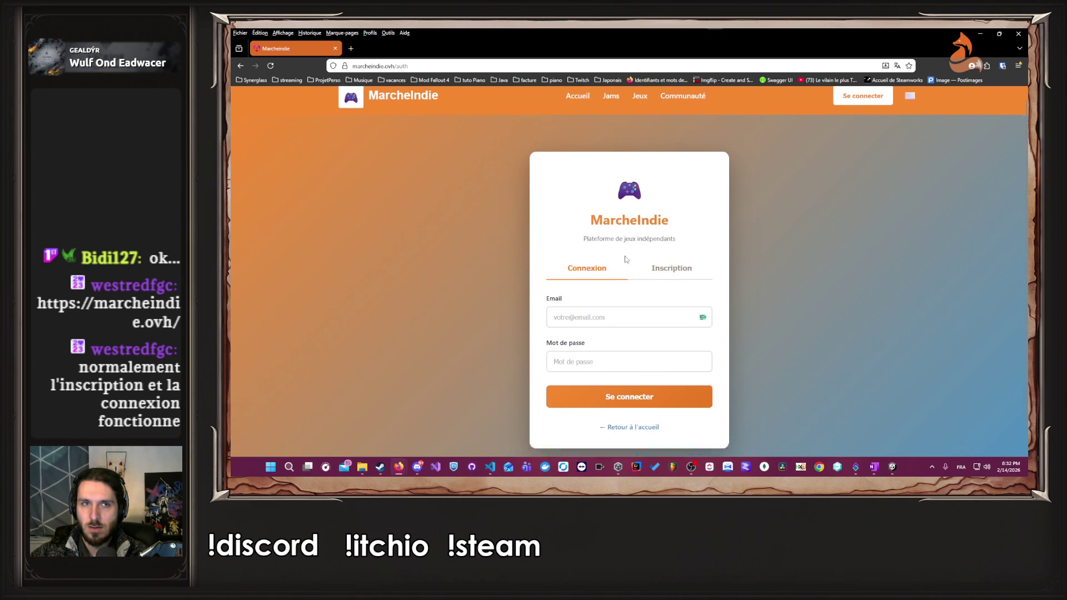
{"action": "scroll", "coordinate": [626, 260], "scroll_direction": "down", "scroll_amount": 1}
{"action": "left_click", "coordinate": [666, 240]}
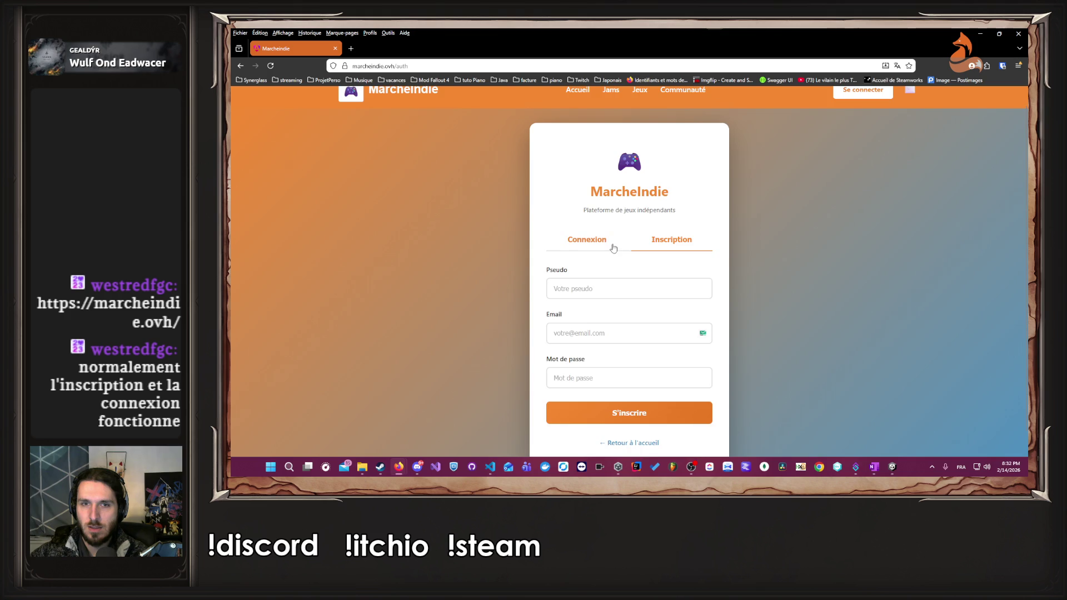
{"action": "scroll", "coordinate": [611, 245], "scroll_direction": "down", "scroll_amount": 1}
Enter 'DestinyForgeStudio' as the Pseudo and move on to the e-mail field
{"action": "left_click", "coordinate": [604, 269]}
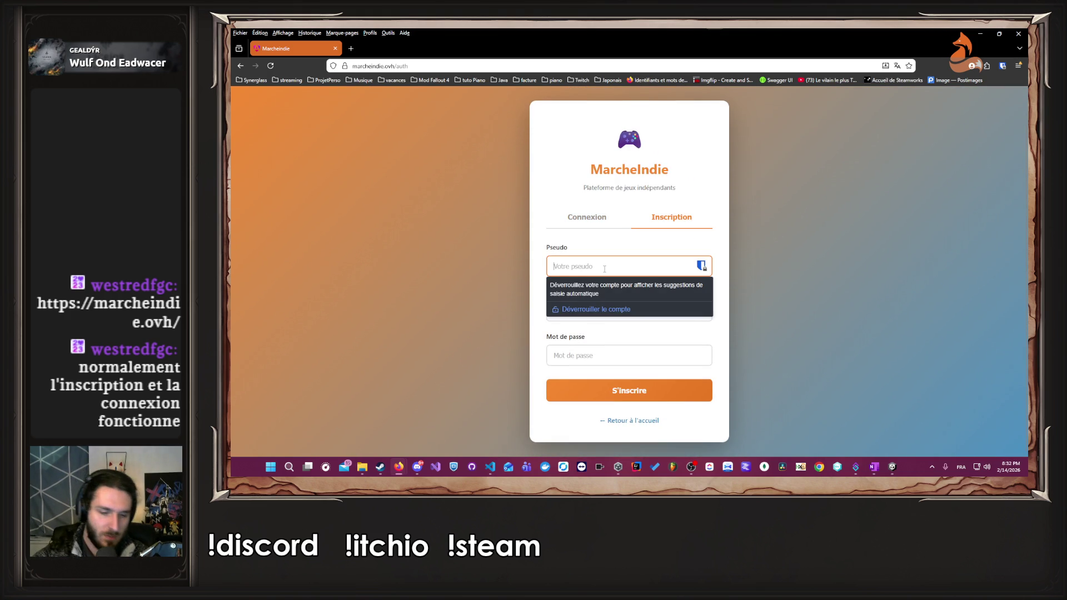
{"action": "type", "text": "DestinyGor"}
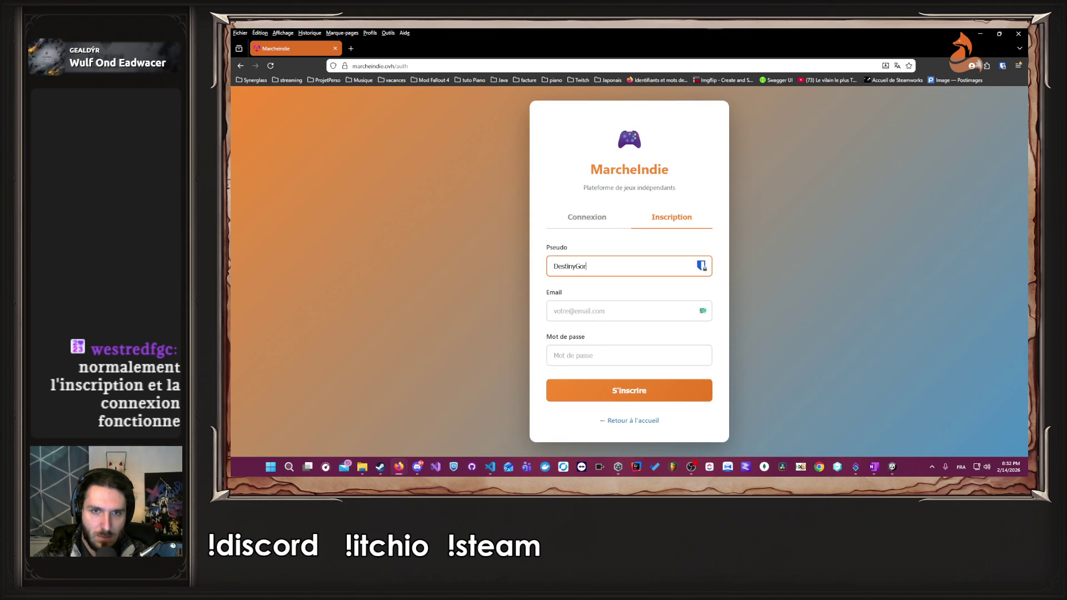
{"action": "key", "text": "BackSpace"}
{"action": "type", "text": "ForgeStudio"}
{"action": "left_click", "coordinate": [622, 310]}
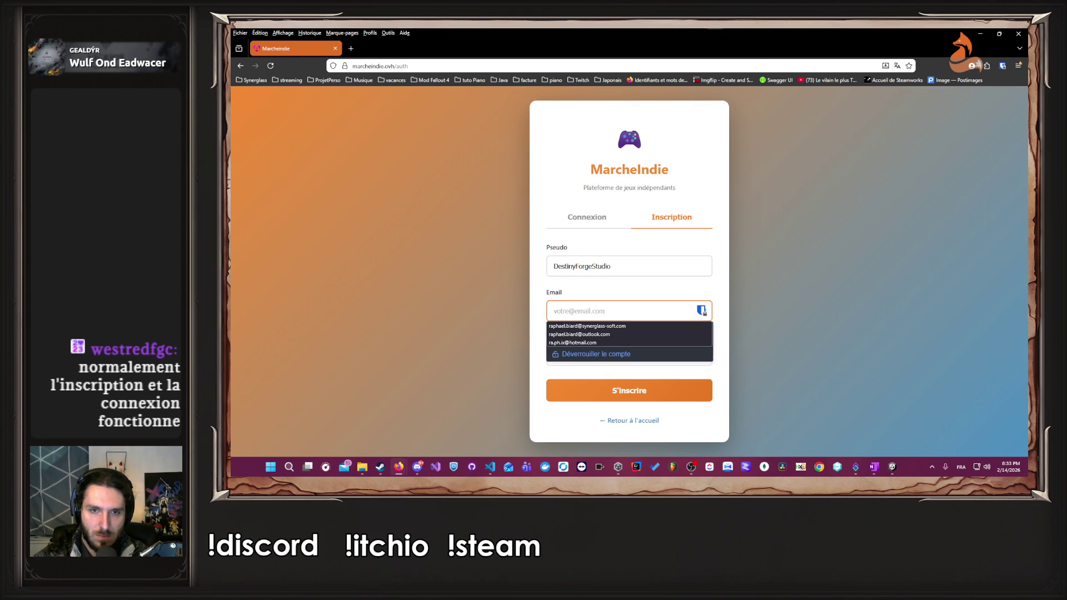
{"action": "key", "text": "alt+Tab"}
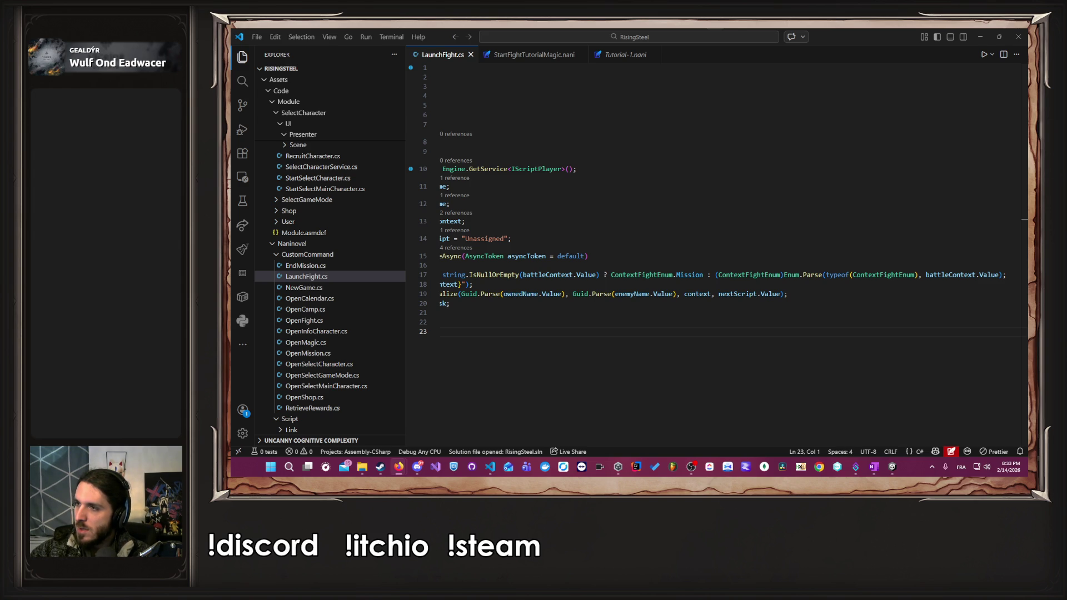
{"action": "key", "text": "alt+Tab"}
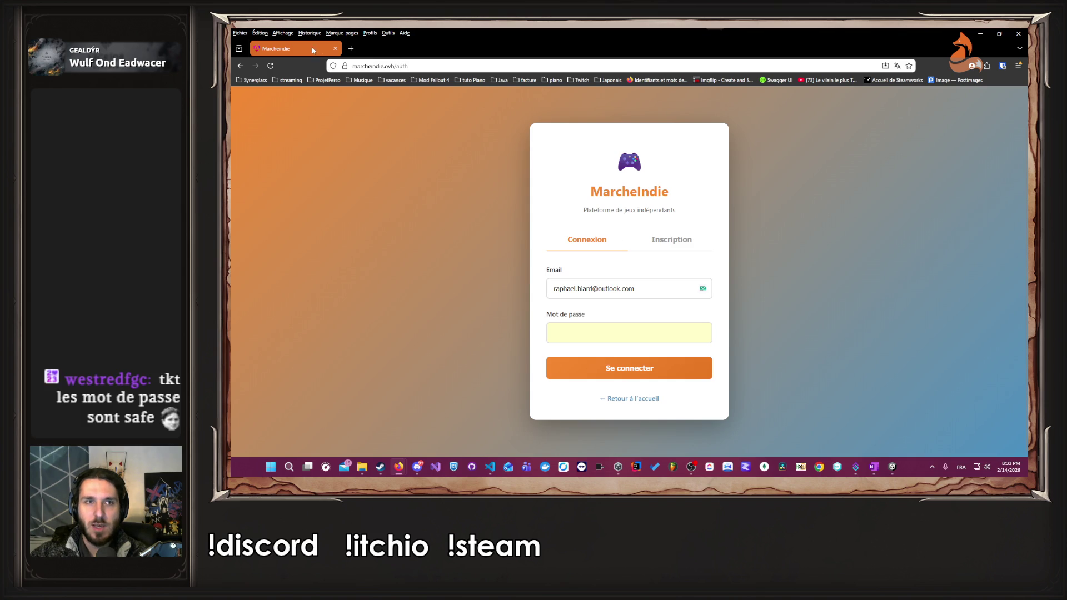
{"action": "left_click", "coordinate": [351, 49]}
Start a screen capture and dismiss its overlay
{"action": "key", "text": "super+shift+s"}
{"action": "key", "text": "Escape"}
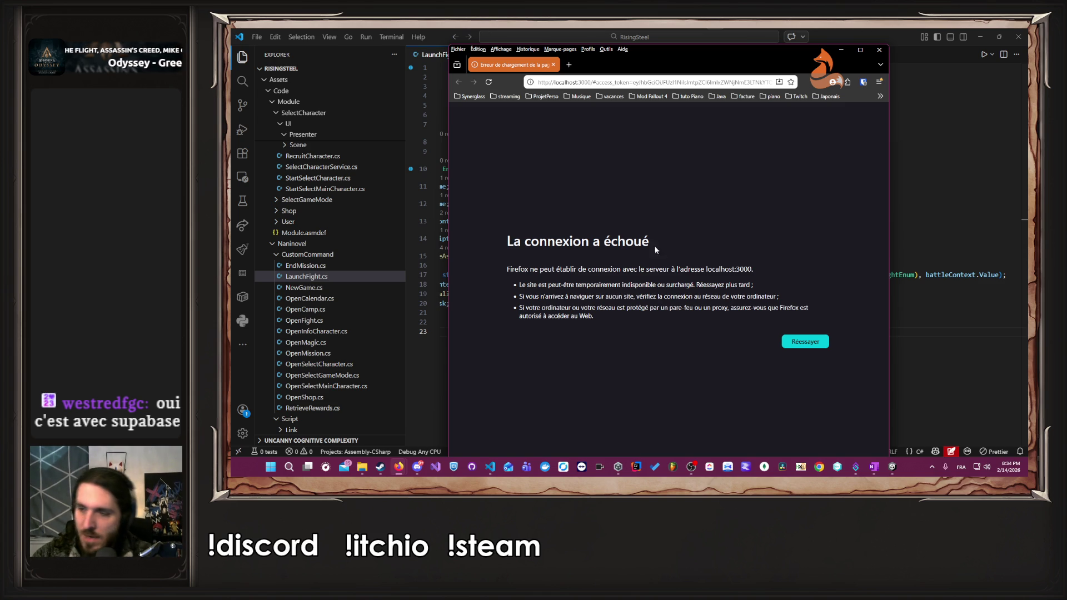
Drag the Firefox error window off the right edge to uncover Visual Studio Code
{"action": "left_click_drag", "start_coordinate": [668, 53], "coordinate": [1056, 56]}
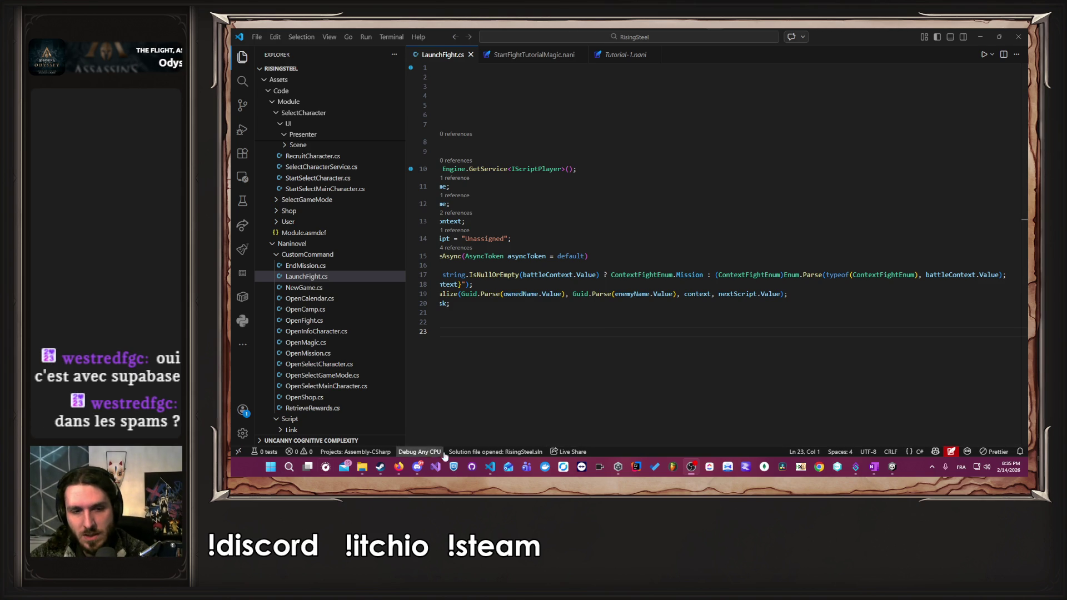
{"action": "mouse_move", "coordinate": [396, 472]}
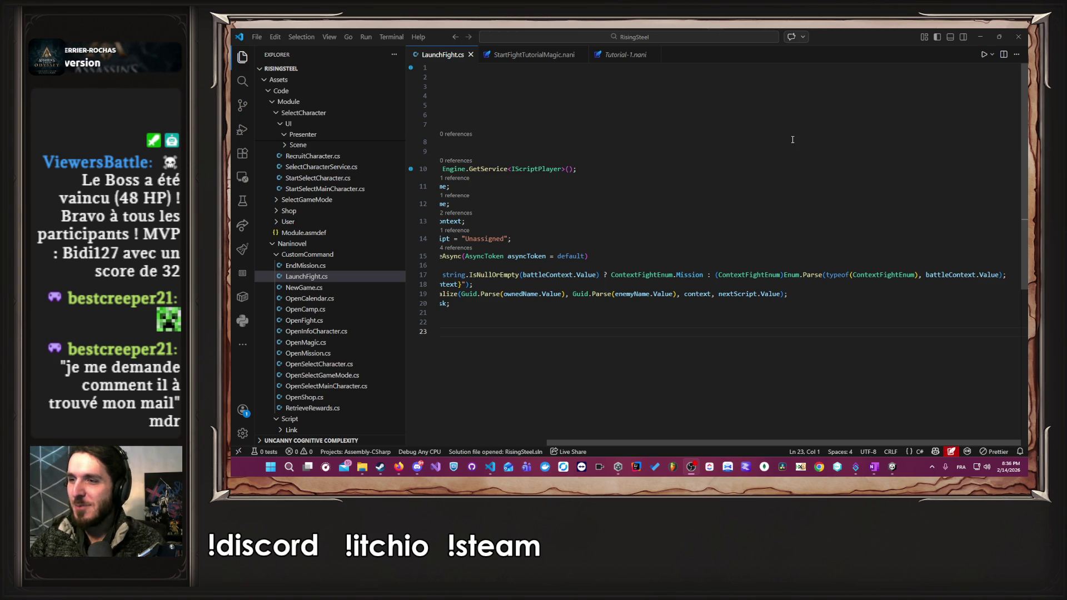
Restart Play mode in Unity so the game runs with the recompiled scripts
{"action": "left_click", "coordinate": [978, 37]}
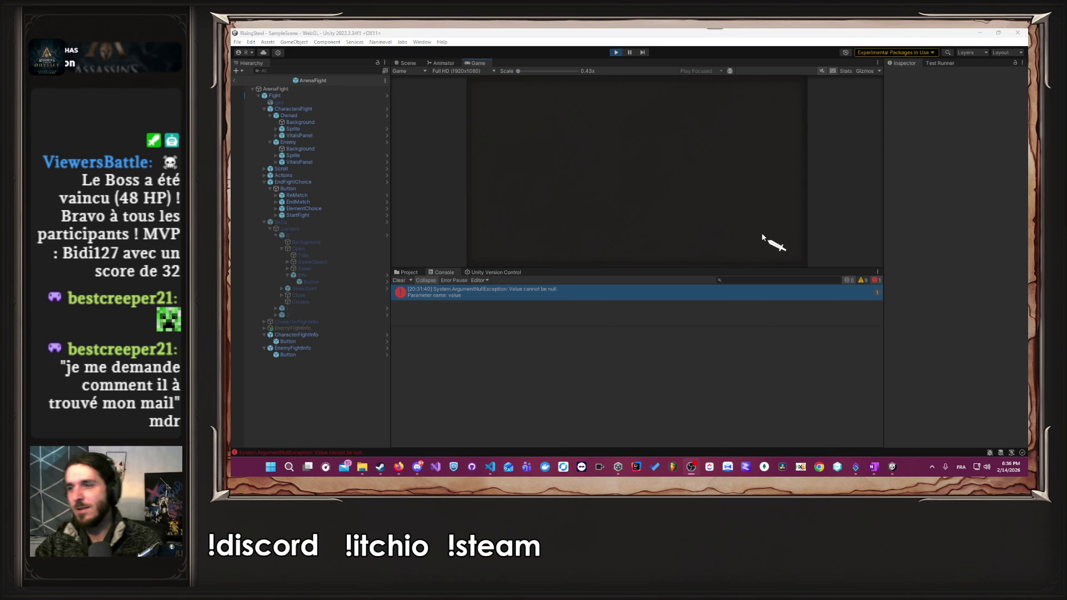
{"action": "left_click", "coordinate": [616, 53]}
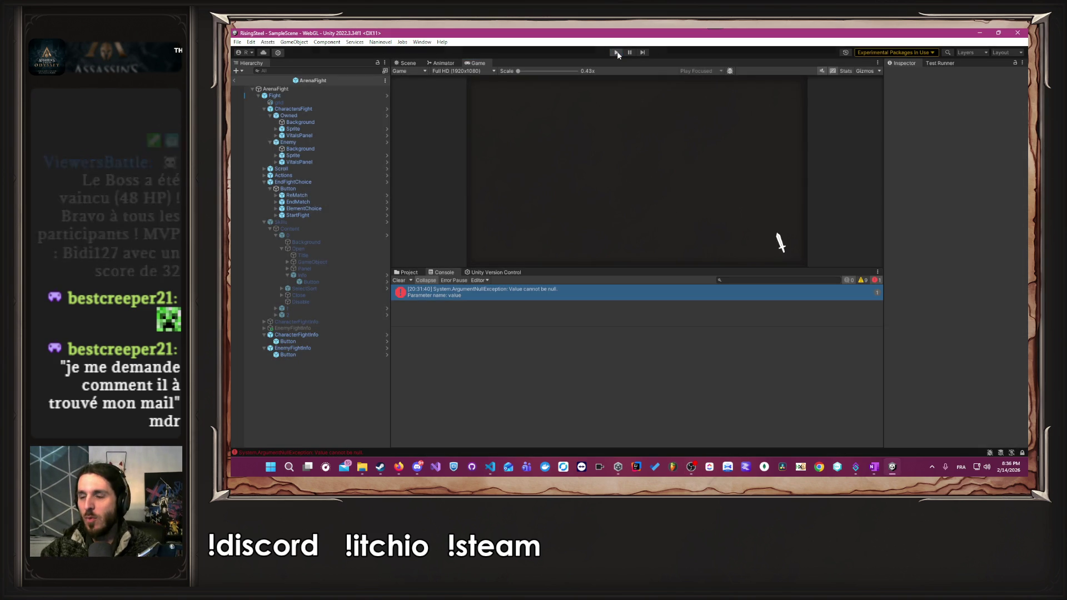
{"action": "left_click", "coordinate": [617, 52]}
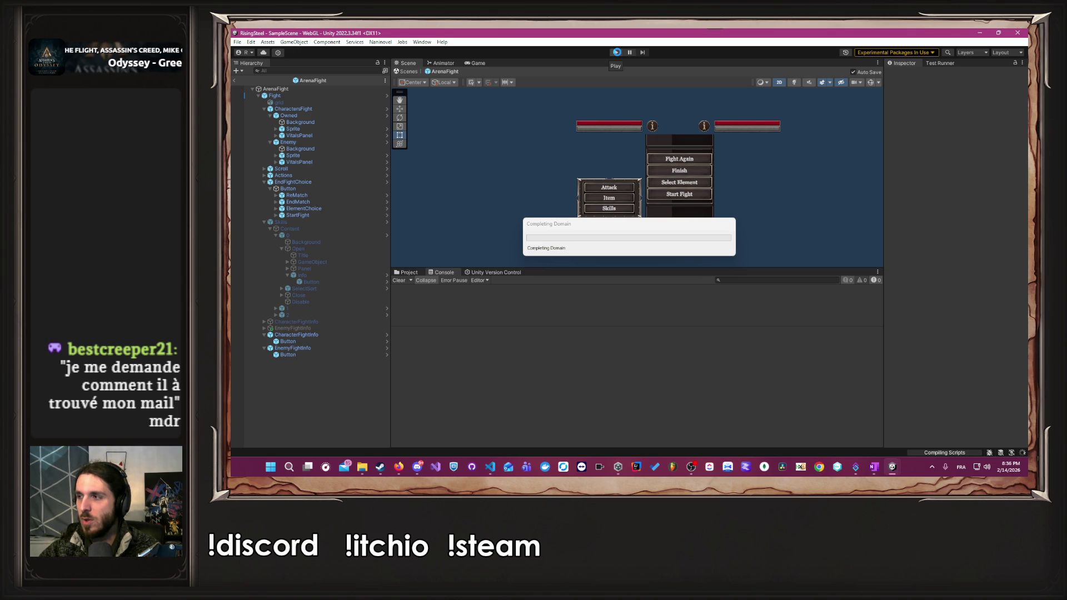
{"action": "left_click", "coordinate": [617, 53]}
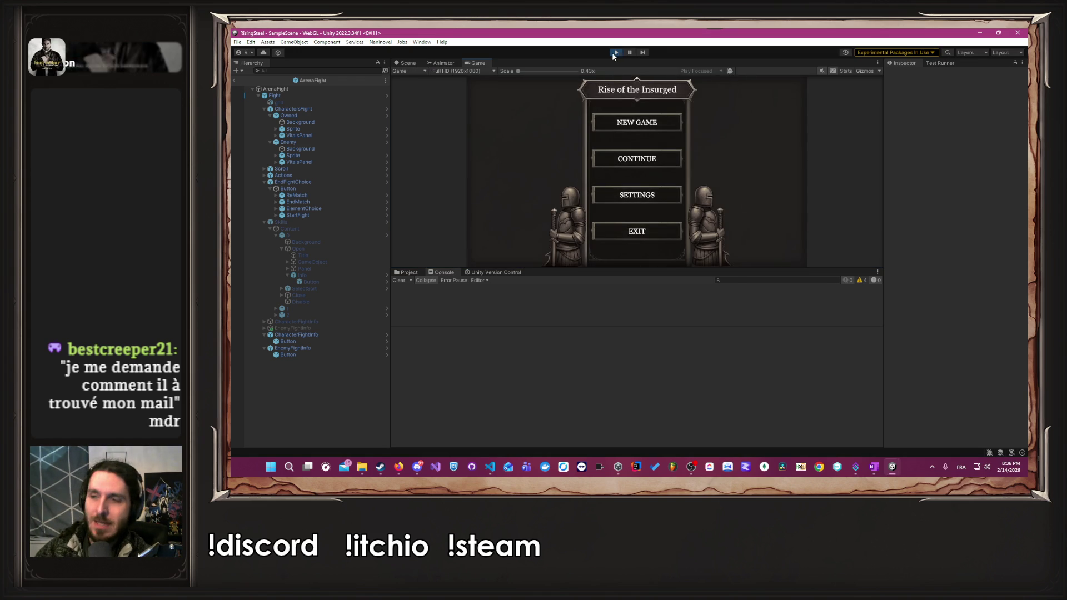
Enlarge the Game view to show the Rise of the Insurged menu, then stop Play mode
{"action": "left_click_drag", "start_coordinate": [667, 268], "coordinate": [663, 331]}
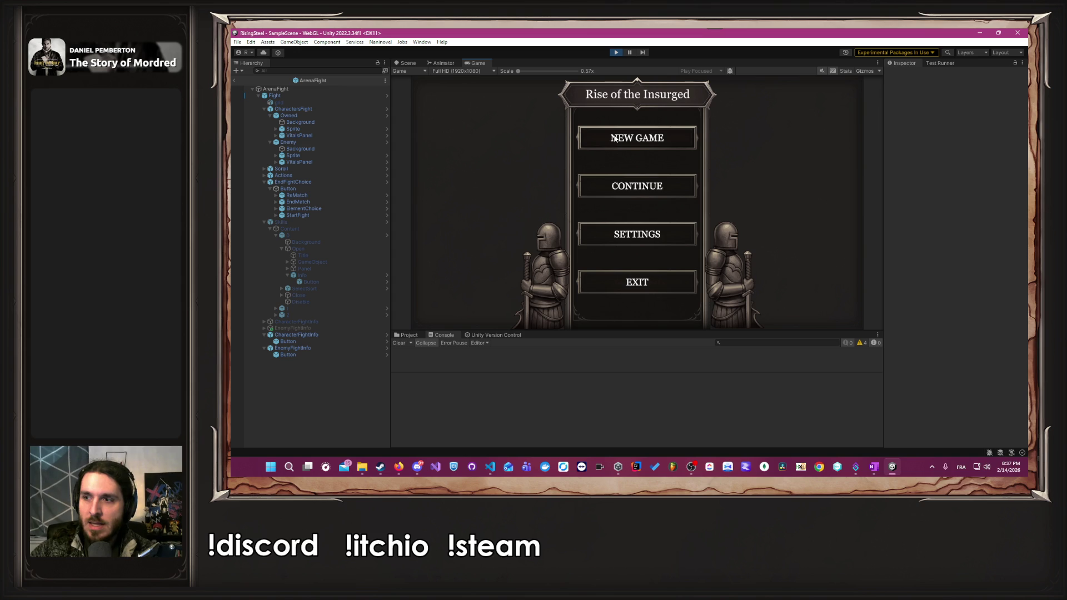
{"action": "left_click", "coordinate": [615, 52]}
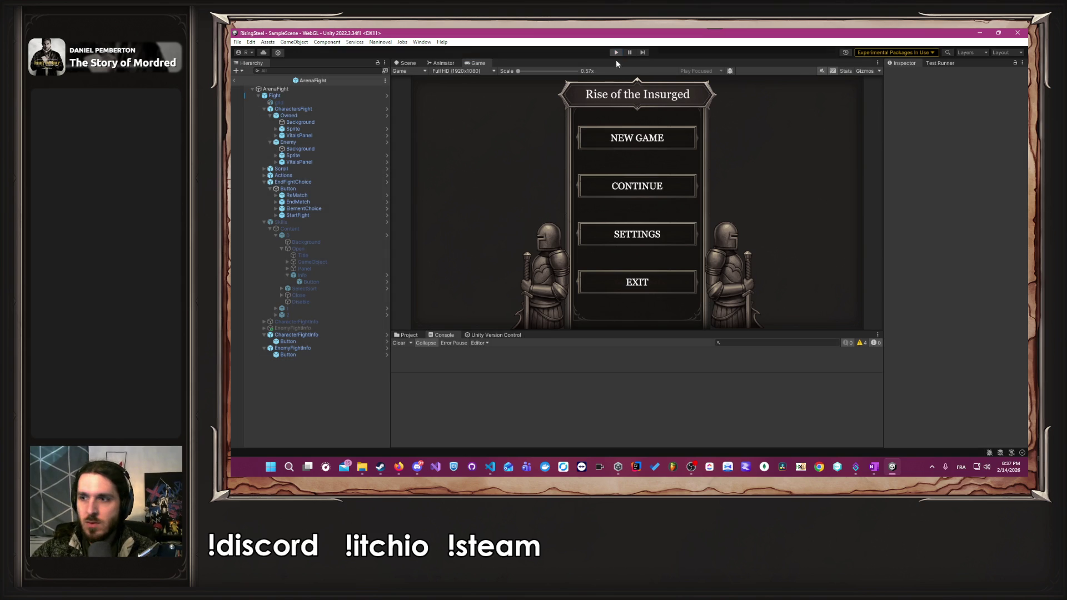
{"action": "key", "text": "alt+Tab"}
{"action": "key", "text": "alt+Tab"}
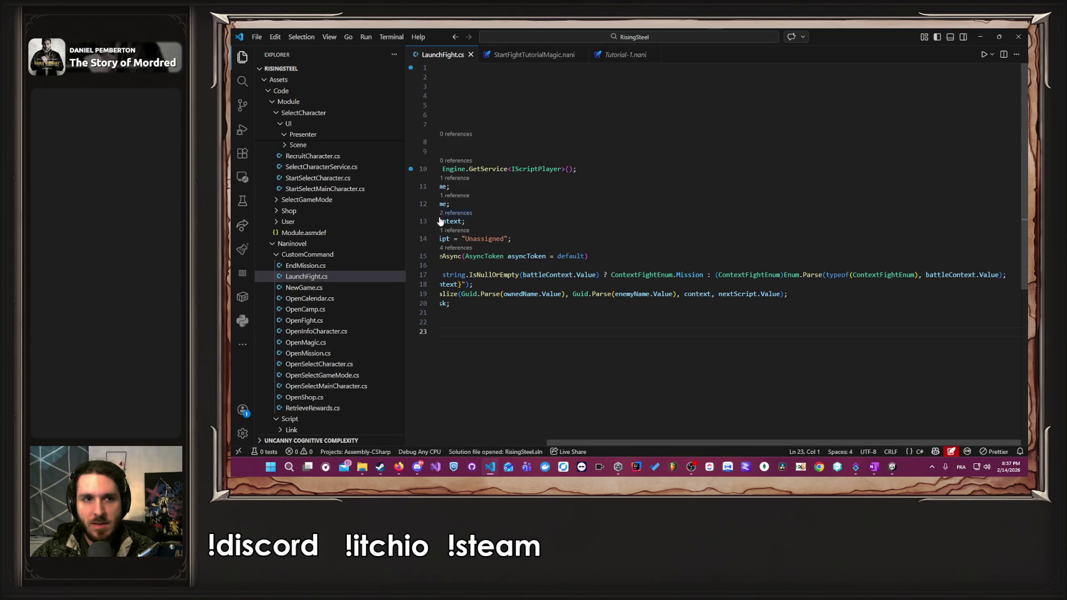
Scroll the Explorer to Code/old/Naninovel/Script/Mission/mission00-Tutorial
{"action": "scroll", "coordinate": [381, 245], "scroll_direction": "down", "scroll_amount": 2}
{"action": "scroll", "coordinate": [381, 245], "scroll_direction": "down", "scroll_amount": 10}
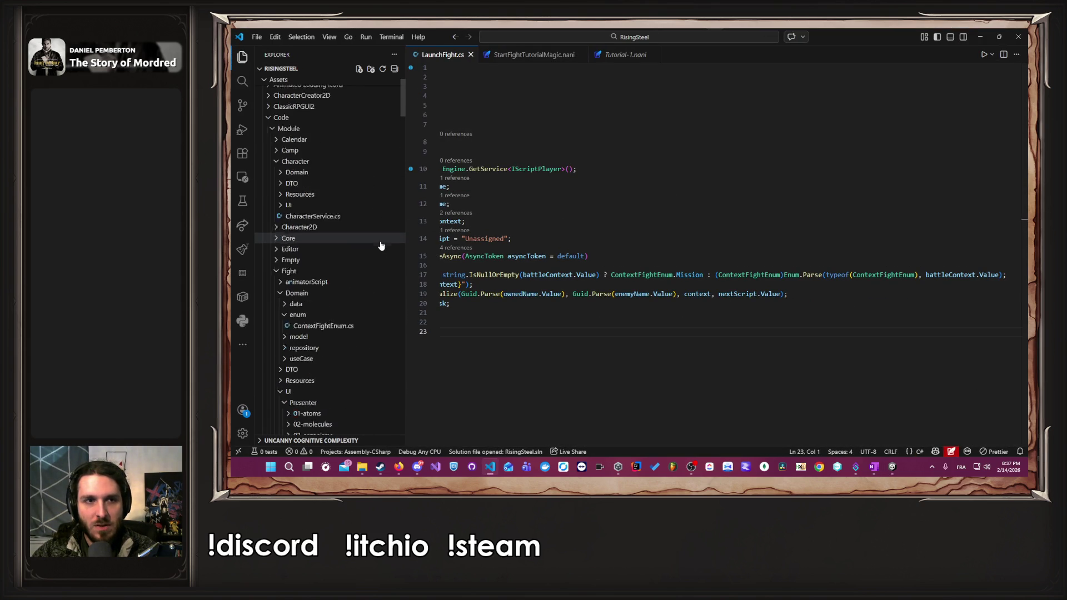
{"action": "scroll", "coordinate": [381, 251], "scroll_direction": "down", "scroll_amount": 8}
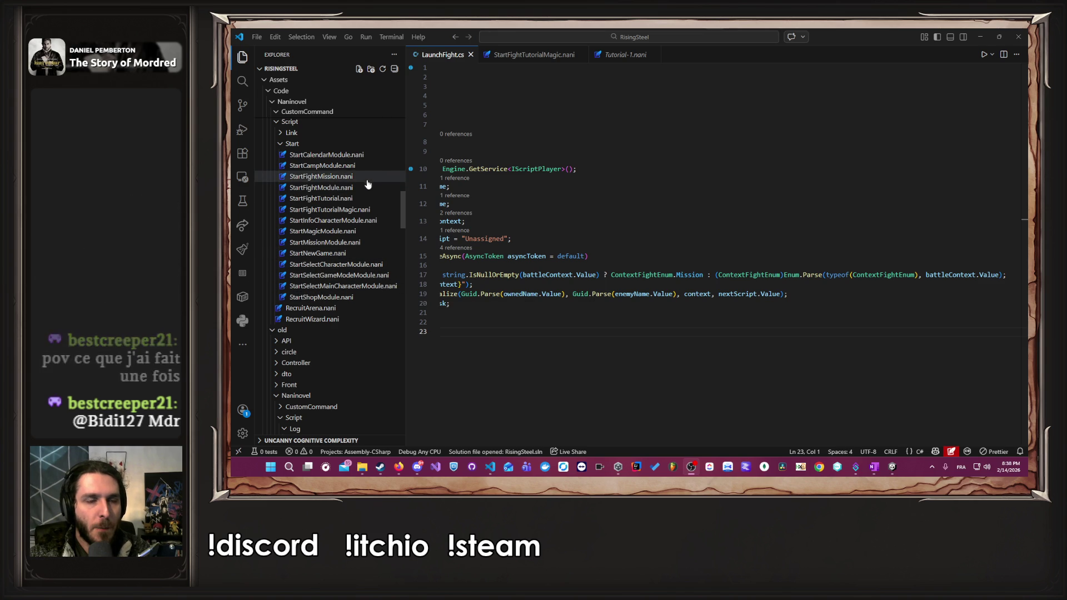
{"action": "scroll", "coordinate": [367, 223], "scroll_direction": "down", "scroll_amount": 20}
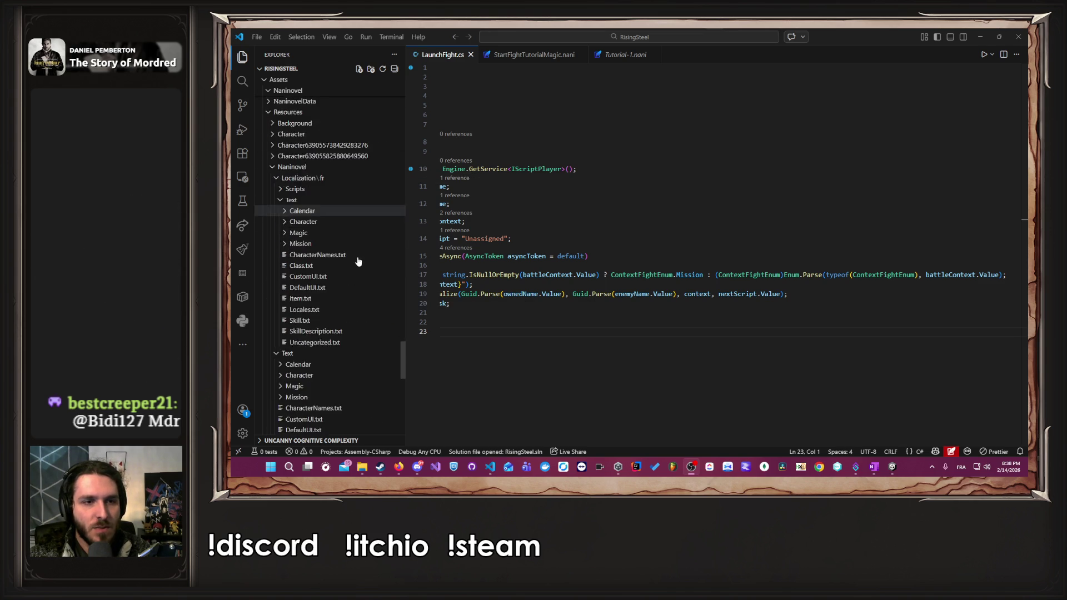
{"action": "scroll", "coordinate": [365, 276], "scroll_direction": "up", "scroll_amount": 5}
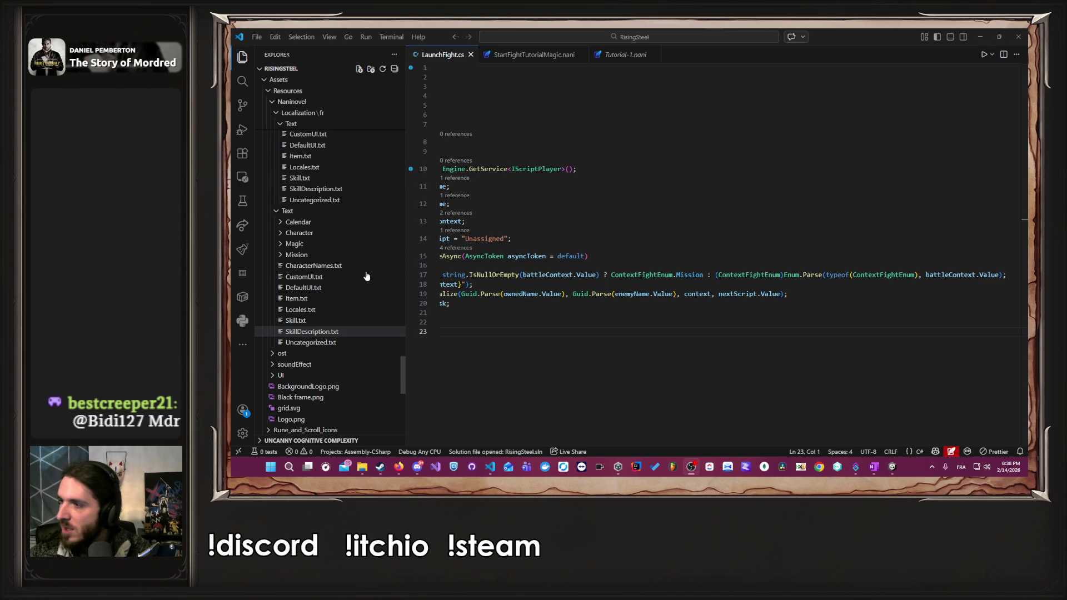
{"action": "scroll", "coordinate": [367, 276], "scroll_direction": "up", "scroll_amount": 2}
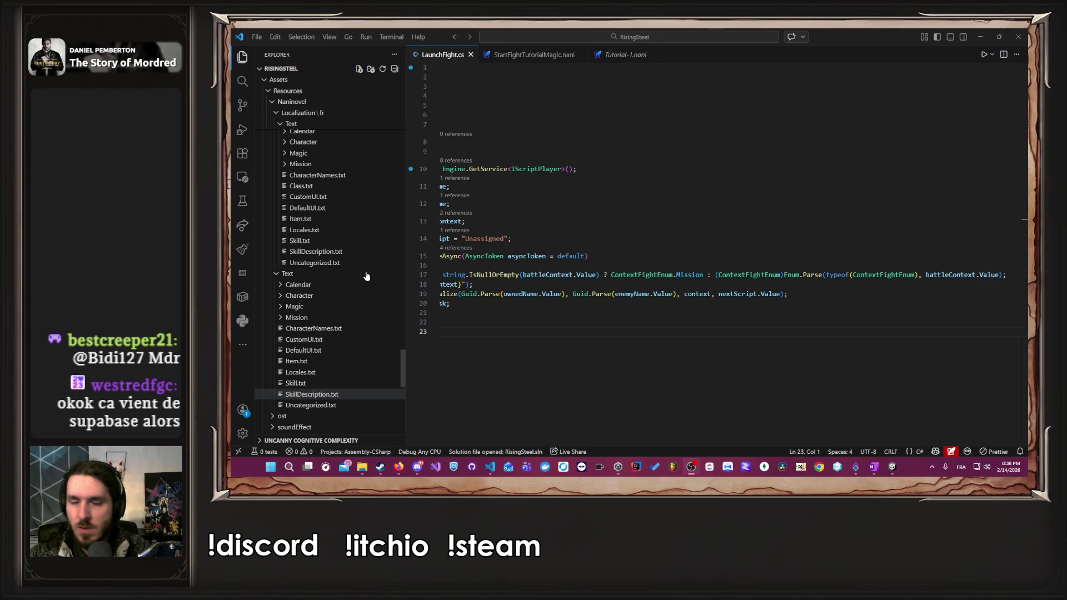
{"action": "scroll", "coordinate": [366, 276], "scroll_direction": "up", "scroll_amount": 5}
{"action": "scroll", "coordinate": [366, 276], "scroll_direction": "up", "scroll_amount": 10}
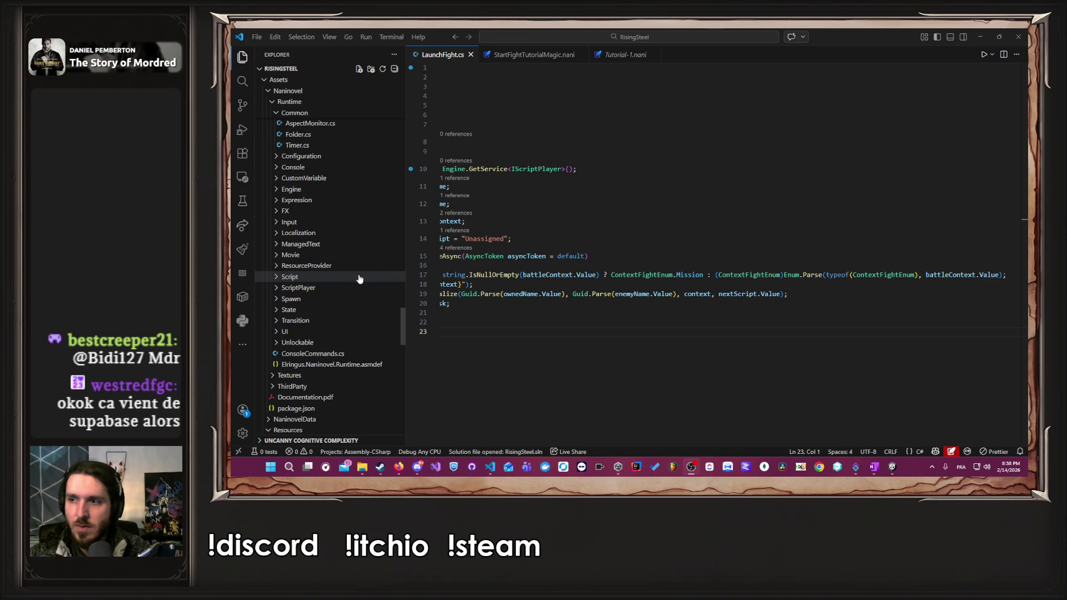
{"action": "scroll", "coordinate": [342, 253], "scroll_direction": "up", "scroll_amount": 15}
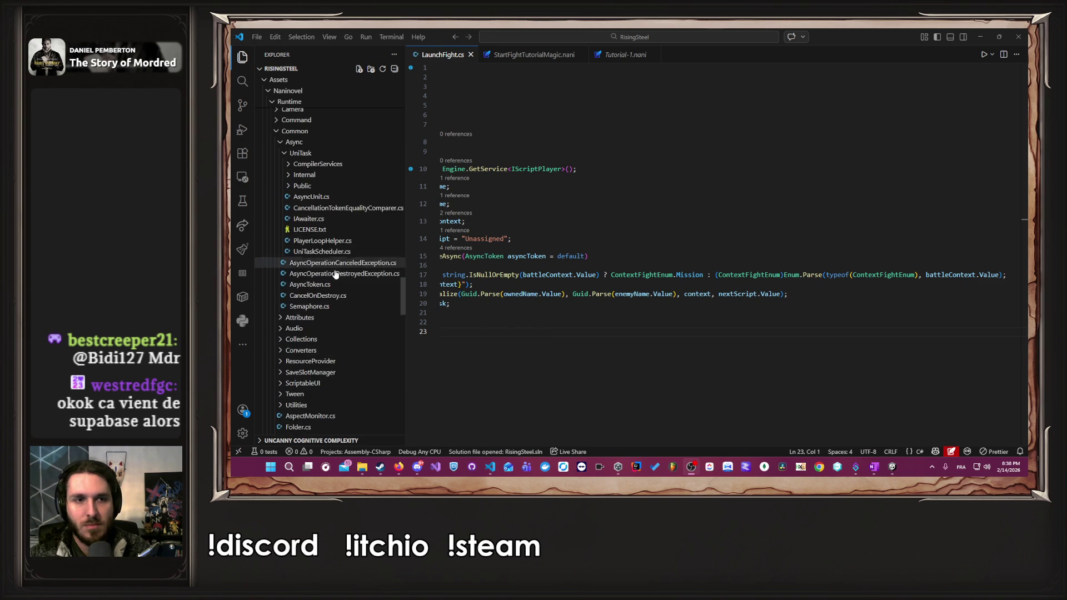
{"action": "scroll", "coordinate": [344, 277], "scroll_direction": "up", "scroll_amount": 3}
{"action": "double_click", "coordinate": [333, 232]}
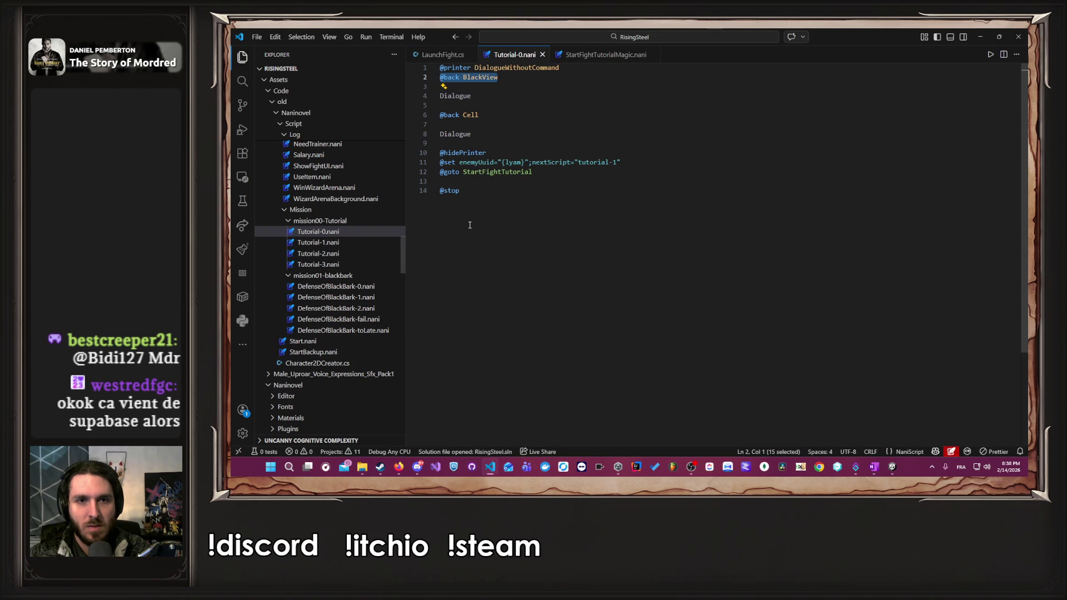
{"action": "double_click", "coordinate": [343, 266]}
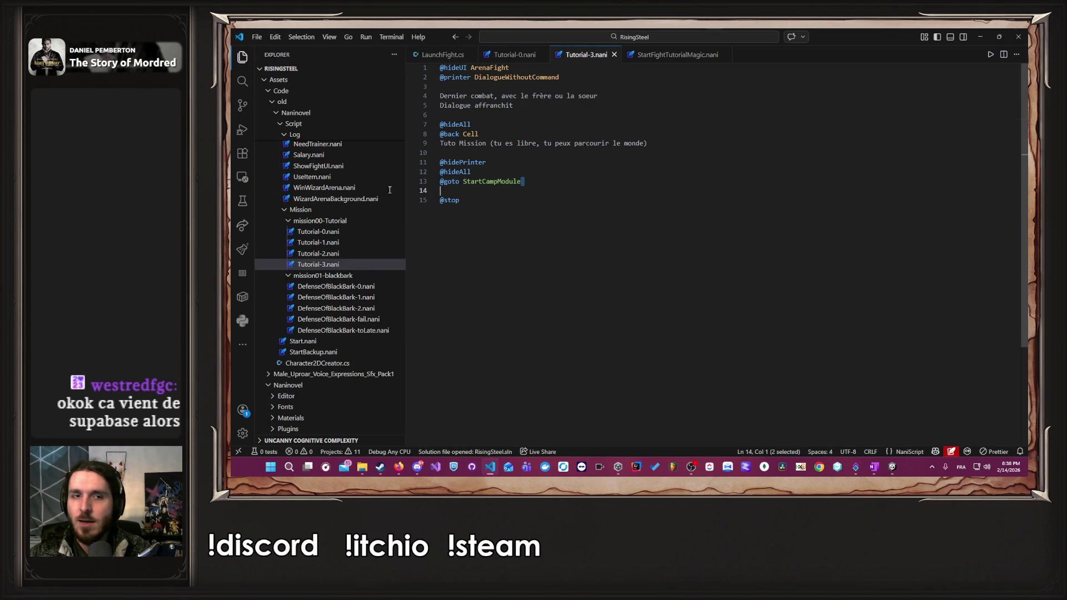
{"action": "left_click_drag", "start_coordinate": [522, 182], "coordinate": [415, 184]}
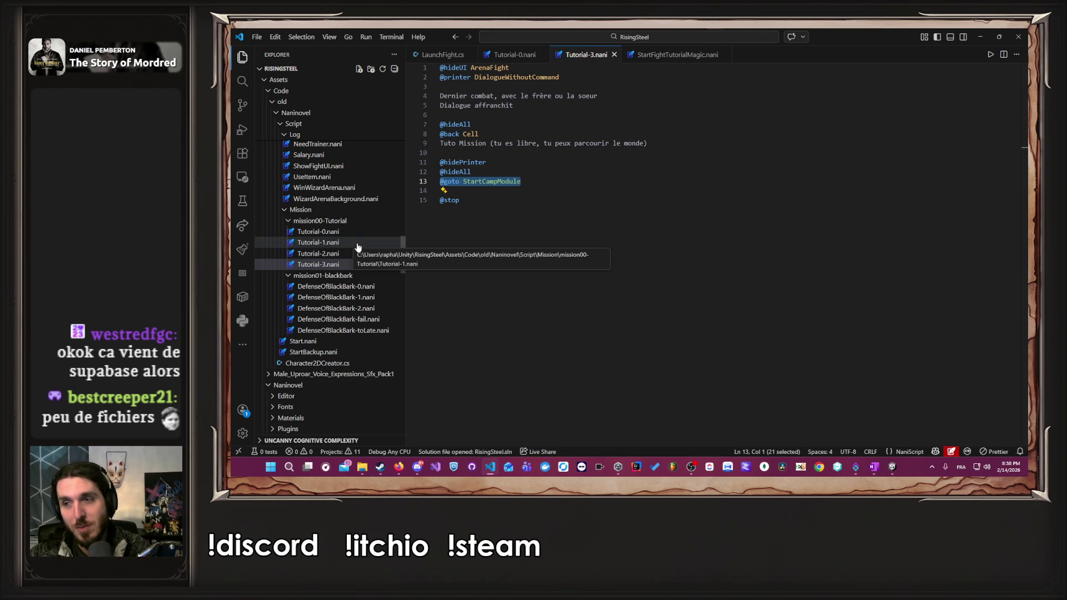
{"action": "key", "text": "shift+Up"}
{"action": "key", "text": "shift+Down"}
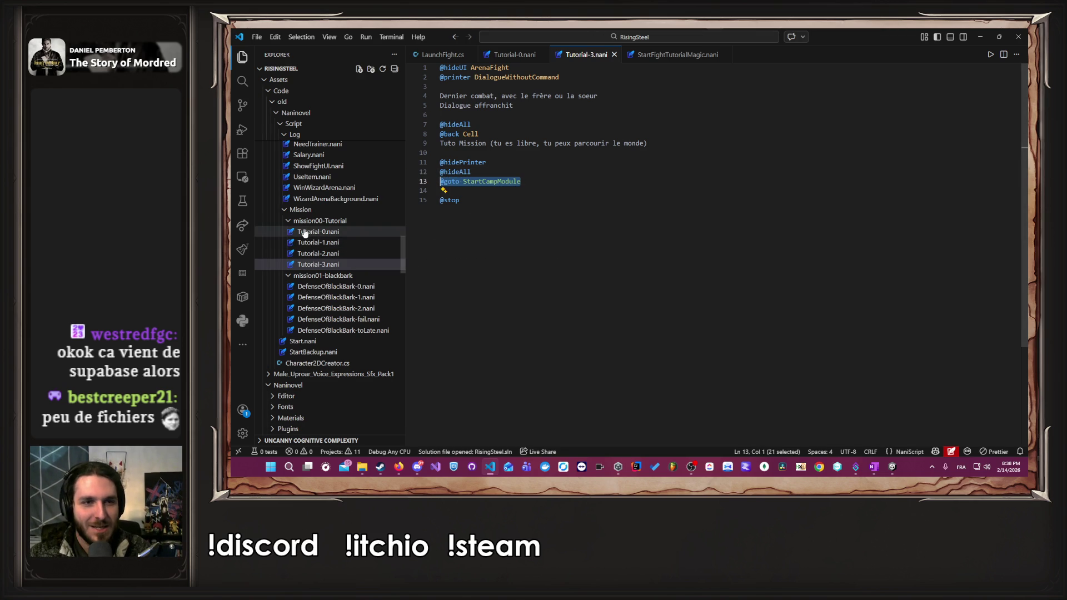
{"action": "scroll", "coordinate": [337, 260], "scroll_direction": "up", "scroll_amount": 1}
{"action": "left_click", "coordinate": [528, 87]}
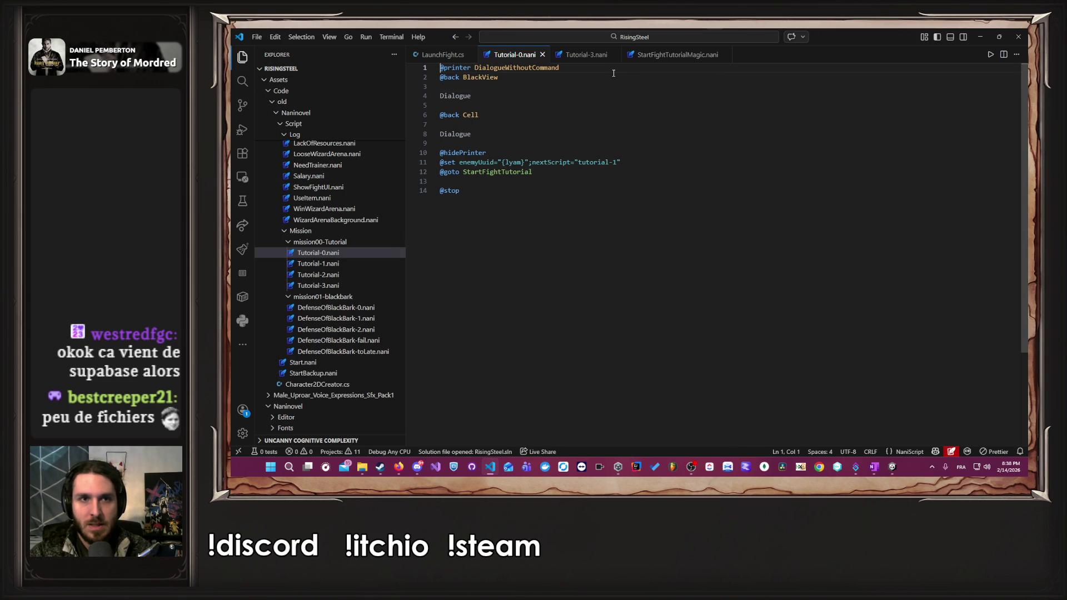
{"action": "key", "text": "Return"}
{"action": "key", "text": "Up"}
{"action": "type", "text": "@goto StartCampModule"}
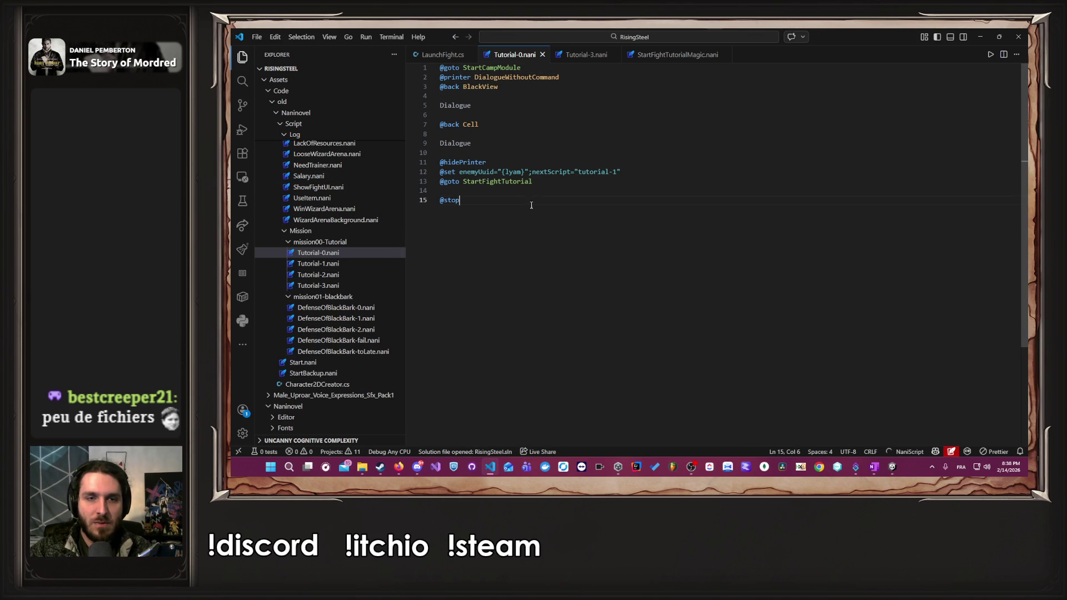
Comment out lines 2–13 of Tutorial-0.nani, then start Play mode back in Unity
{"action": "left_click", "coordinate": [439, 76], "text": "shift"}
{"action": "key", "text": "ctrl+slash"}
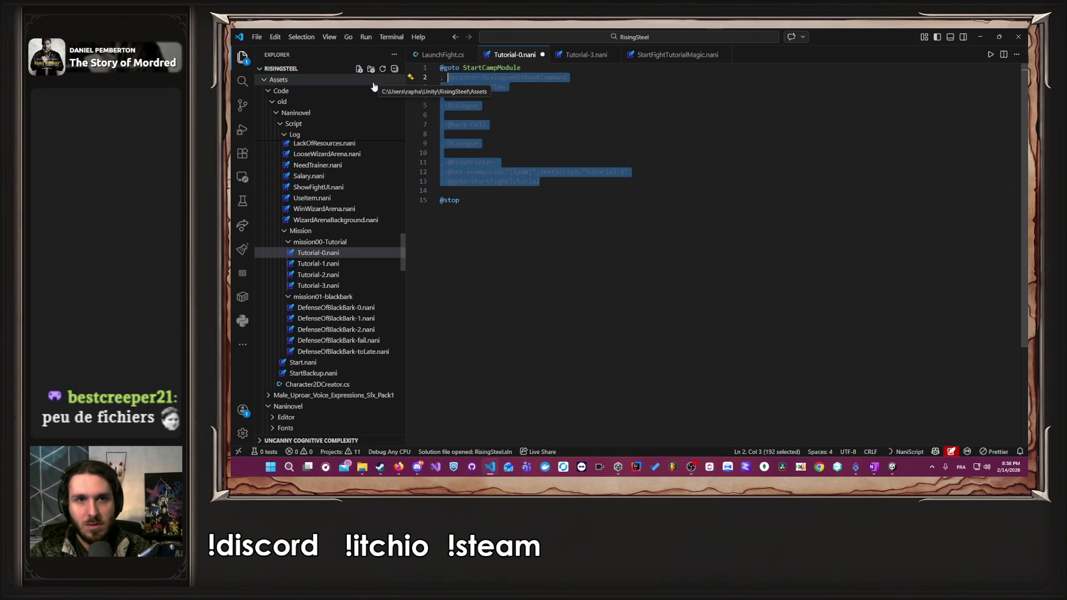
{"action": "left_click", "coordinate": [744, 143]}
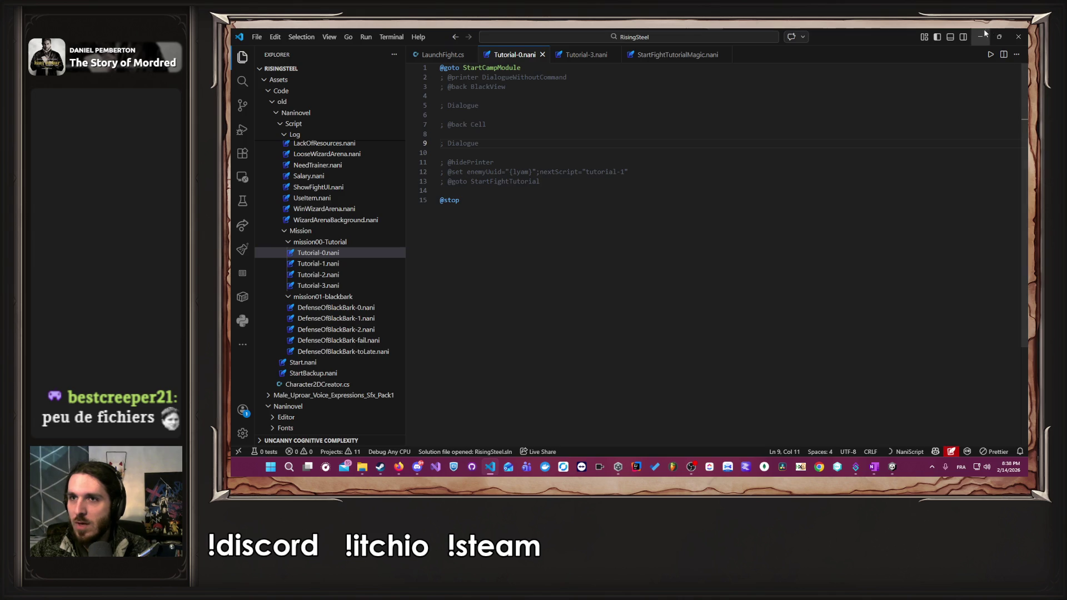
{"action": "left_click", "coordinate": [978, 36]}
{"action": "left_click", "coordinate": [617, 52]}
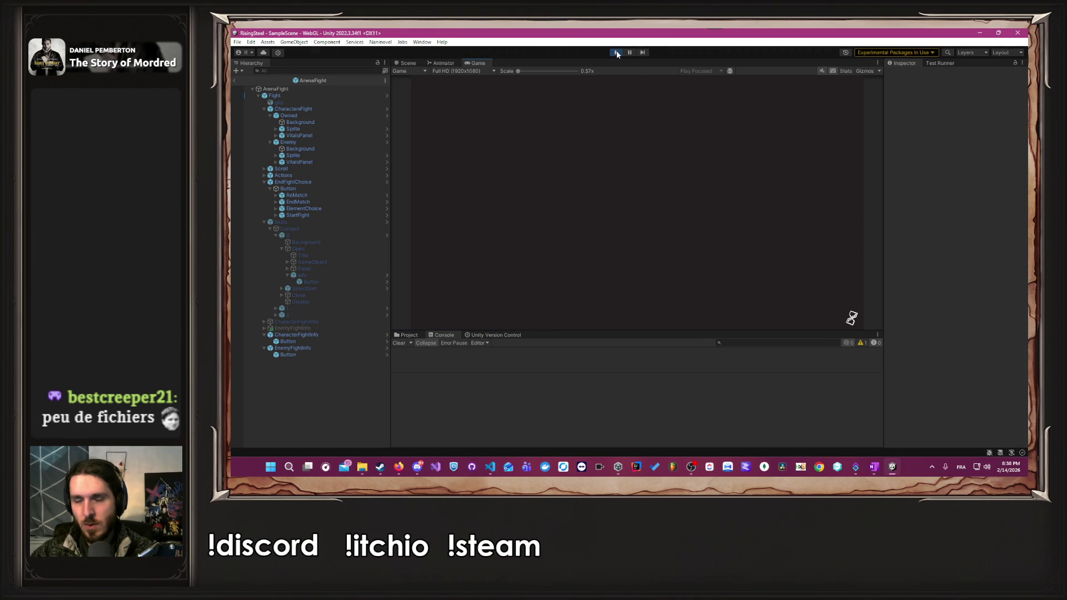
Start a new game, name the character Albert, and continue past the intro to camp
{"action": "left_click", "coordinate": [620, 140]}
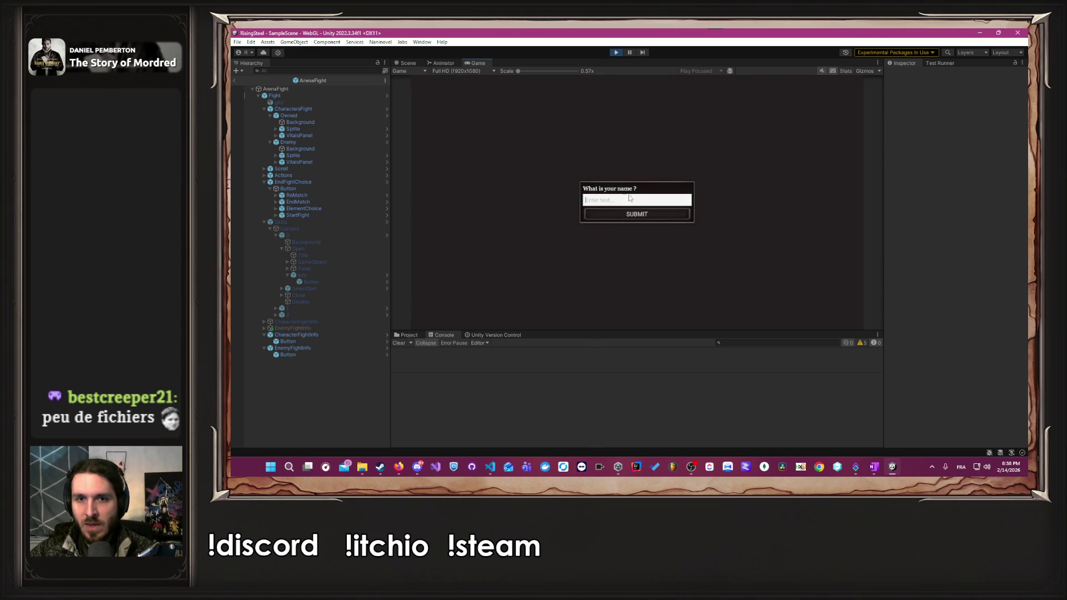
{"action": "type", "text": "A"}
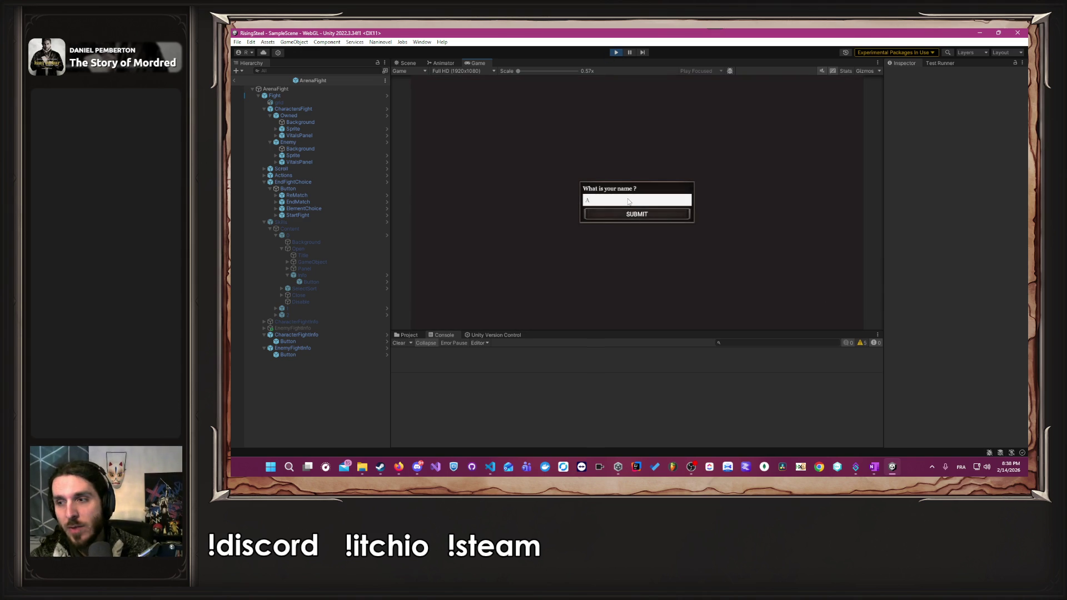
{"action": "type", "text": "lbert"}
{"action": "key", "text": "Return"}
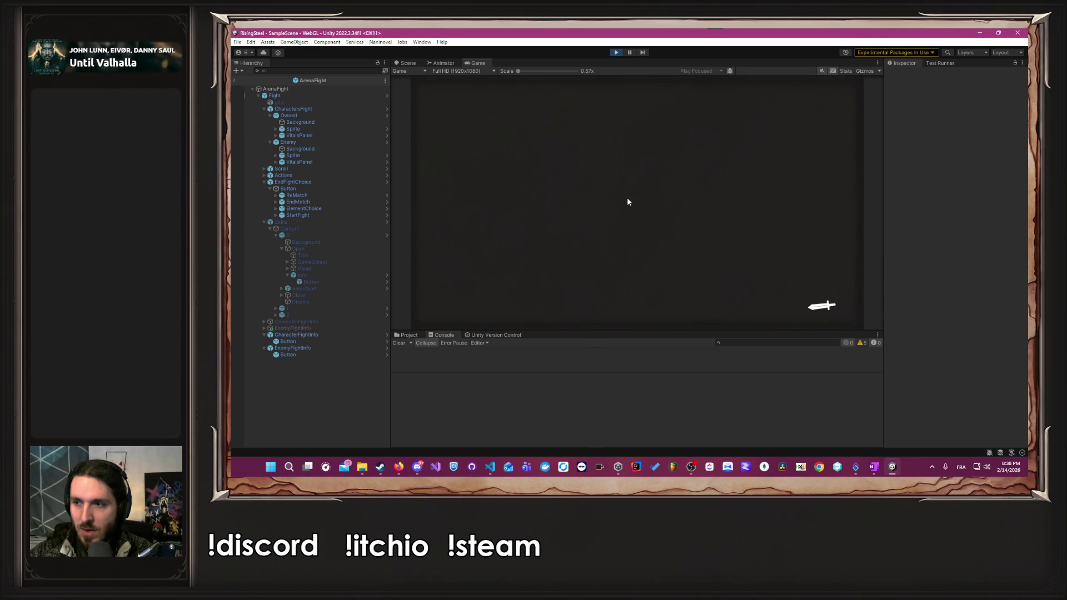
{"action": "left_click", "coordinate": [744, 231]}
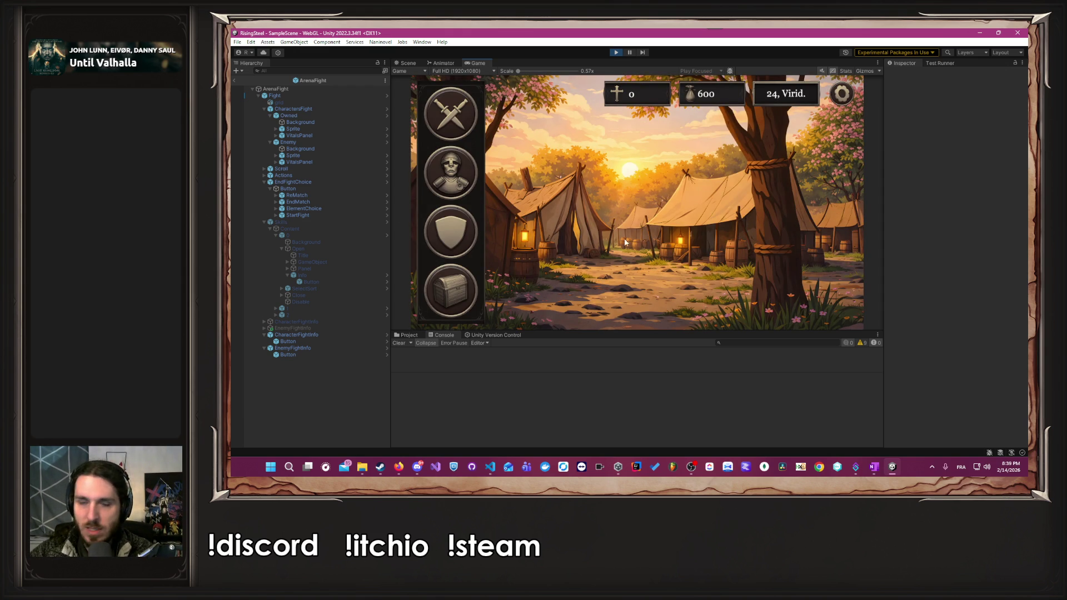
Train Albert's Strength up to 15 for 525 gold, then bring up the fight-type choices
{"action": "left_click", "coordinate": [454, 238]}
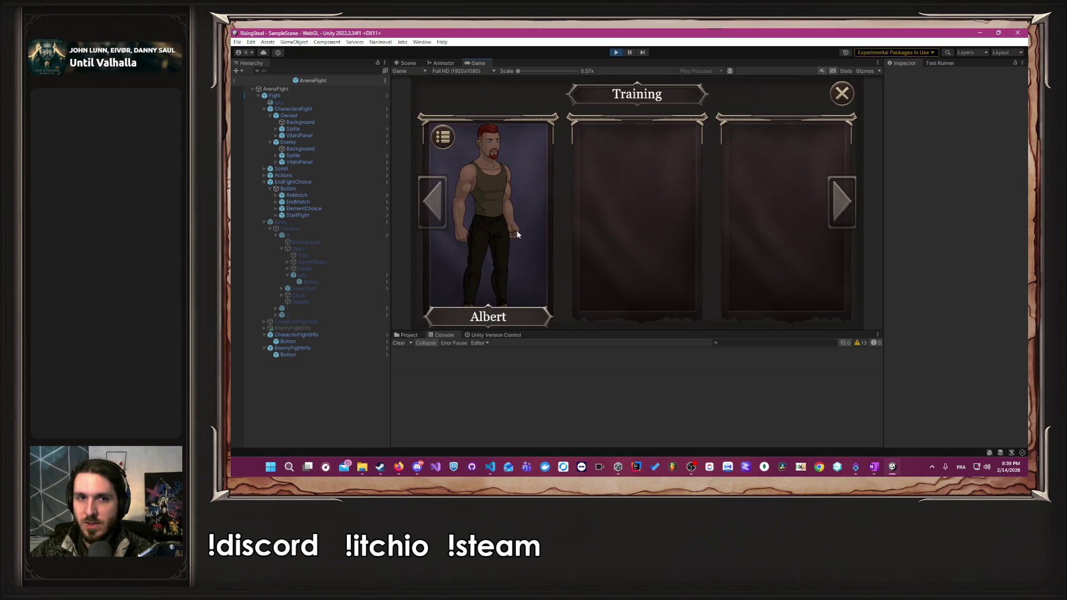
{"action": "left_click", "coordinate": [517, 233]}
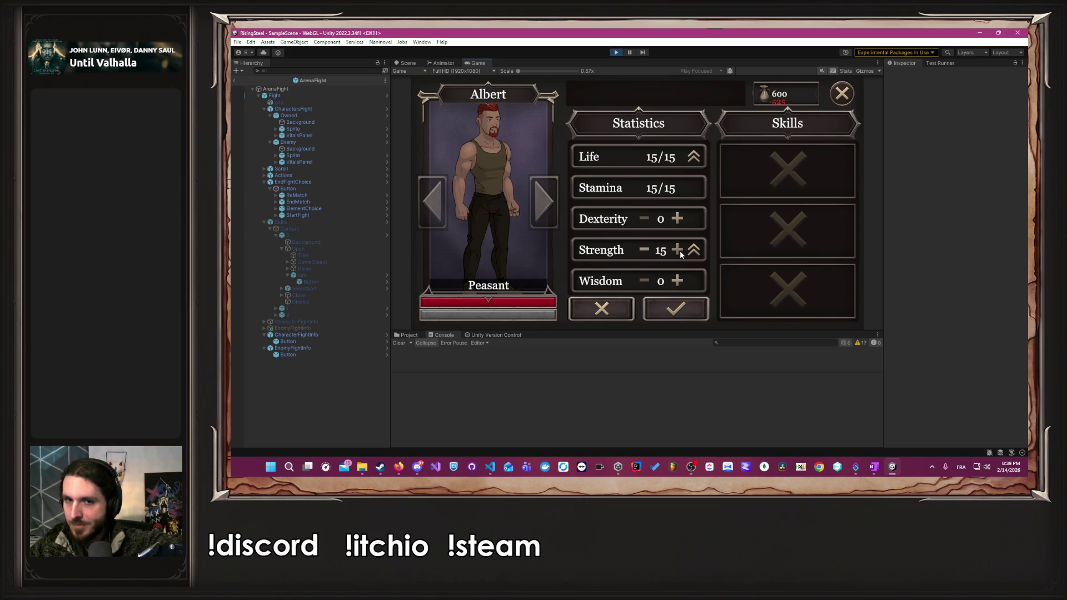
{"action": "left_click", "coordinate": [680, 253]}
{"action": "left_click", "coordinate": [655, 309]}
{"action": "left_click", "coordinate": [835, 98]}
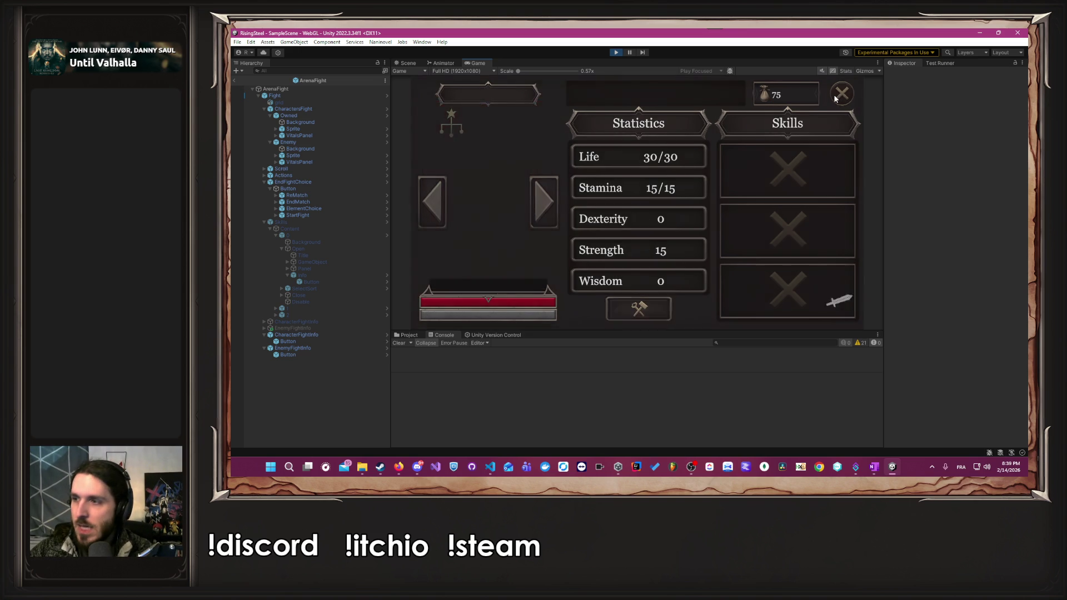
{"action": "left_click", "coordinate": [836, 96]}
{"action": "left_click", "coordinate": [478, 118]}
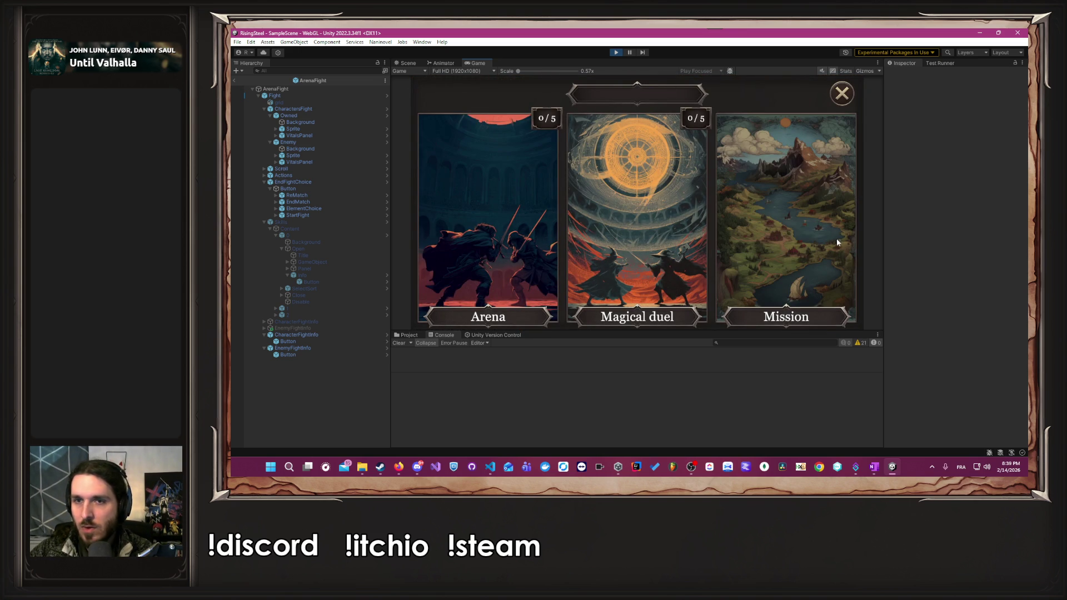
Start the Defense of the Black Bark Village mission with Albert
{"action": "left_click", "coordinate": [836, 240]}
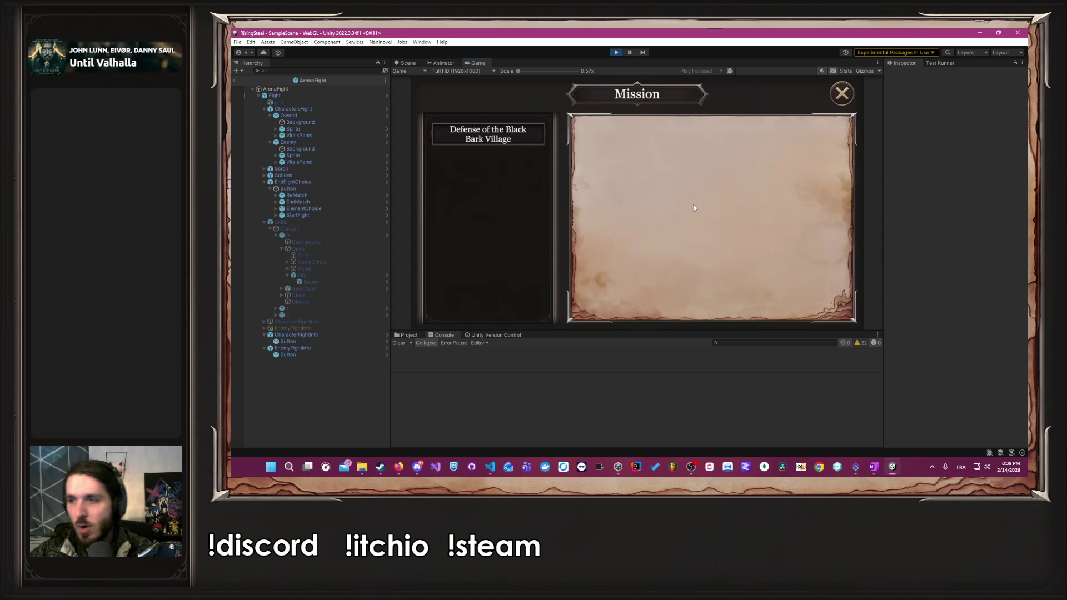
{"action": "left_click", "coordinate": [498, 132]}
{"action": "left_click", "coordinate": [722, 301]}
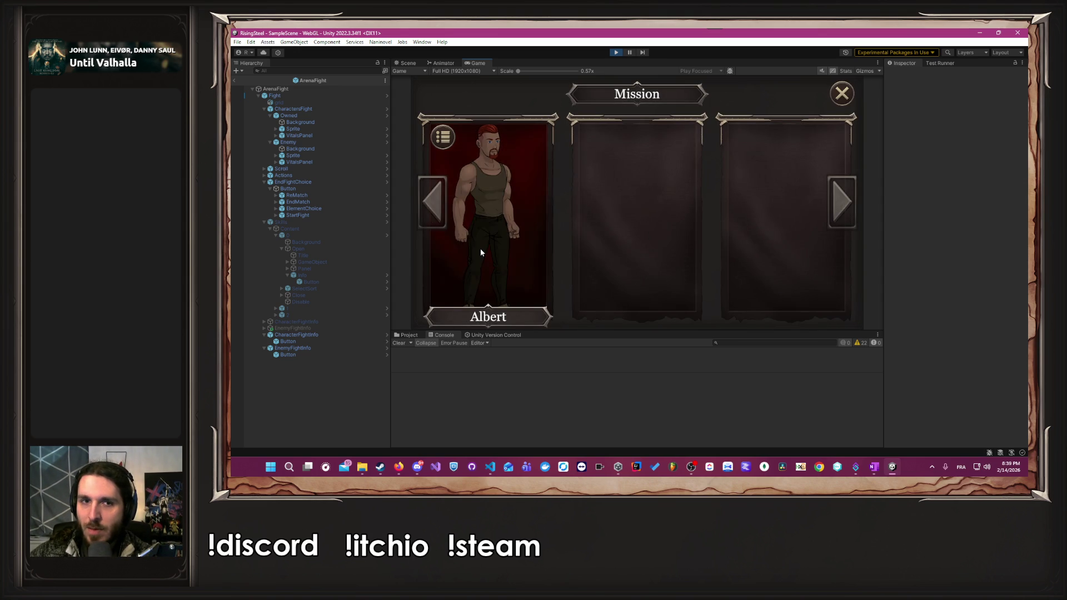
{"action": "left_click", "coordinate": [481, 252]}
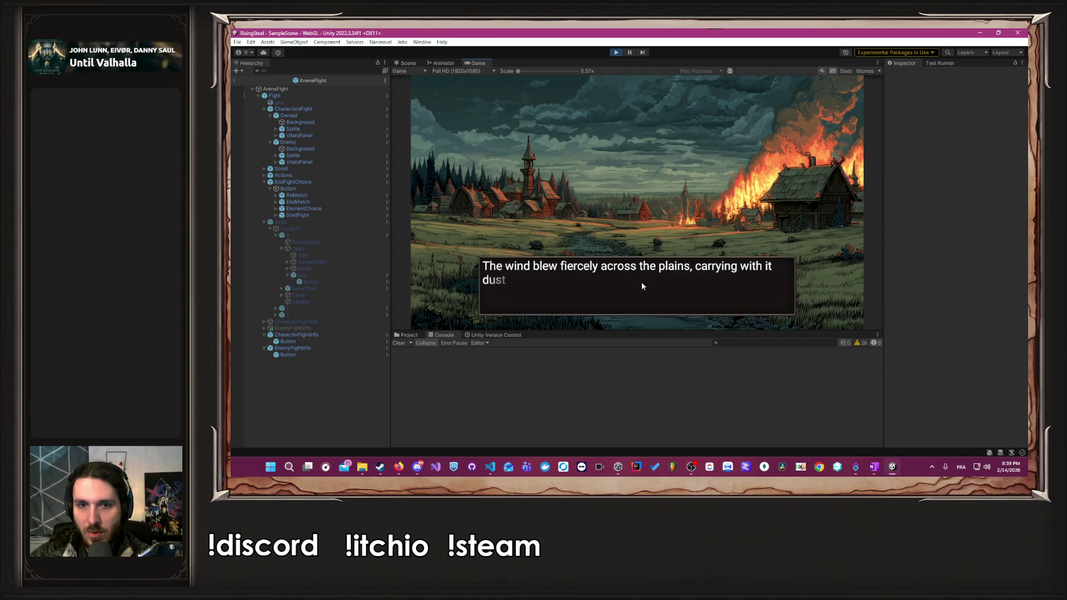
Play through the burning-village cutscene and begin the fight against Bob
{"action": "left_click", "coordinate": [649, 295]}
{"action": "left_click", "coordinate": [649, 294]}
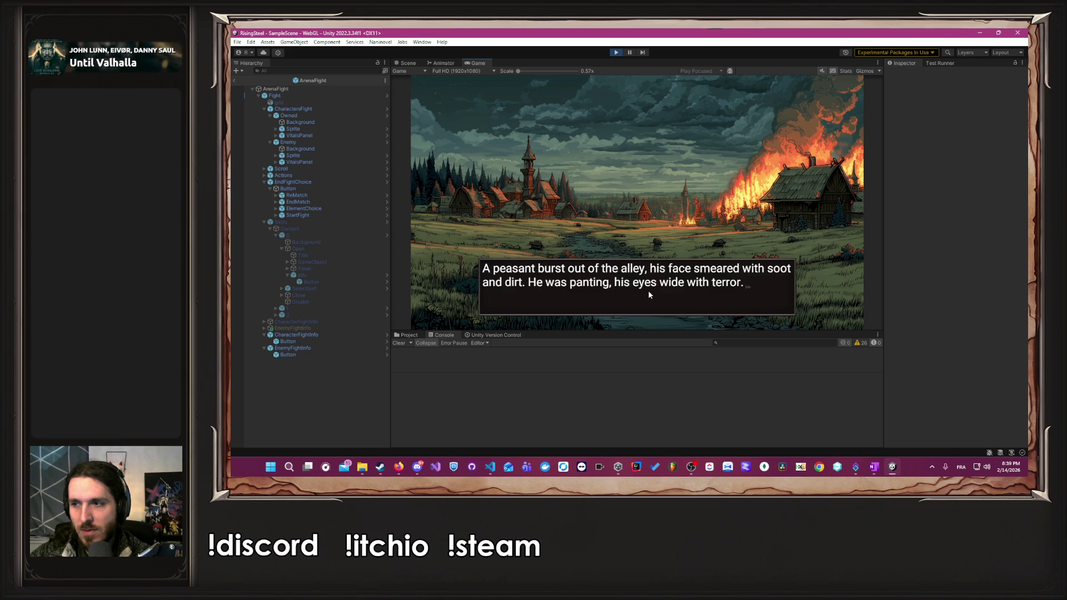
{"action": "left_click", "coordinate": [649, 294]}
{"action": "left_click", "coordinate": [649, 294]}
{"action": "left_click", "coordinate": [649, 294]}
{"action": "left_click", "coordinate": [648, 292]}
{"action": "left_click", "coordinate": [648, 292]}
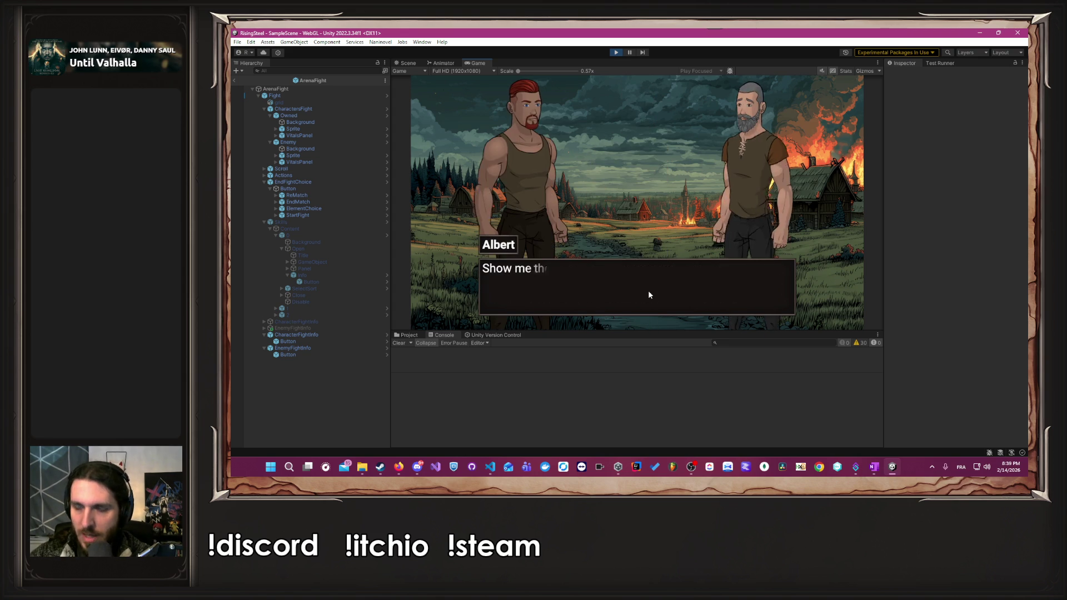
{"action": "left_click", "coordinate": [649, 293]}
{"action": "left_click", "coordinate": [653, 296]}
{"action": "left_click", "coordinate": [653, 295]}
{"action": "left_click", "coordinate": [653, 295]}
{"action": "left_click", "coordinate": [653, 296]}
{"action": "left_click", "coordinate": [652, 295]}
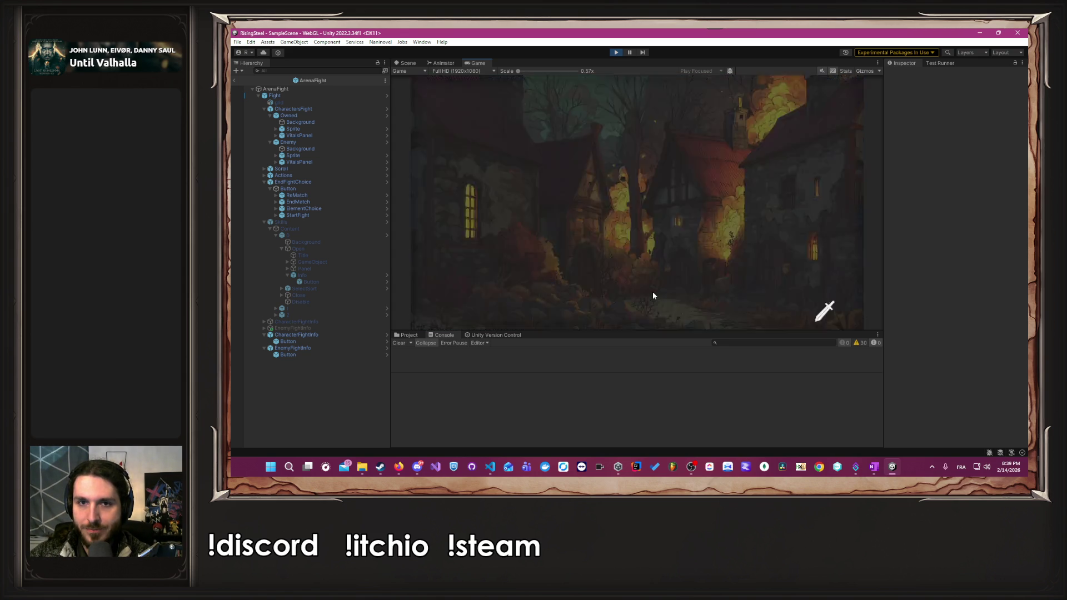
{"action": "left_click", "coordinate": [636, 215]}
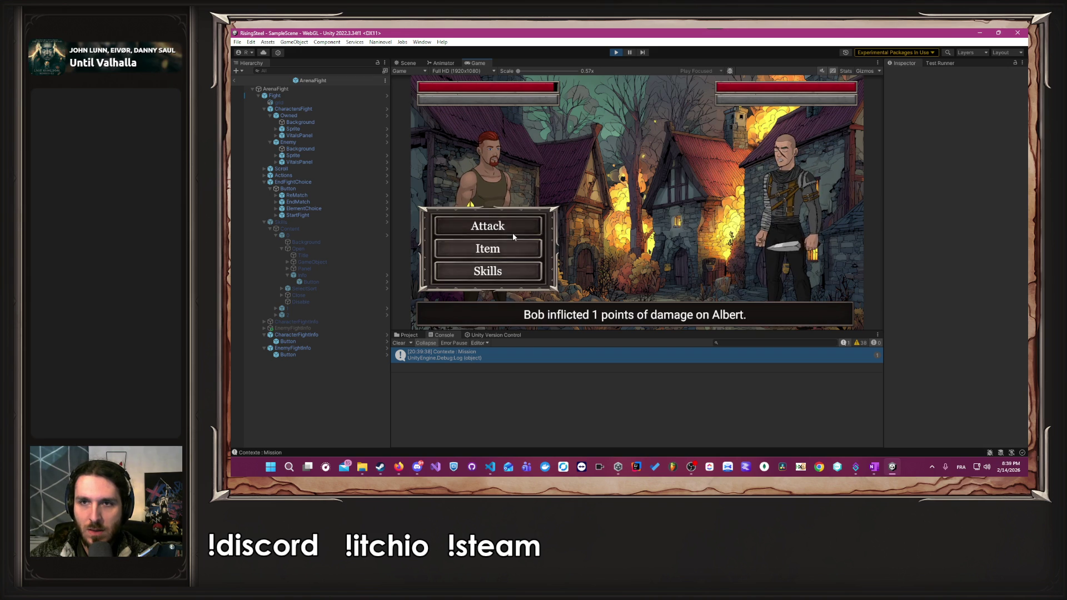
Attack Bob until he is defeated and collect the gold reward
{"action": "left_click", "coordinate": [512, 232]}
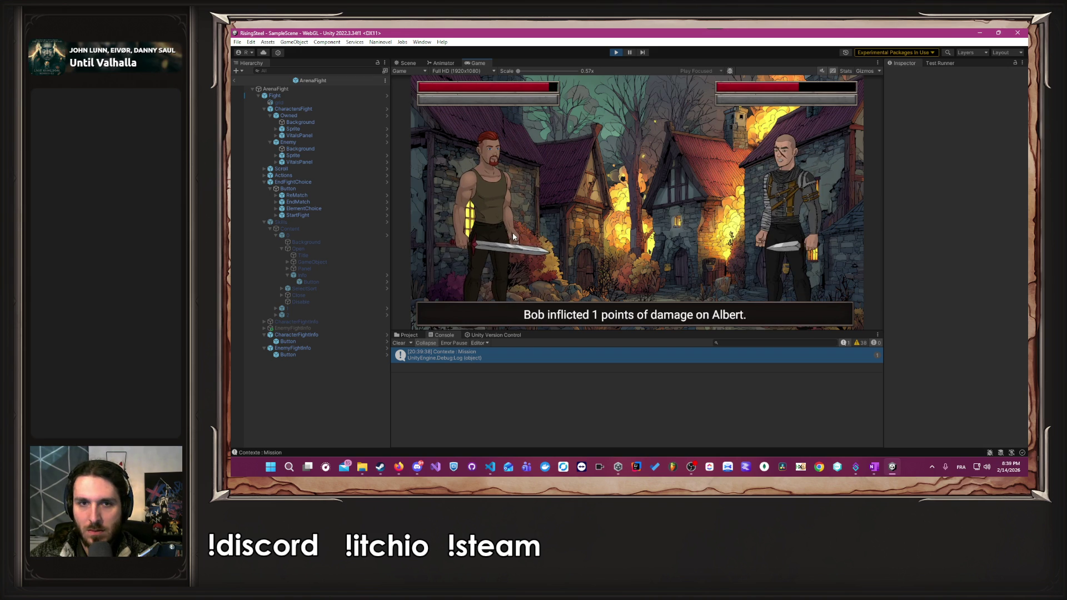
{"action": "left_click", "coordinate": [511, 230]}
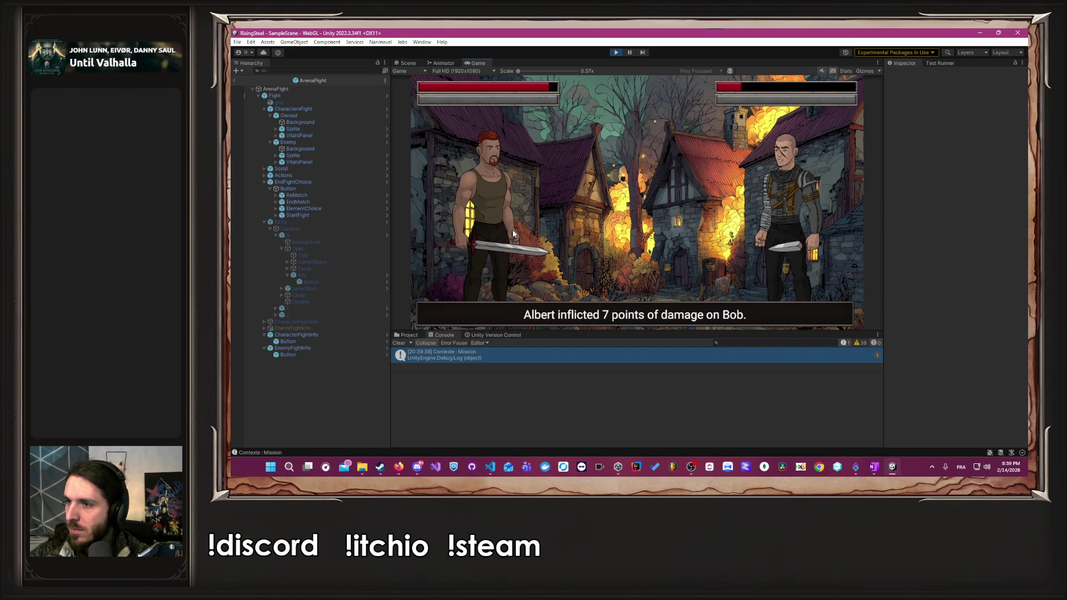
{"action": "left_click", "coordinate": [513, 231]}
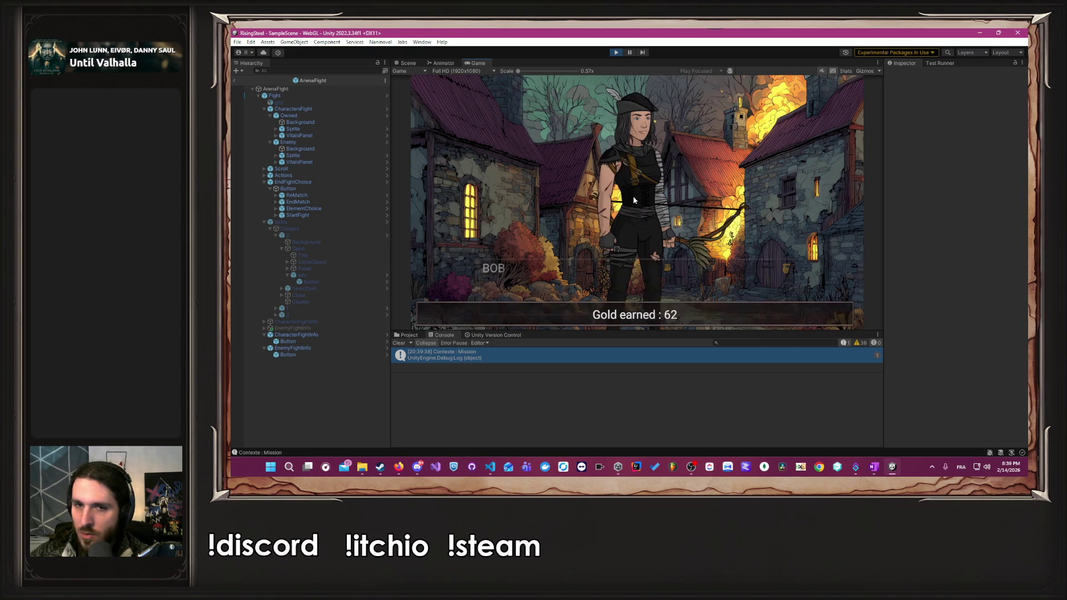
{"action": "left_click", "coordinate": [635, 203]}
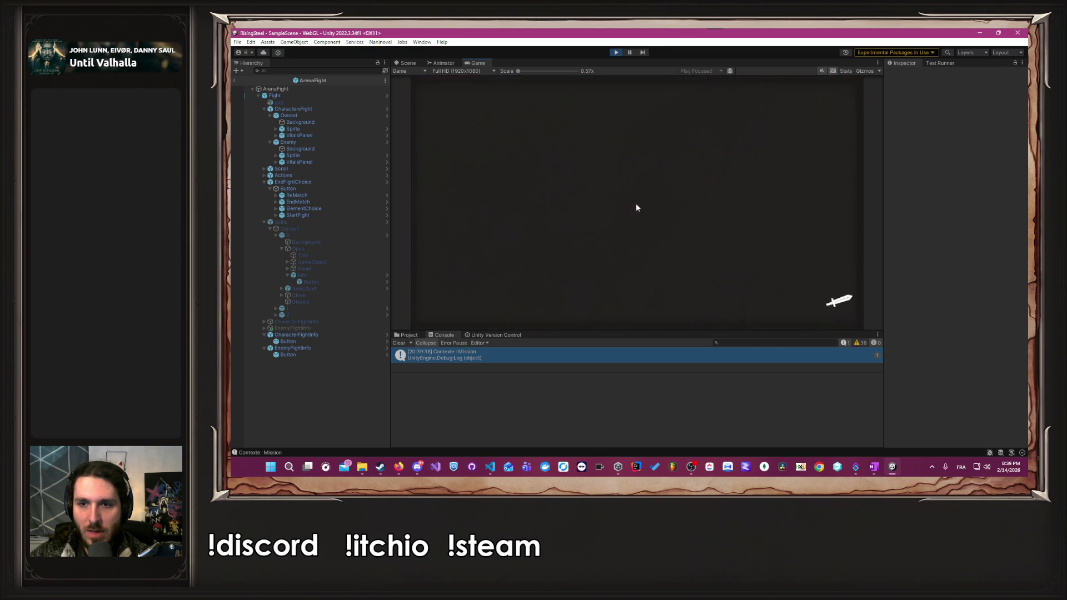
Fight Robin, attacking until she is defeated, and reach the spare-or-execute decision
{"action": "left_click", "coordinate": [637, 201]}
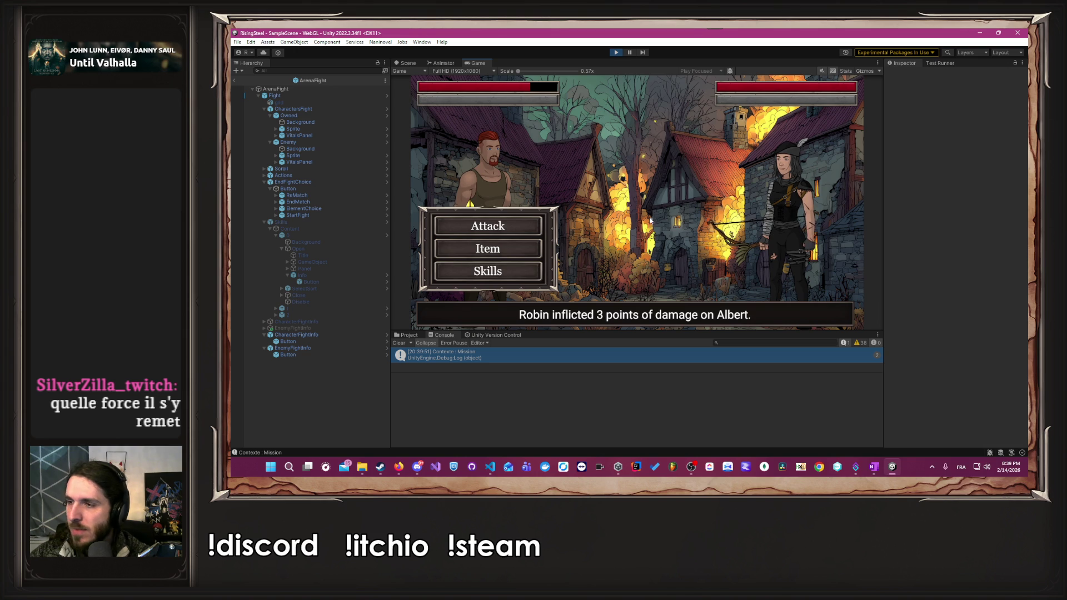
{"action": "left_click", "coordinate": [509, 221]}
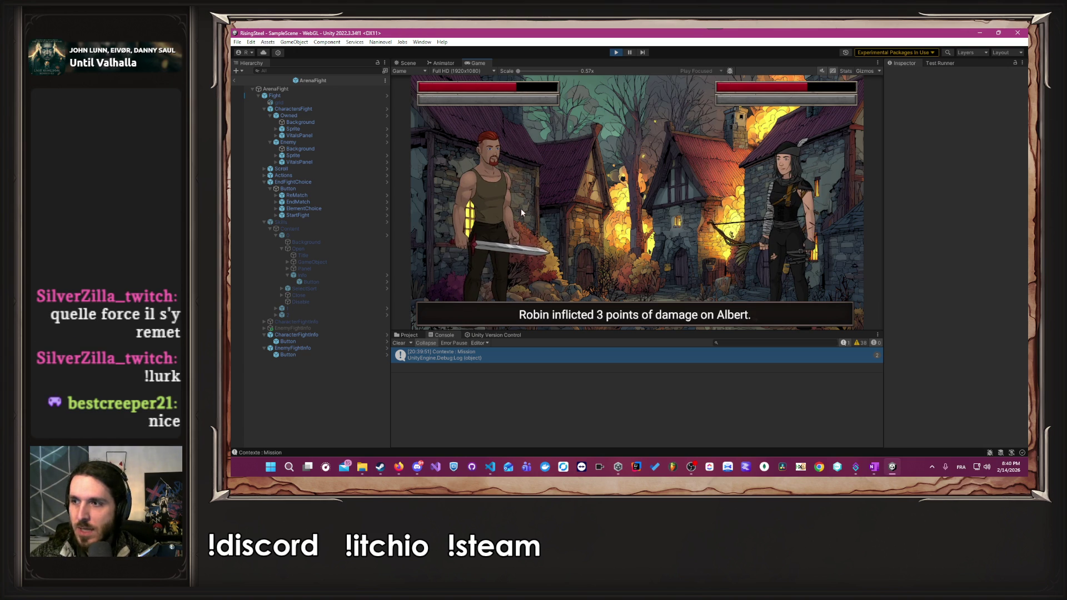
{"action": "left_click", "coordinate": [528, 224]}
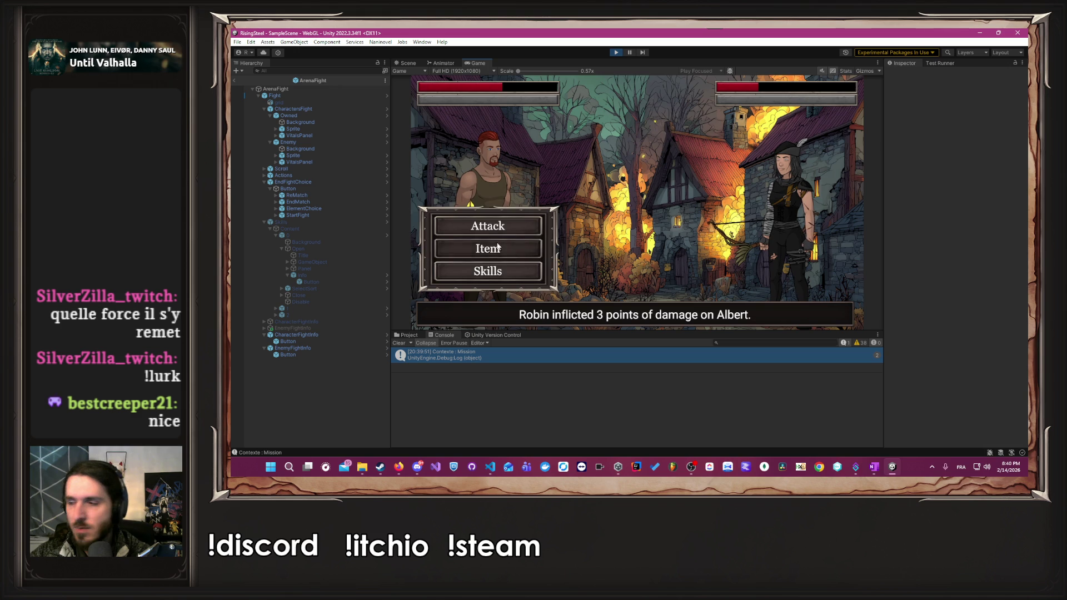
{"action": "left_click", "coordinate": [487, 225]}
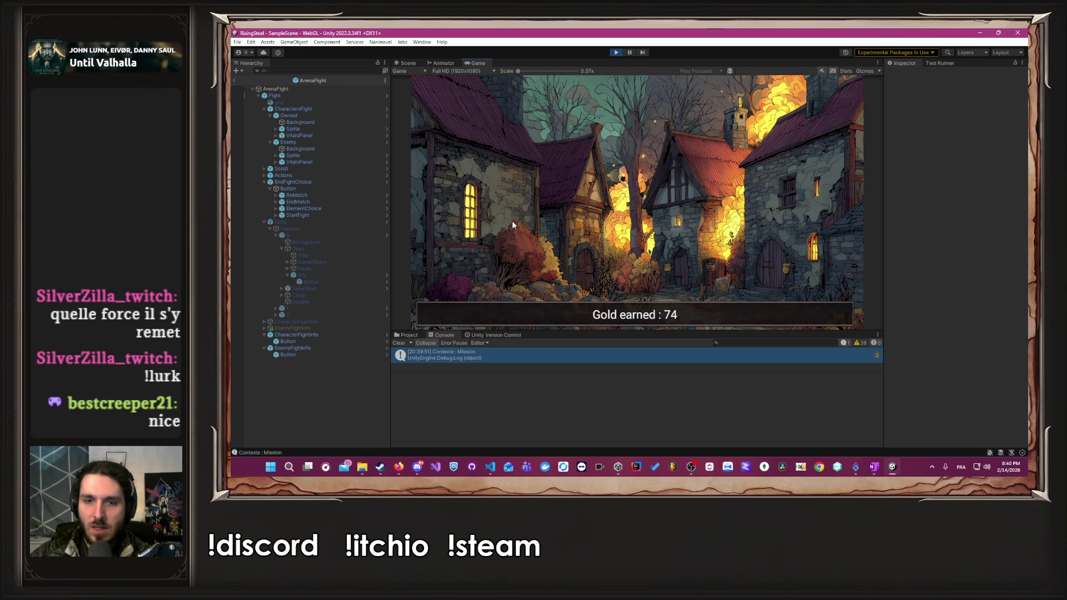
{"action": "left_click", "coordinate": [512, 221]}
{"action": "left_click", "coordinate": [511, 221]}
{"action": "left_click", "coordinate": [512, 222]}
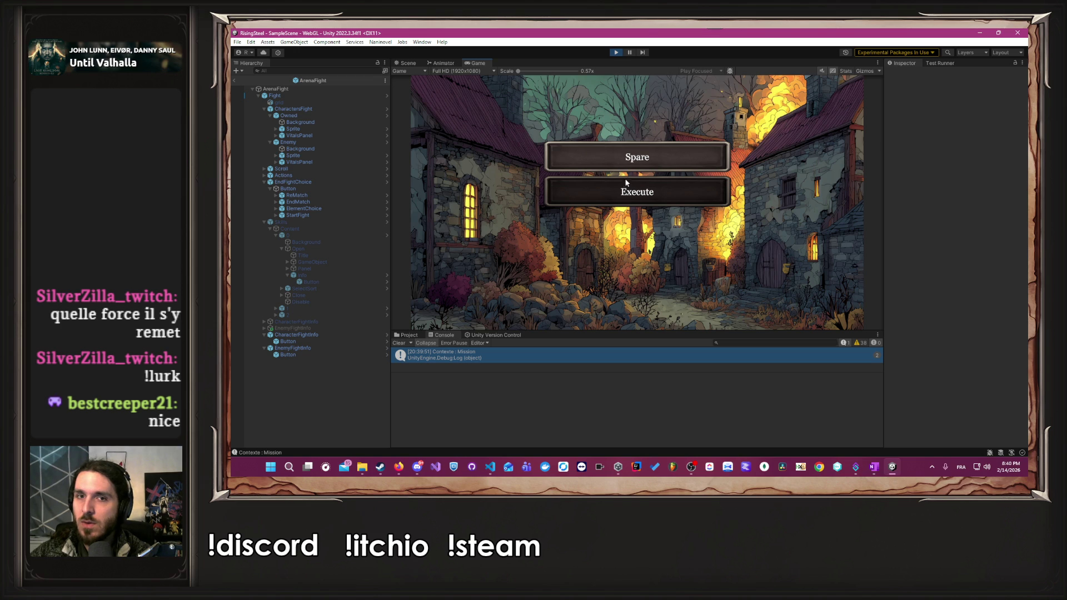
Spare Robin and play through the villagers' closing dialogue
{"action": "left_click", "coordinate": [640, 168]}
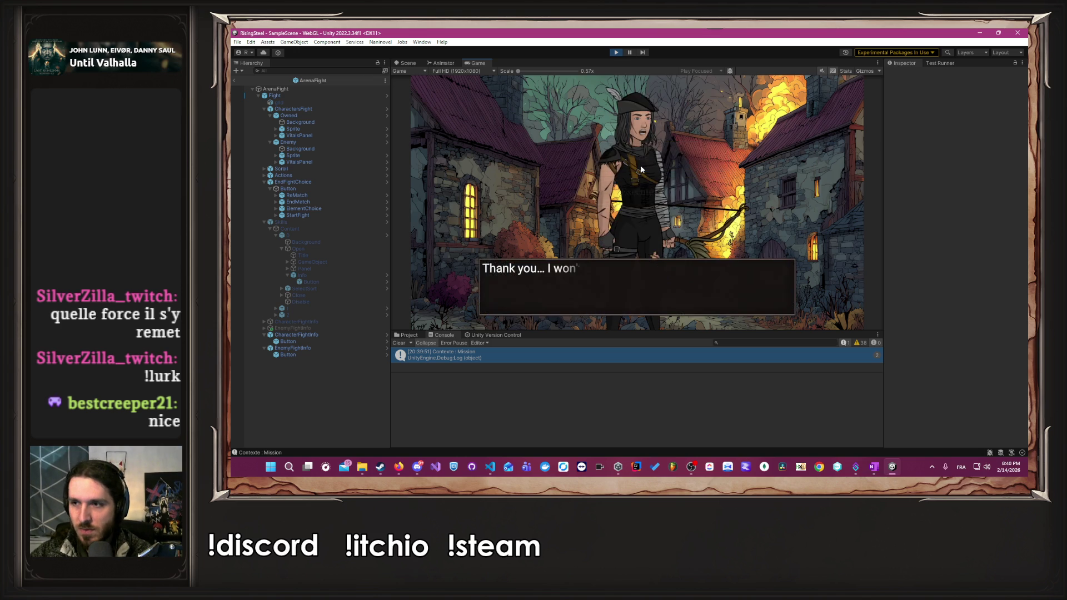
{"action": "left_click", "coordinate": [640, 169]}
{"action": "left_click", "coordinate": [641, 168]}
{"action": "left_click", "coordinate": [641, 168]}
{"action": "left_click", "coordinate": [640, 167]}
{"action": "left_click", "coordinate": [640, 165]}
{"action": "left_click", "coordinate": [638, 170]}
{"action": "left_click", "coordinate": [637, 173]}
{"action": "left_click", "coordinate": [637, 174]}
{"action": "left_click", "coordinate": [637, 174]}
{"action": "left_click", "coordinate": [636, 175]}
{"action": "left_click", "coordinate": [635, 171]}
{"action": "left_click", "coordinate": [635, 172]}
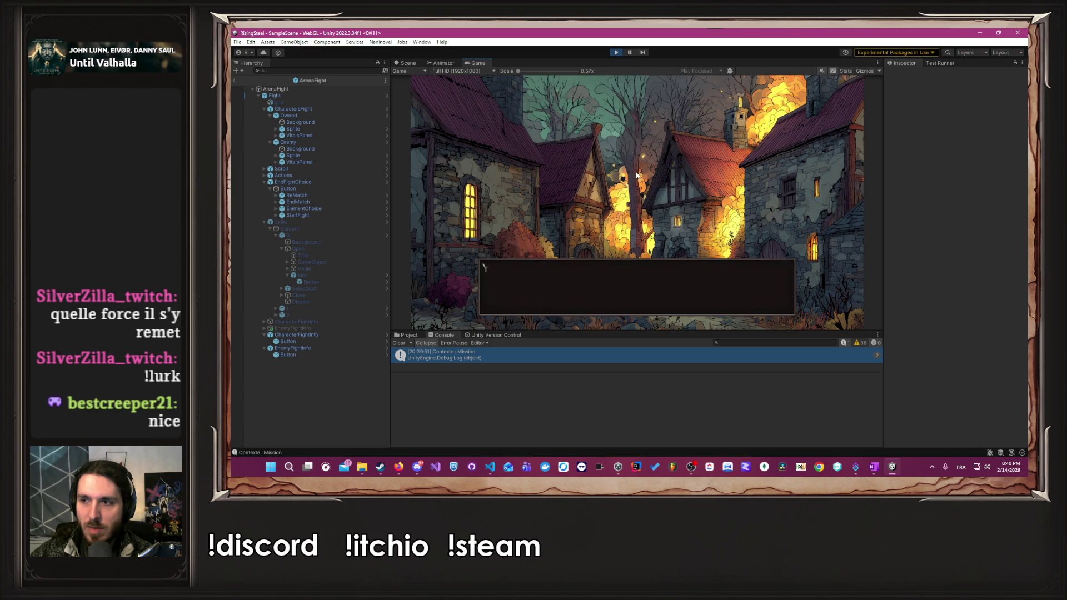
{"action": "left_click", "coordinate": [637, 173]}
{"action": "left_click", "coordinate": [637, 174]}
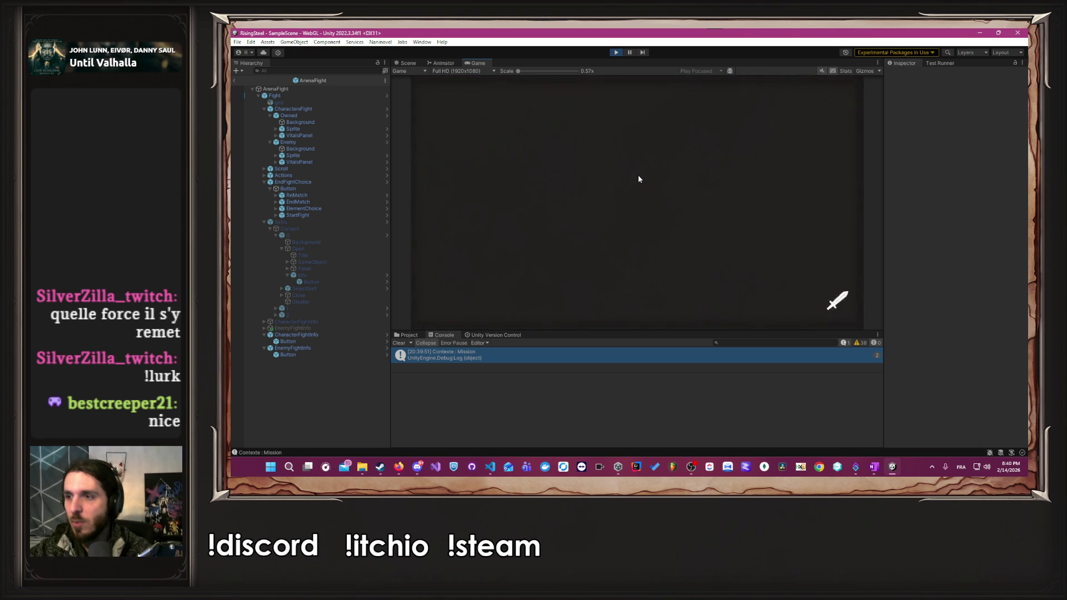
Change Albert's class to Soldier in training
{"action": "left_click", "coordinate": [444, 245]}
{"action": "left_click", "coordinate": [502, 239]}
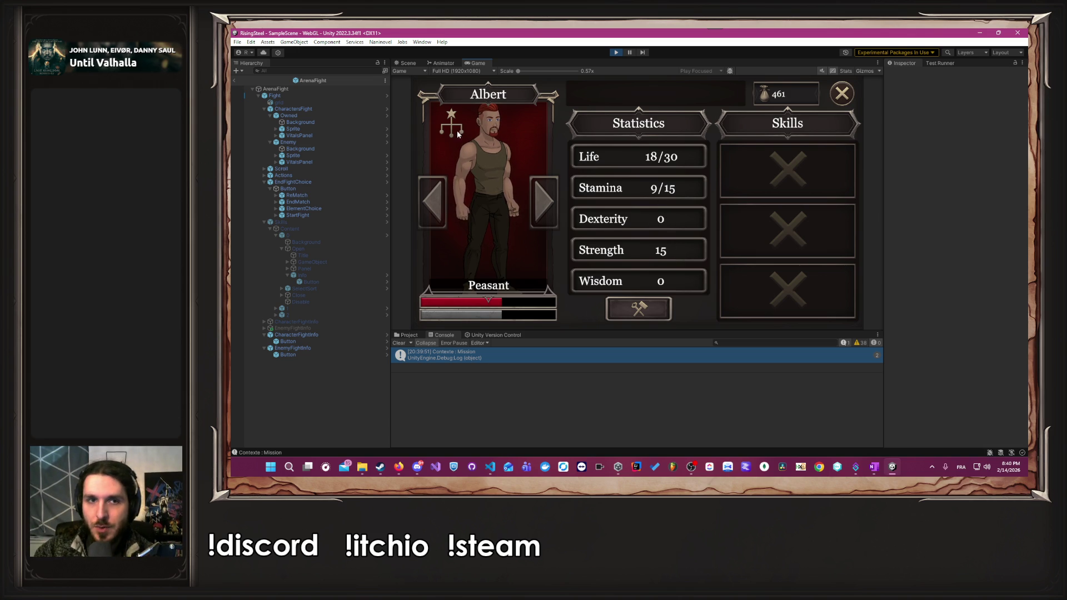
{"action": "left_click", "coordinate": [694, 94]}
{"action": "left_click", "coordinate": [695, 97]}
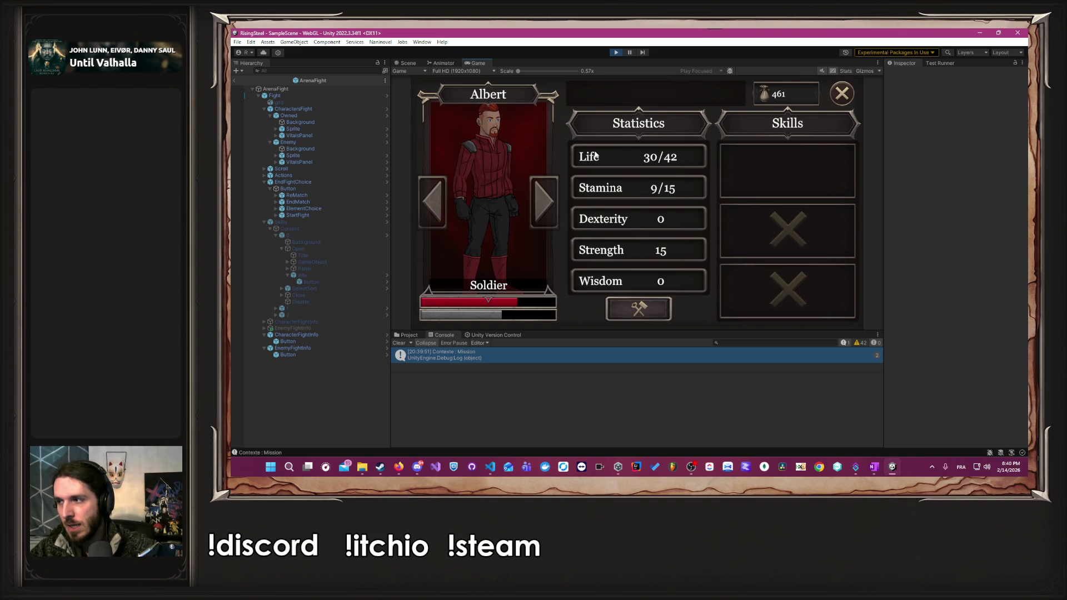
Assign Power Strike to Albert's first skill slot and return to the camp hub
{"action": "left_click", "coordinate": [800, 166]}
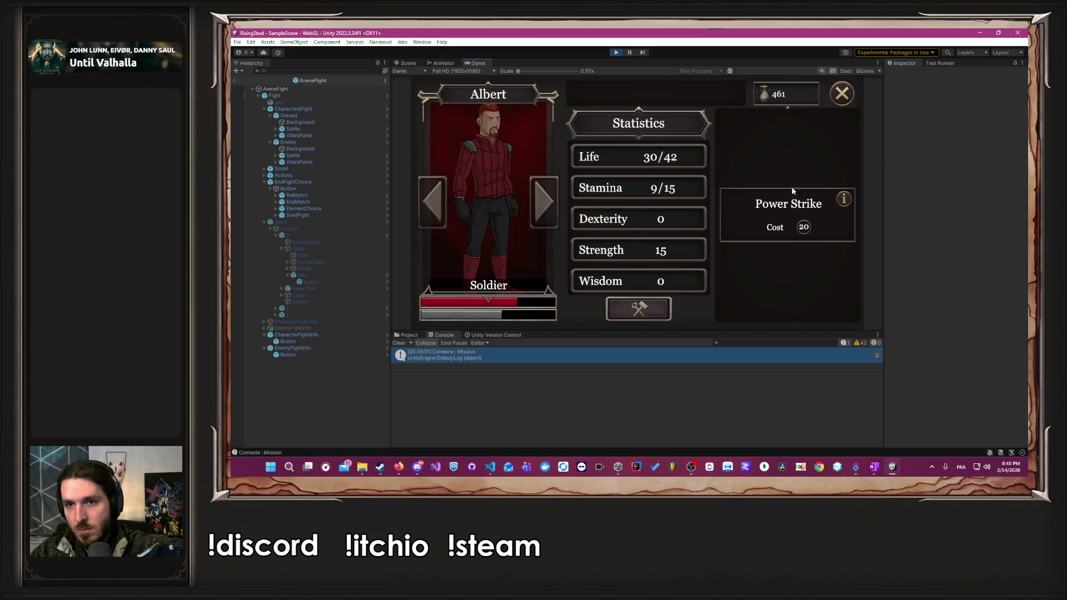
{"action": "left_click", "coordinate": [845, 198]}
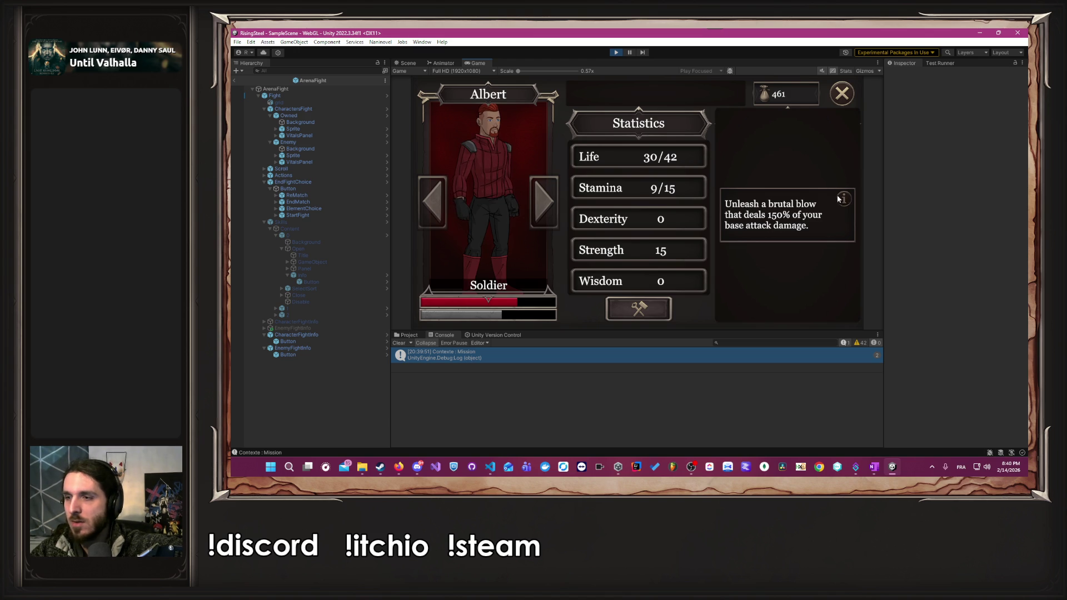
{"action": "left_click", "coordinate": [808, 199]}
{"action": "left_click", "coordinate": [842, 93]}
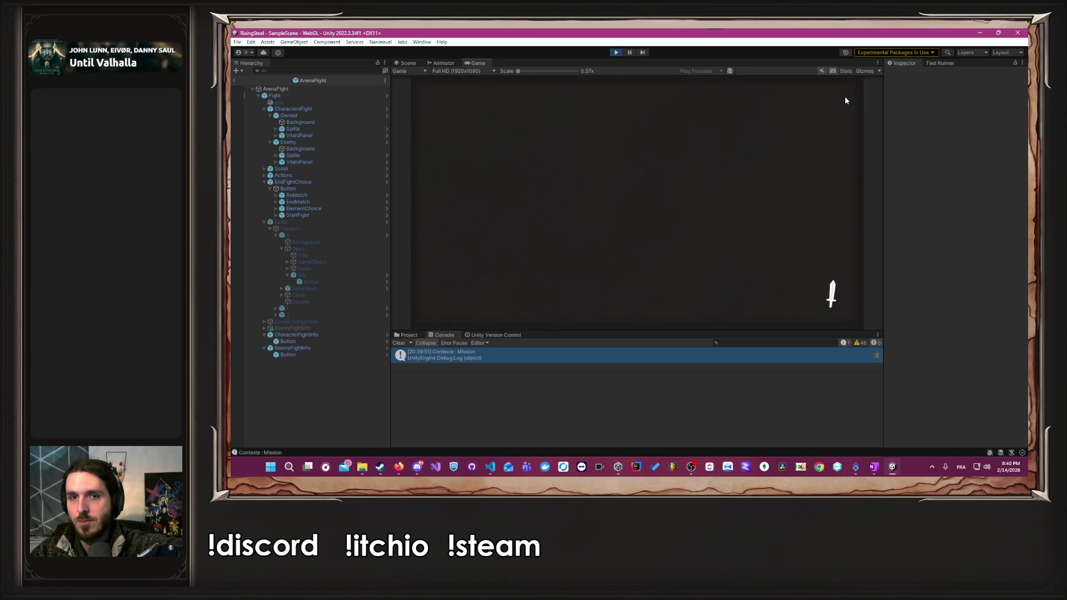
{"action": "left_click", "coordinate": [844, 95]}
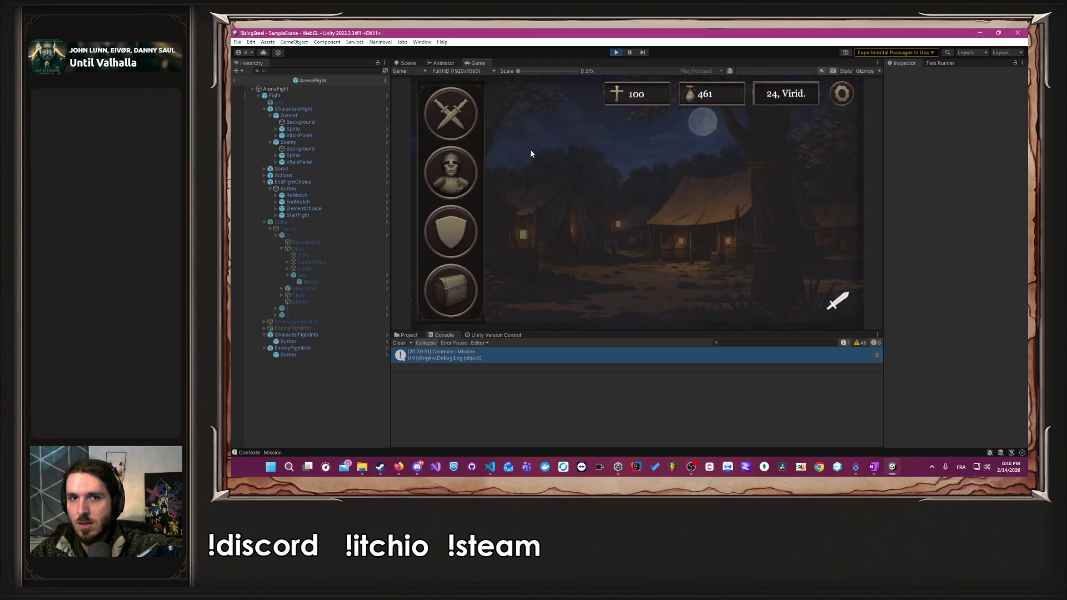
Look through the shop's items, then choose the Arena fight mode
{"action": "left_click", "coordinate": [467, 121]}
{"action": "left_click", "coordinate": [846, 98]}
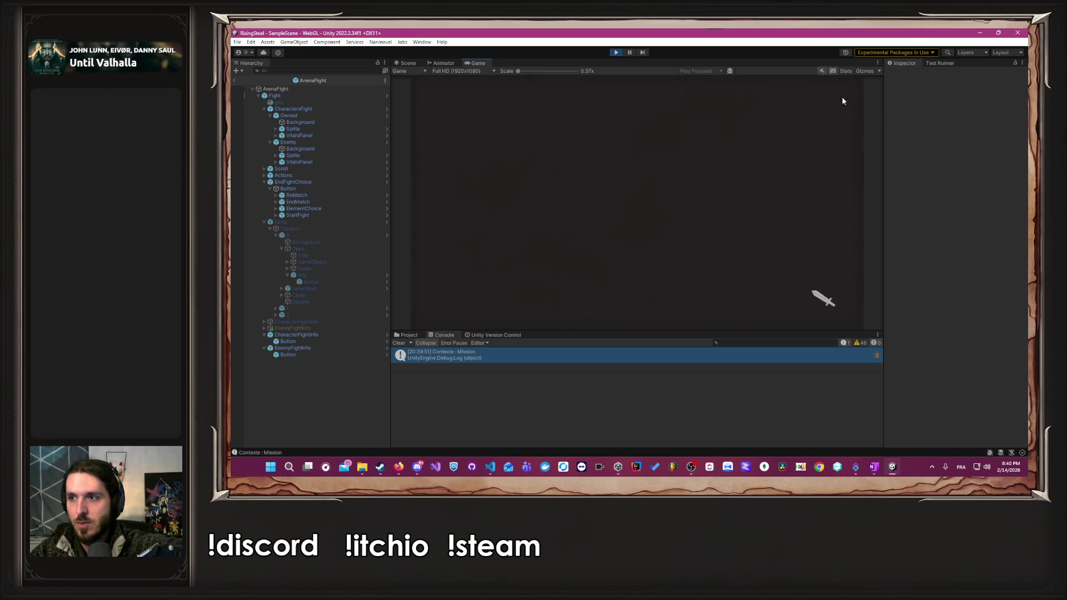
{"action": "left_click", "coordinate": [452, 275]}
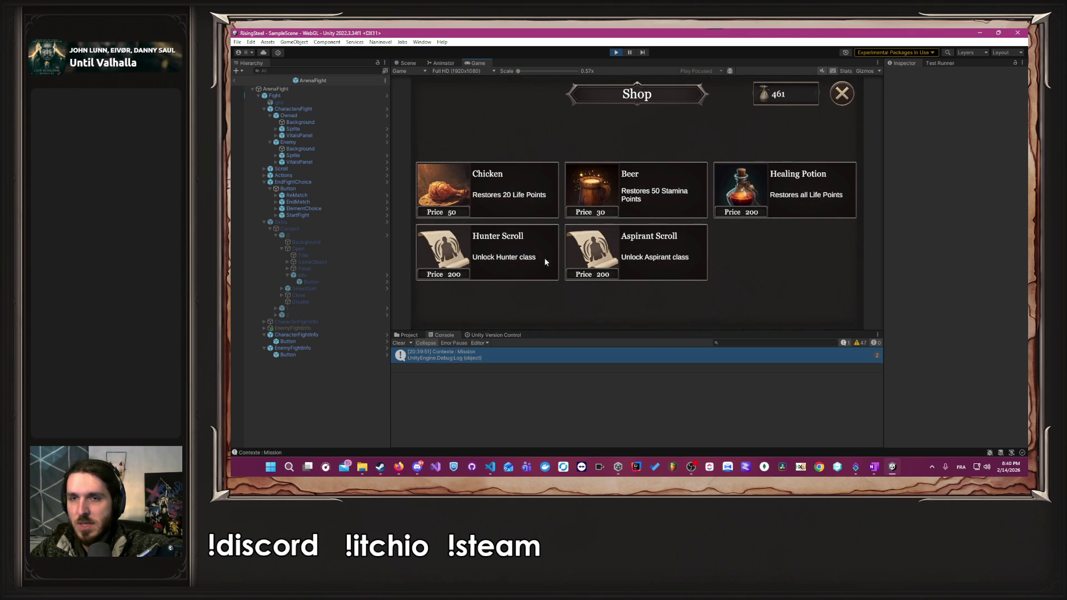
{"action": "key", "text": "Escape"}
{"action": "left_click", "coordinate": [466, 121]}
{"action": "left_click", "coordinate": [508, 174]}
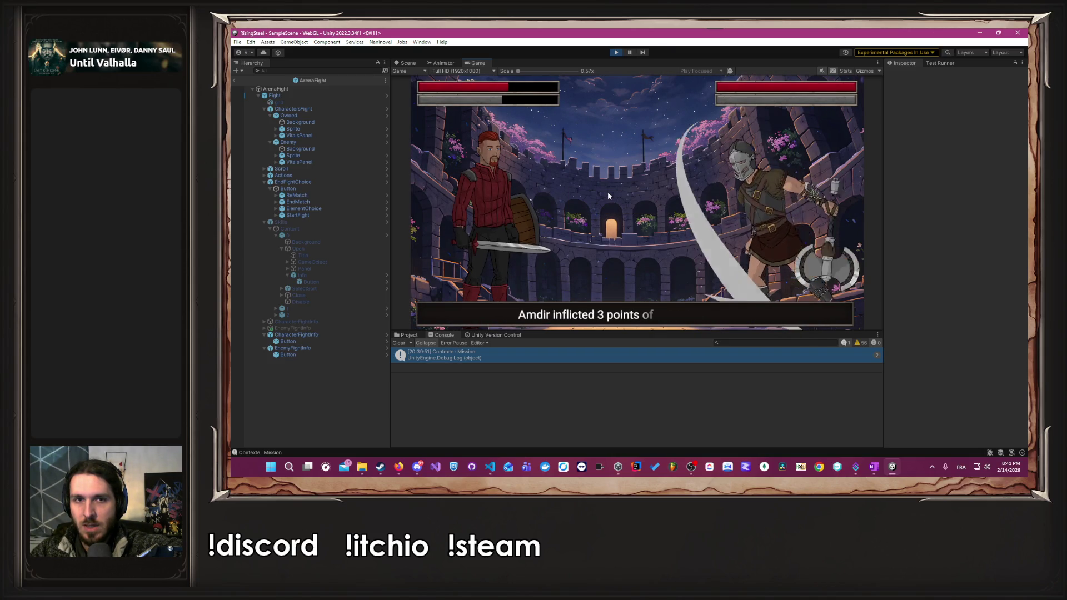
Attack Amdir and use an item to refill Albert's health
{"action": "left_click", "coordinate": [496, 267]}
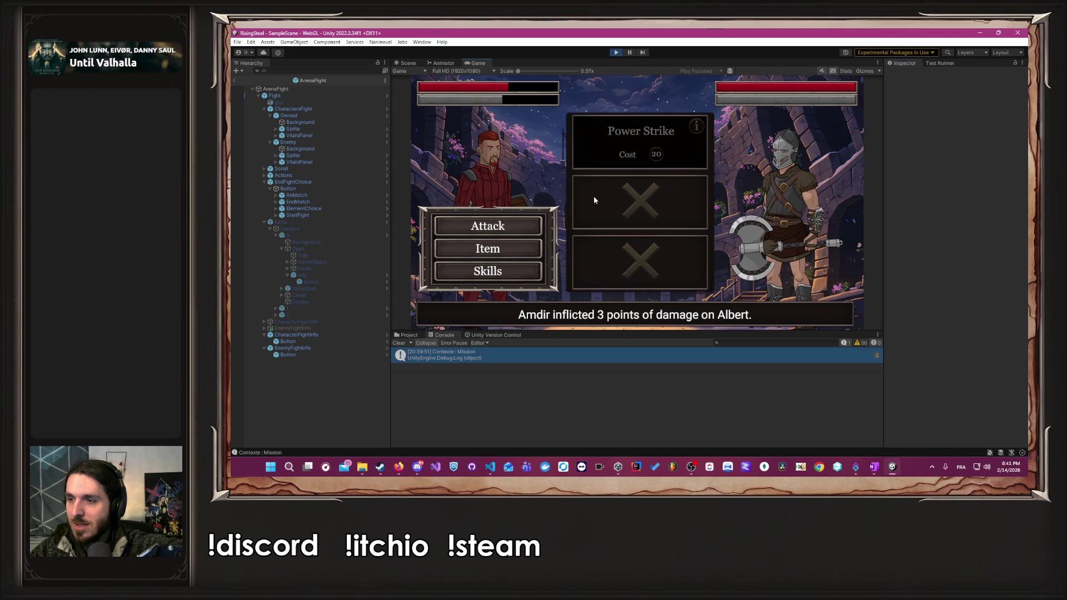
{"action": "left_click", "coordinate": [509, 267]}
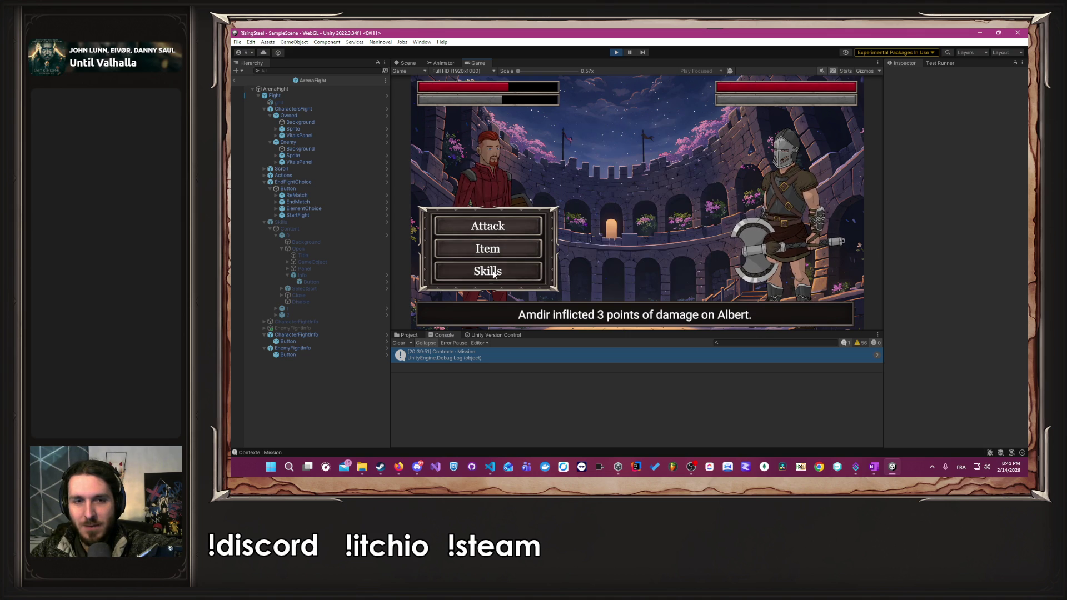
{"action": "left_click", "coordinate": [509, 228]}
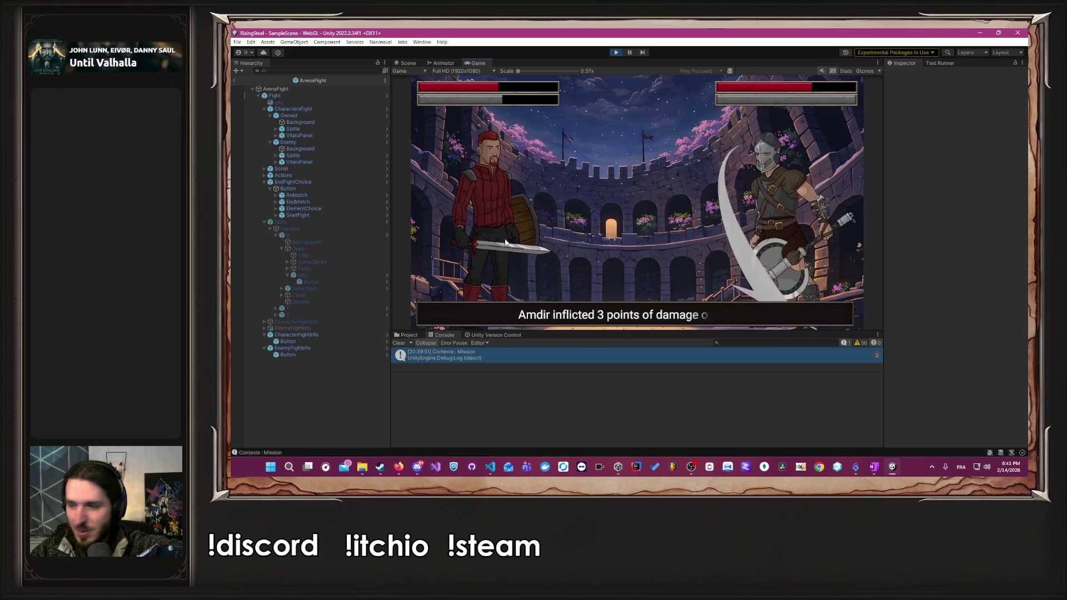
{"action": "left_click", "coordinate": [505, 250]}
{"action": "left_click", "coordinate": [611, 178]}
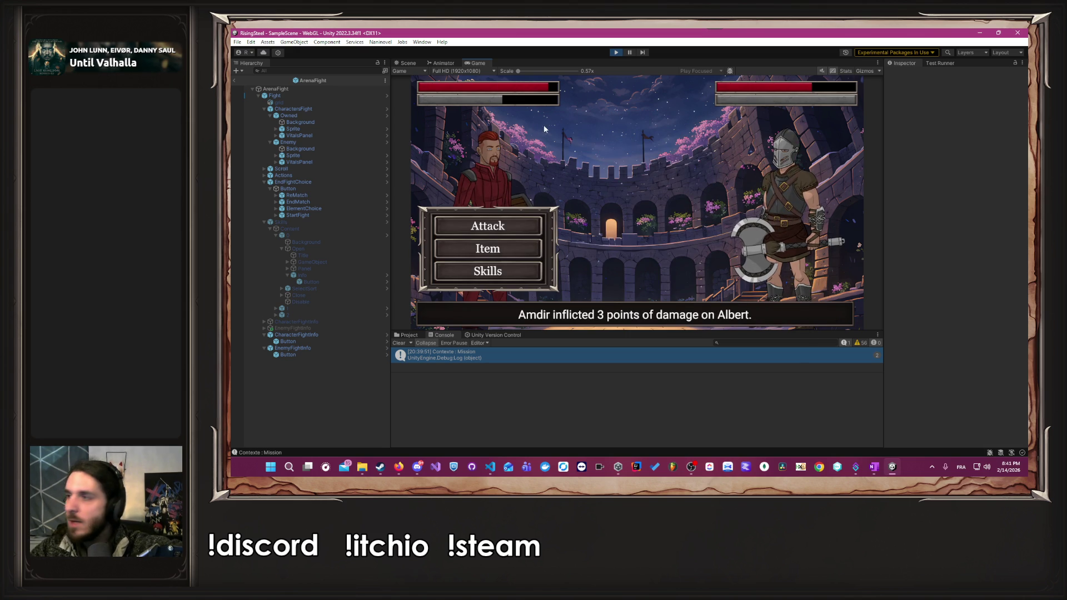
Keep attacking Amdir until he falls, then finish the fight to return to camp
{"action": "left_click", "coordinate": [487, 271]}
{"action": "left_click", "coordinate": [500, 271]}
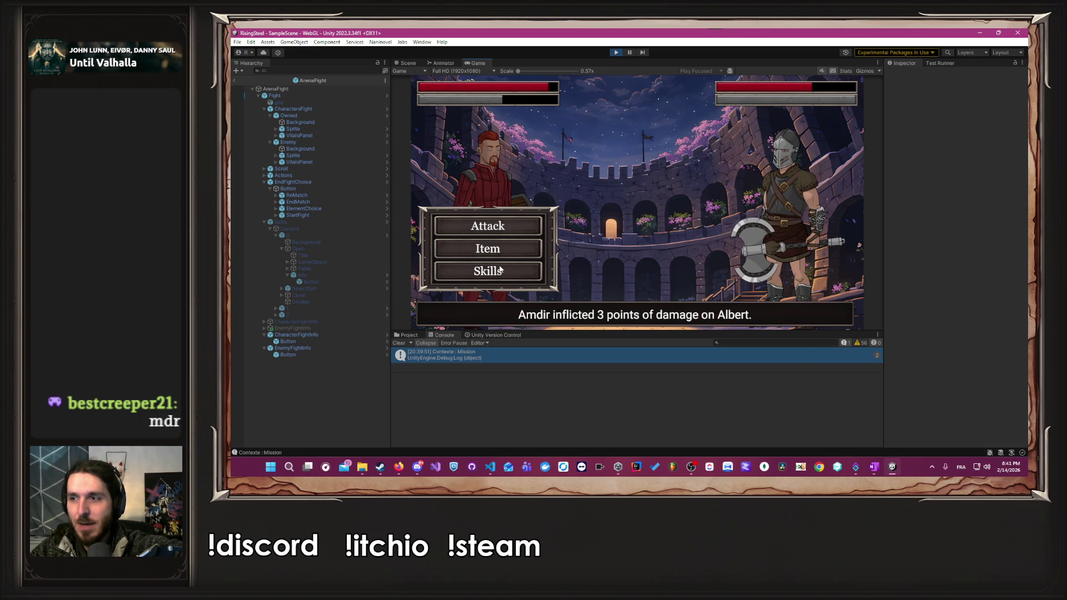
{"action": "left_click", "coordinate": [504, 224]}
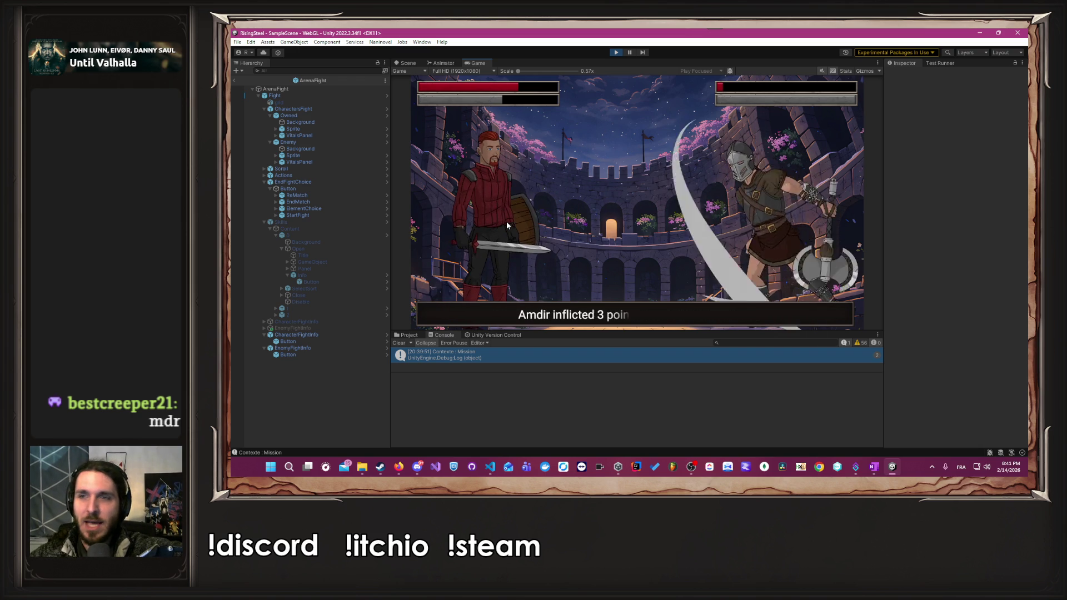
{"action": "left_click", "coordinate": [506, 221]}
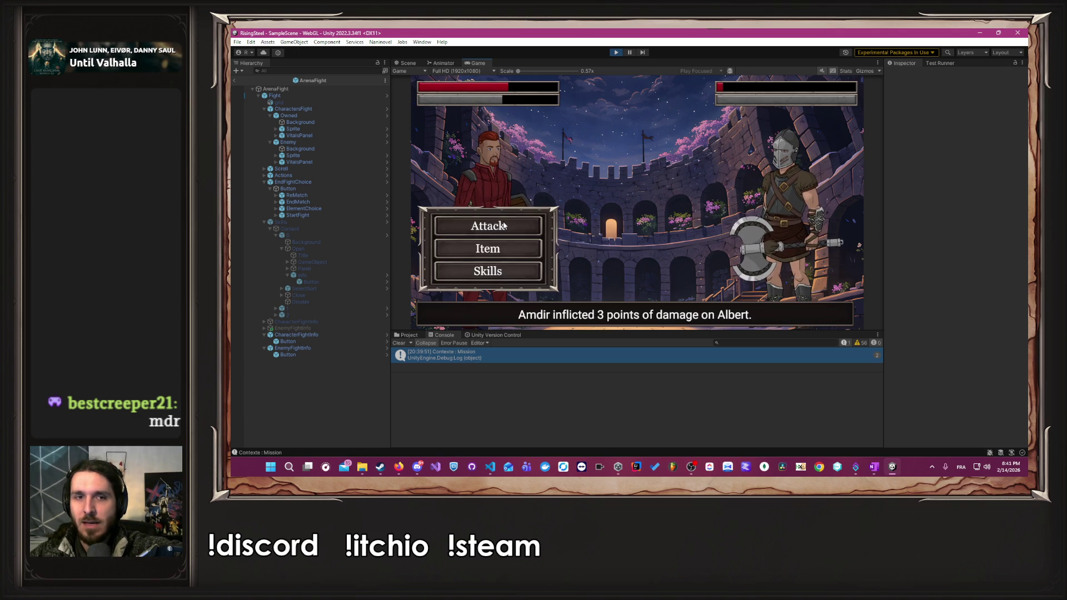
{"action": "left_click", "coordinate": [504, 222]}
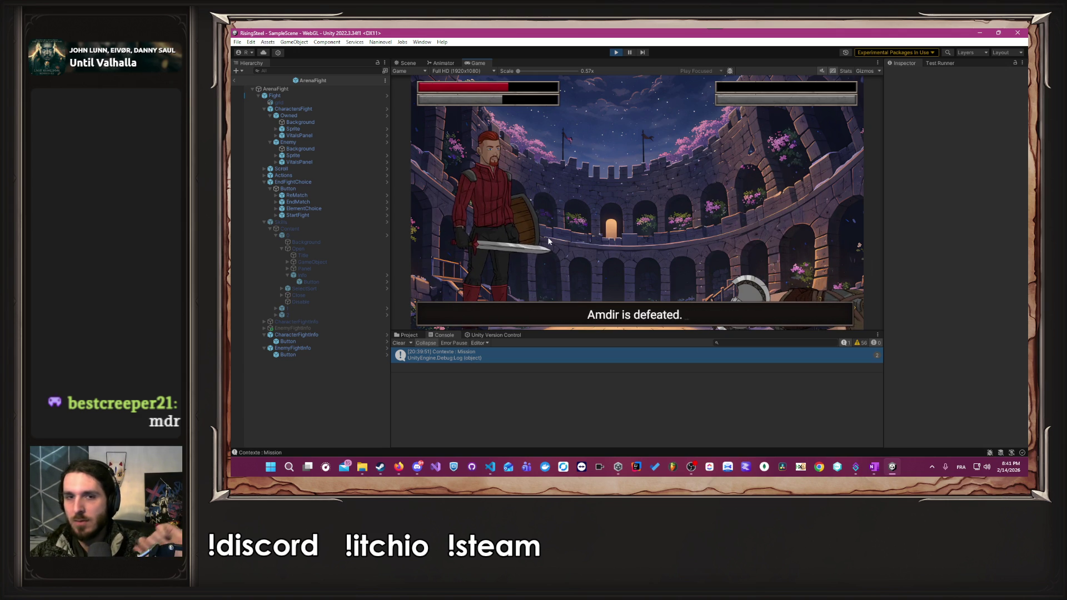
{"action": "left_click", "coordinate": [626, 216]}
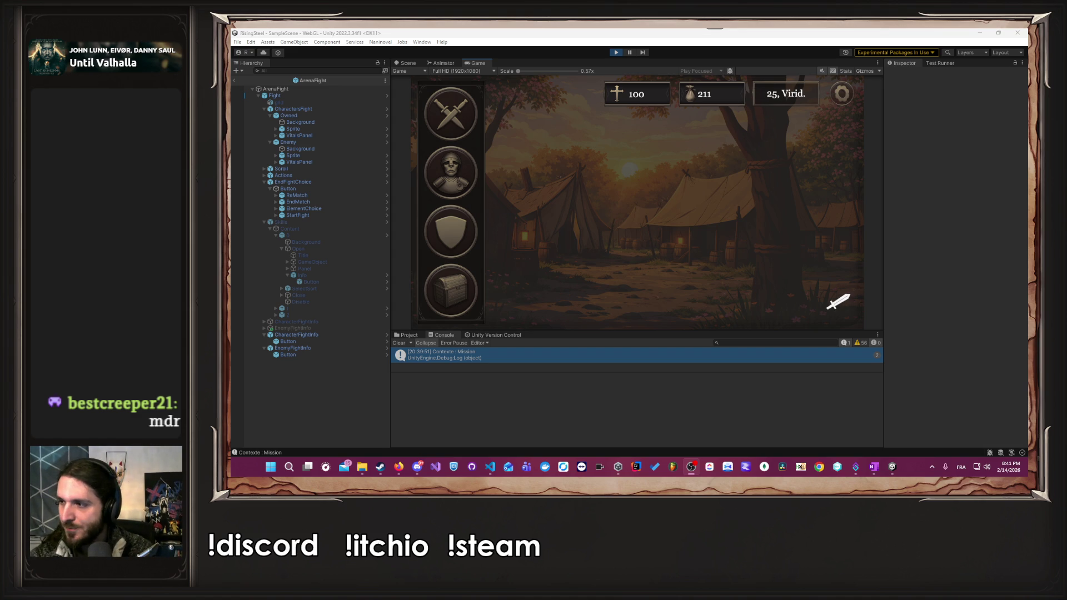
Heal Albert in training with a beer for stamina and a chicken for life
{"action": "left_click", "coordinate": [614, 192]}
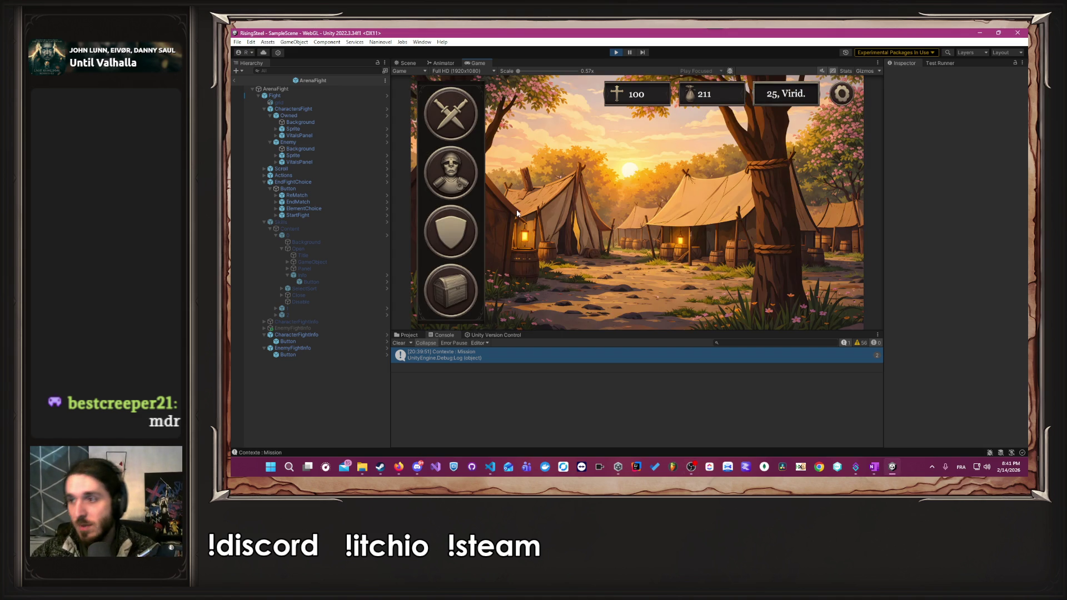
{"action": "left_click", "coordinate": [453, 235]}
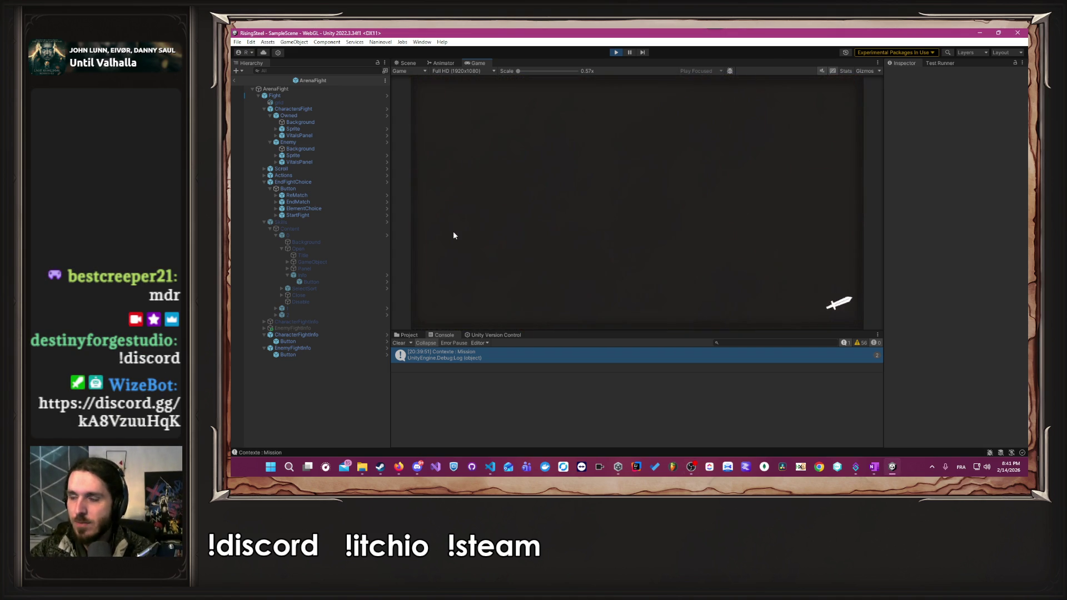
{"action": "left_click", "coordinate": [549, 209]}
{"action": "left_click", "coordinate": [618, 97]}
{"action": "left_click", "coordinate": [585, 98]}
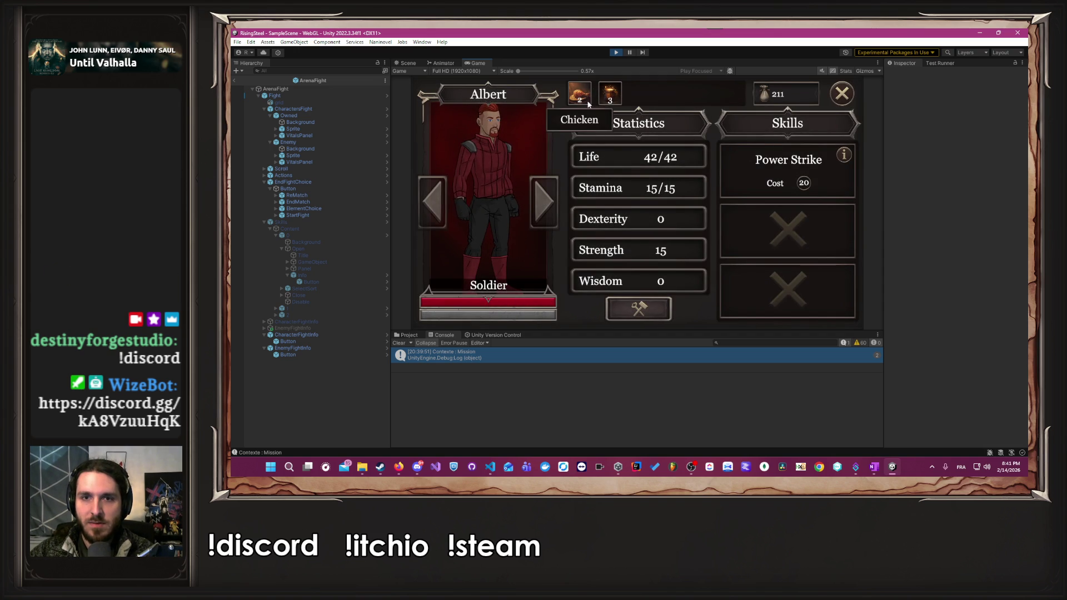
Raise Albert's Wisdom to 8 for 200 gold, lifting Life to 57 and Stamina to 23
{"action": "left_click", "coordinate": [654, 317]}
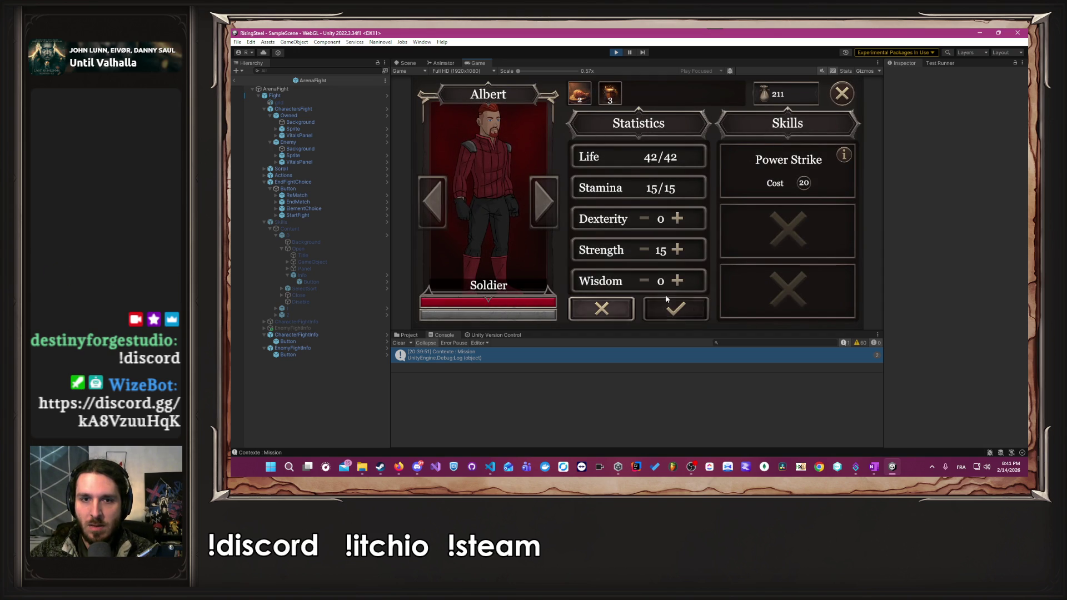
{"action": "left_click", "coordinate": [676, 281]}
{"action": "scroll", "coordinate": [661, 268], "scroll_direction": "down", "scroll_amount": 3}
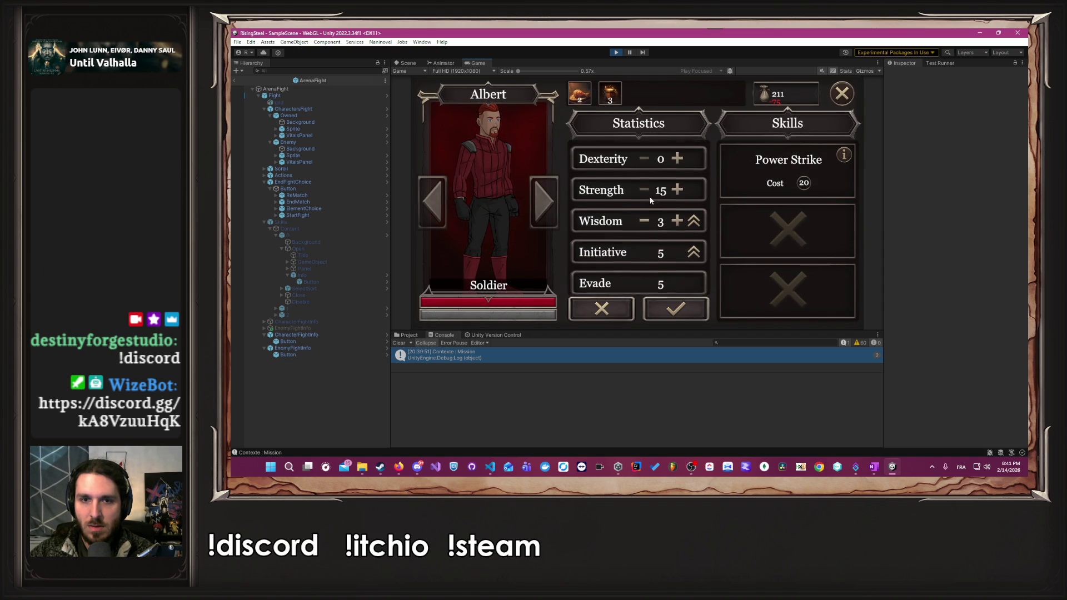
{"action": "scroll", "coordinate": [648, 222], "scroll_direction": "up", "scroll_amount": 3}
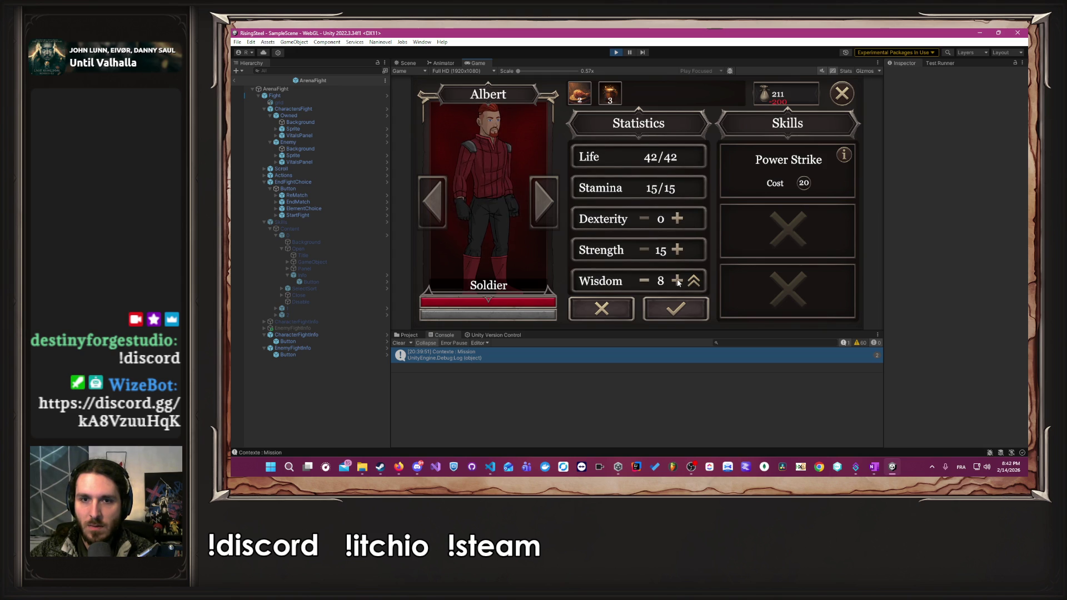
{"action": "left_click", "coordinate": [678, 301]}
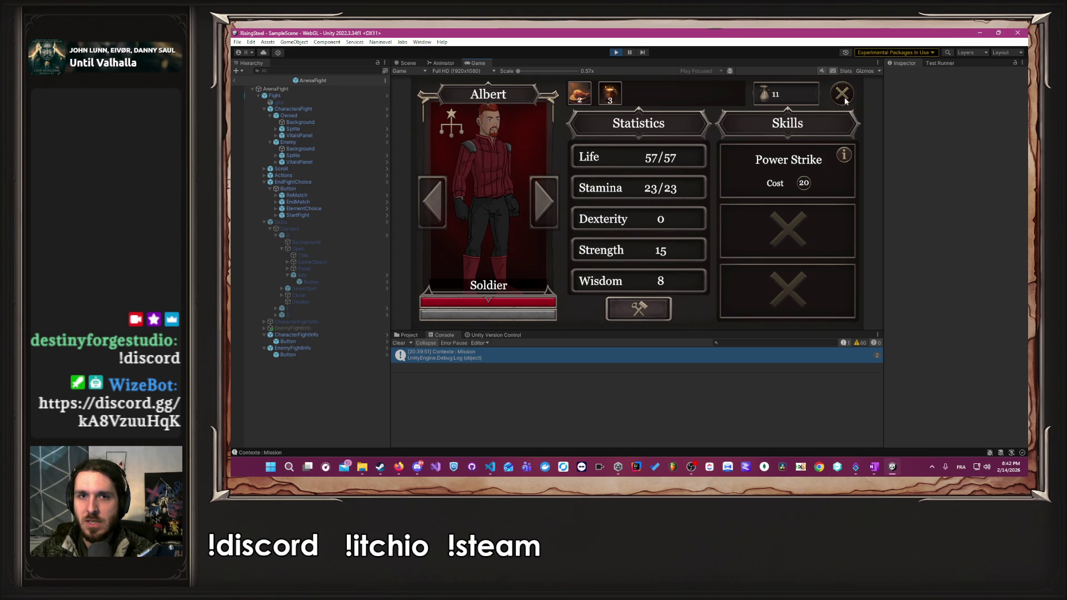
{"action": "left_click", "coordinate": [844, 99]}
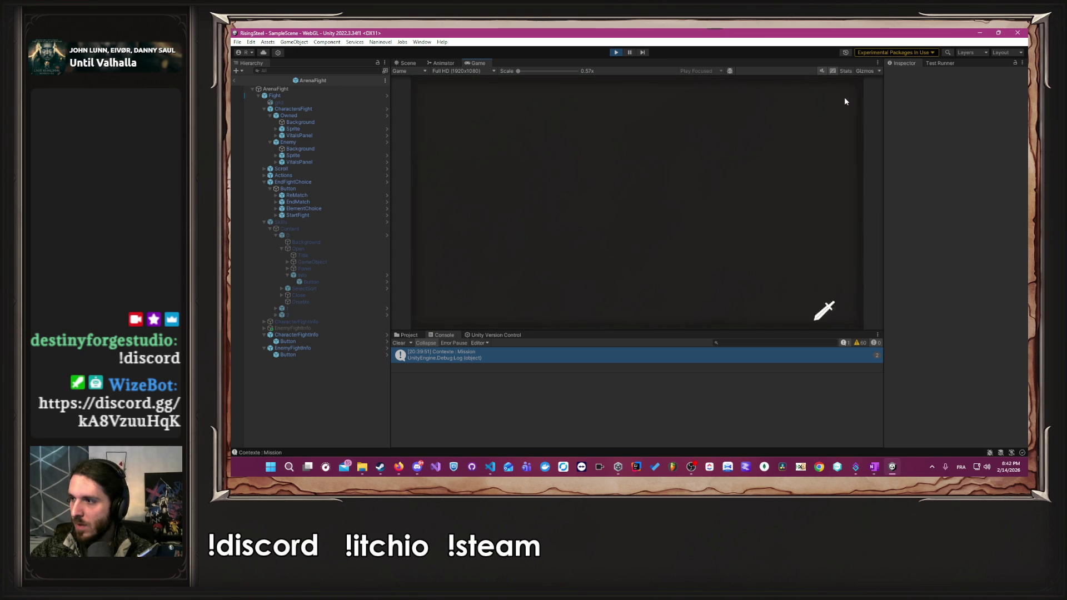
Start an Arena fight against Rowena with Albert
{"action": "left_click", "coordinate": [451, 112]}
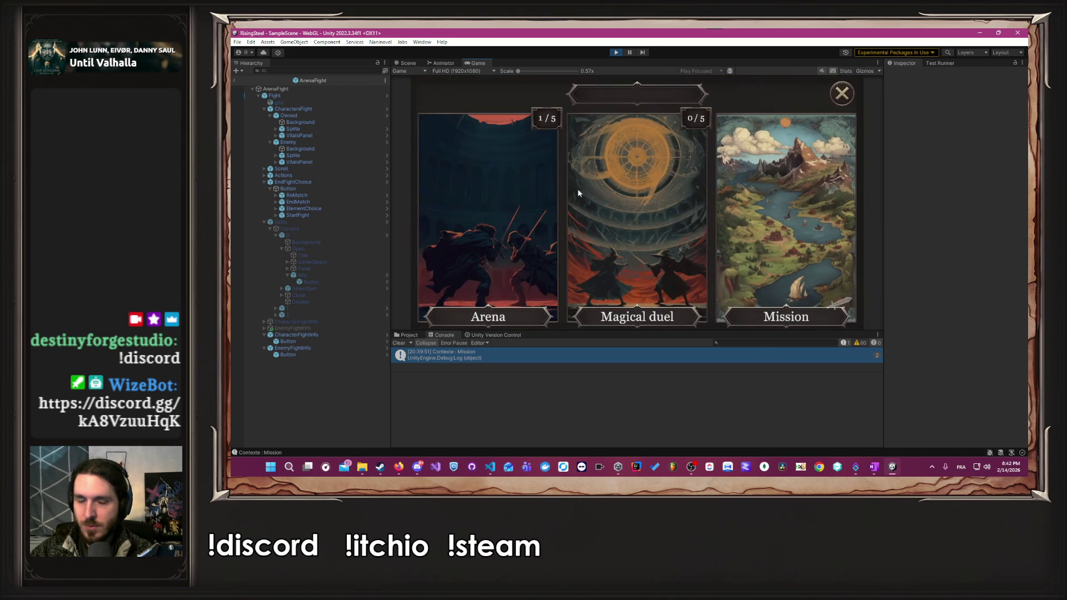
{"action": "left_click", "coordinate": [512, 199]}
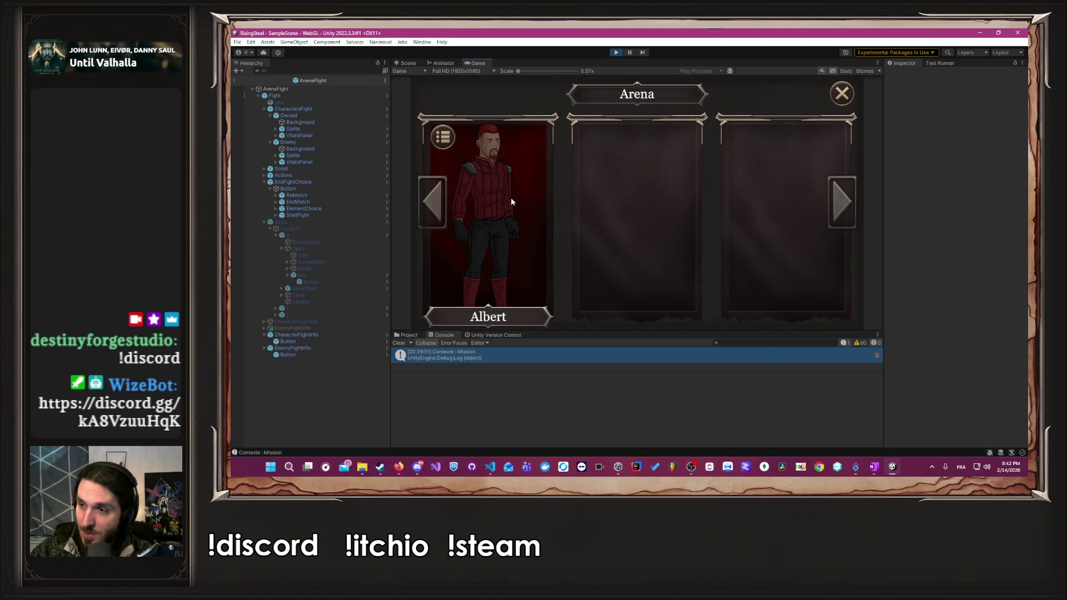
{"action": "left_click", "coordinate": [511, 201]}
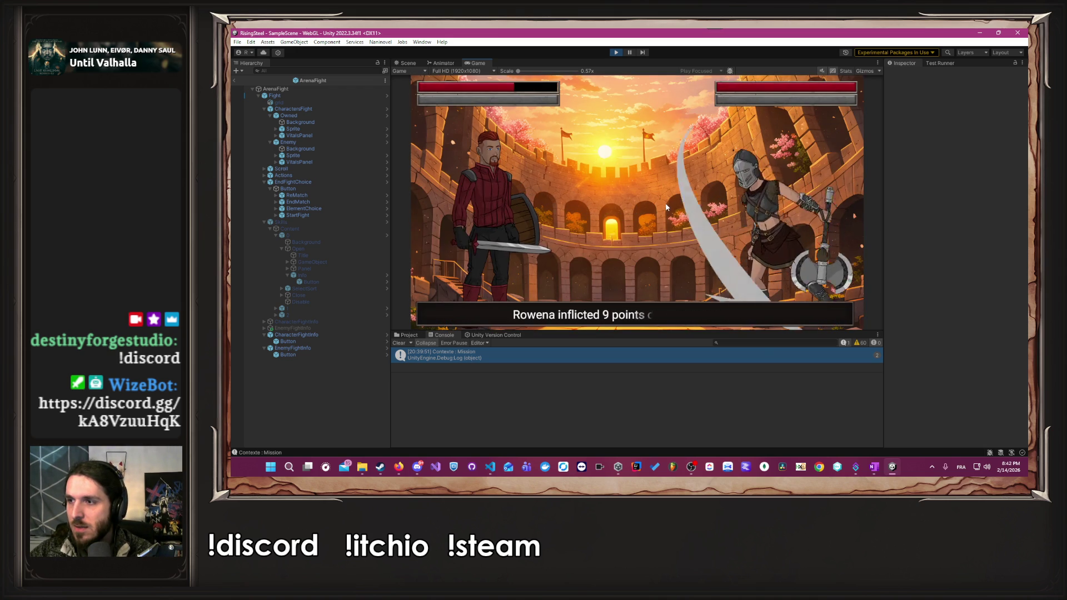
Beat Rowena with Power Strike and Attack, then open the Viridia calendar back at camp
{"action": "left_click", "coordinate": [492, 271]}
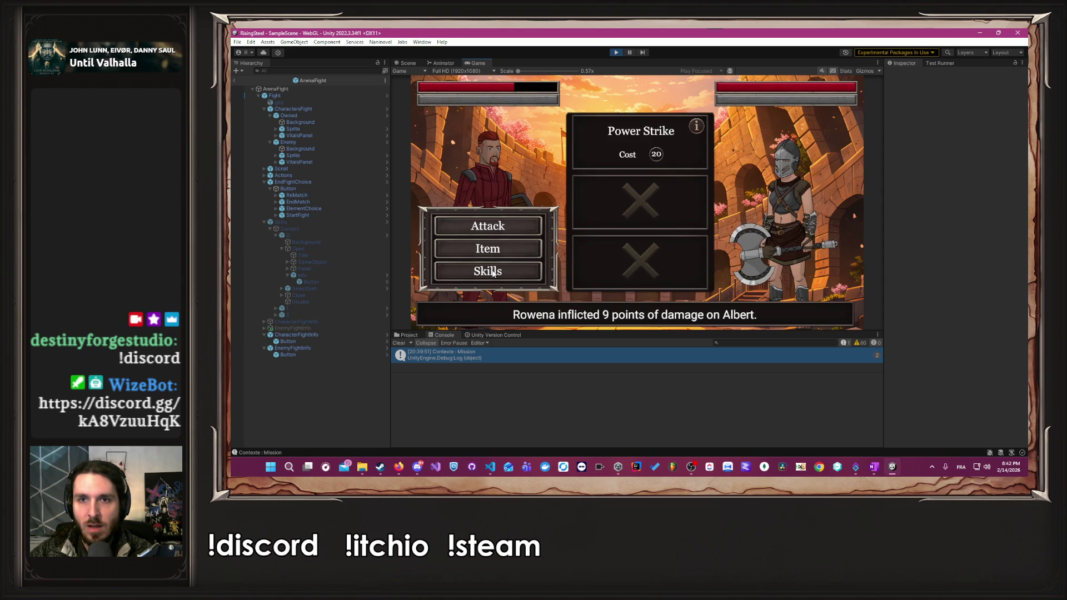
{"action": "left_click", "coordinate": [655, 135]}
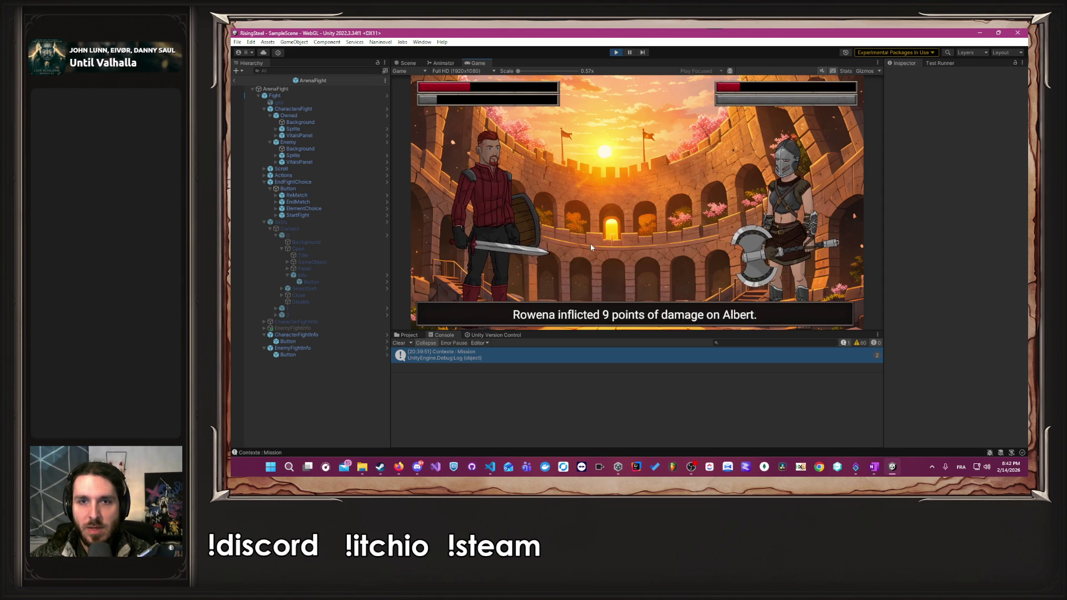
{"action": "left_click", "coordinate": [522, 228]}
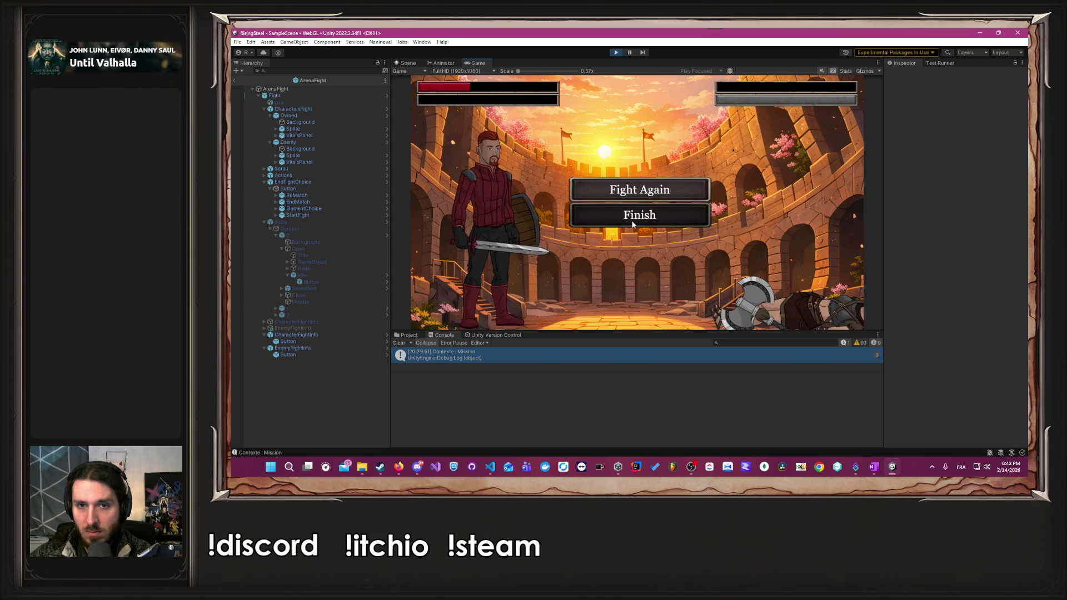
{"action": "left_click", "coordinate": [632, 222]}
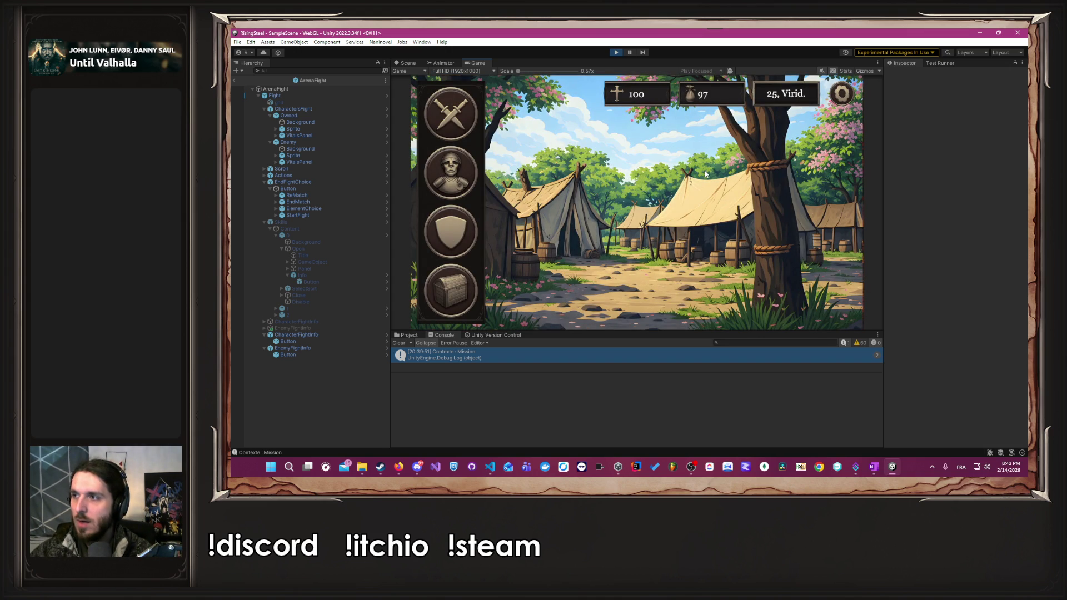
{"action": "left_click", "coordinate": [800, 100]}
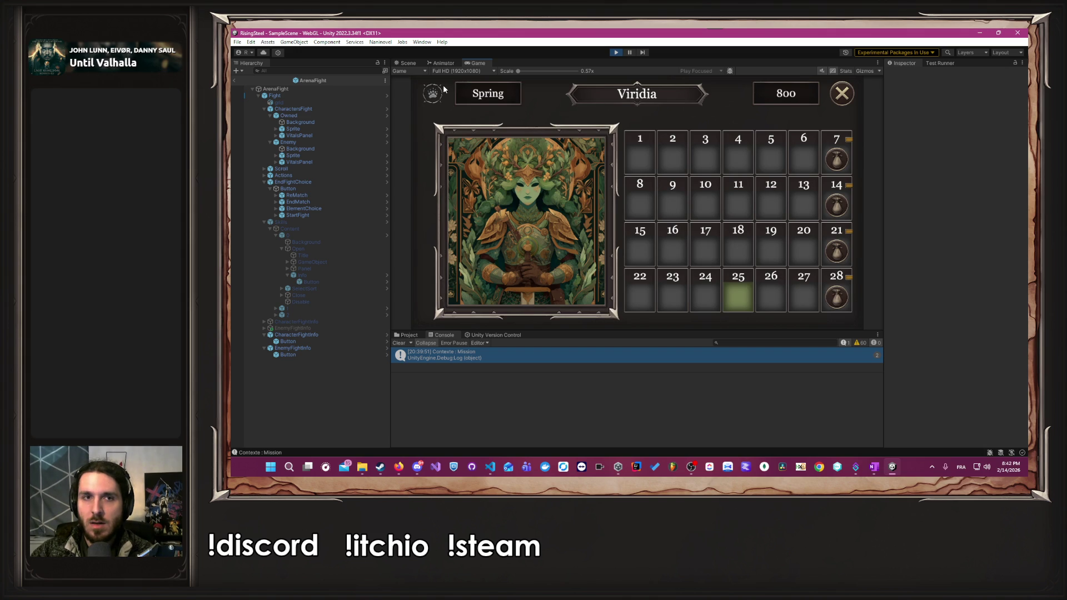
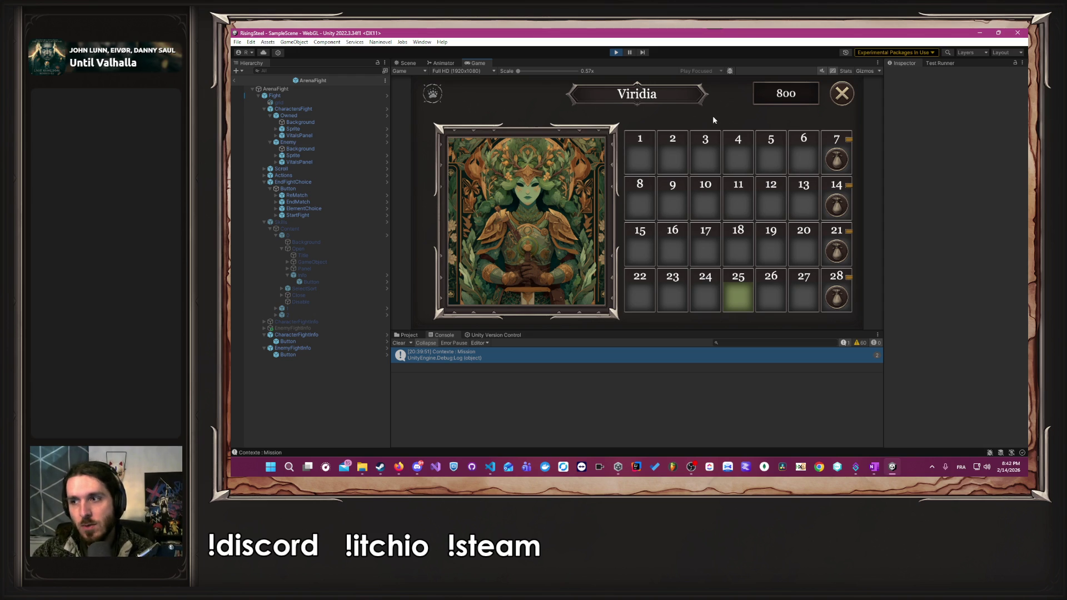
Read Viridia's 'The Lush' lore, then close and reopen her calendar before closing it again
{"action": "left_click", "coordinate": [553, 217]}
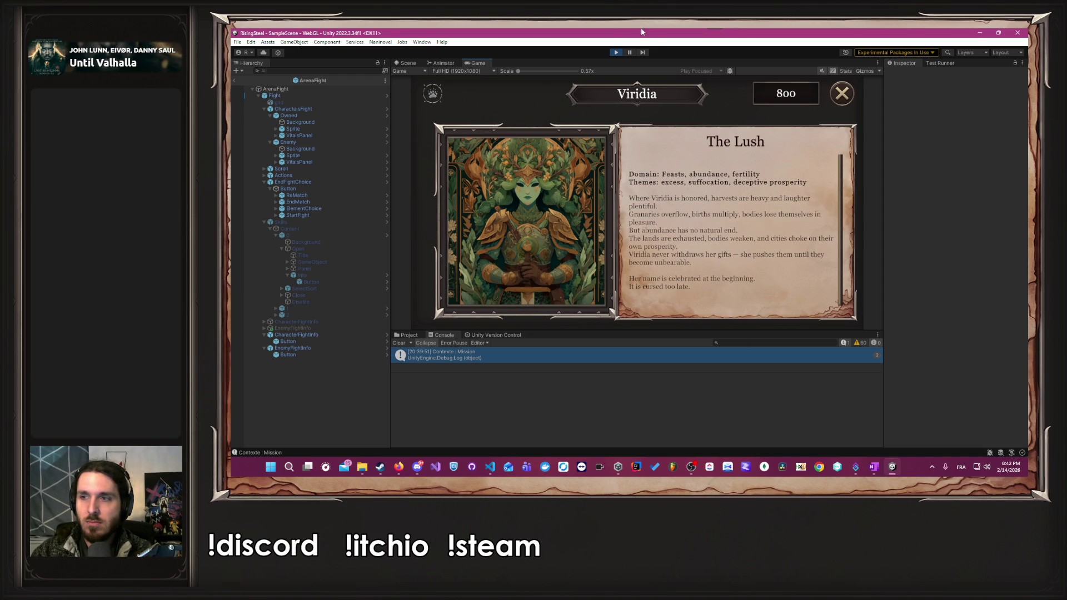
{"action": "left_click", "coordinate": [533, 254]}
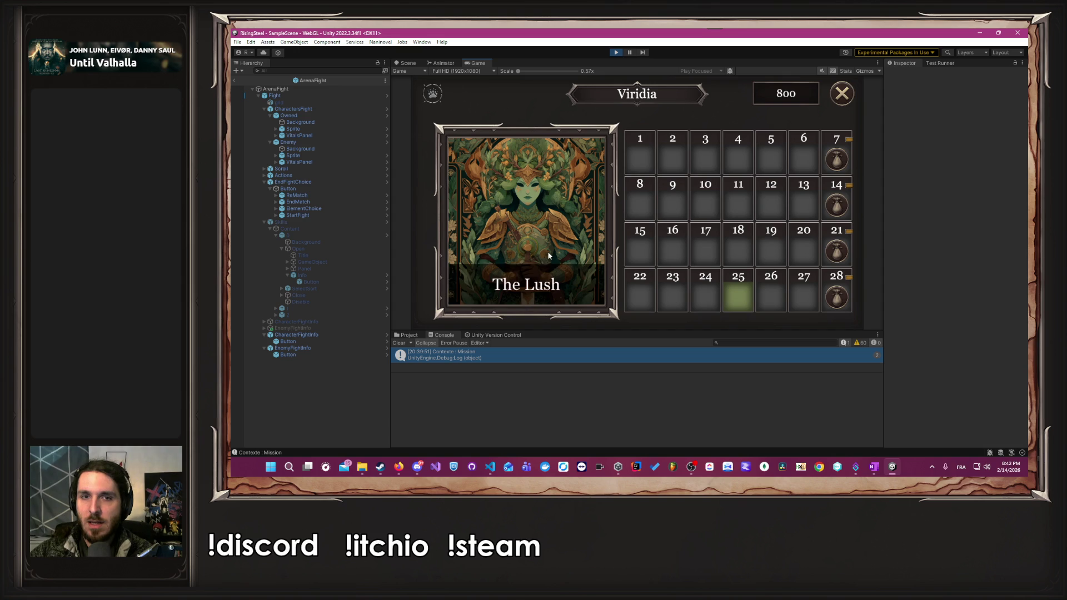
{"action": "left_click", "coordinate": [841, 98]}
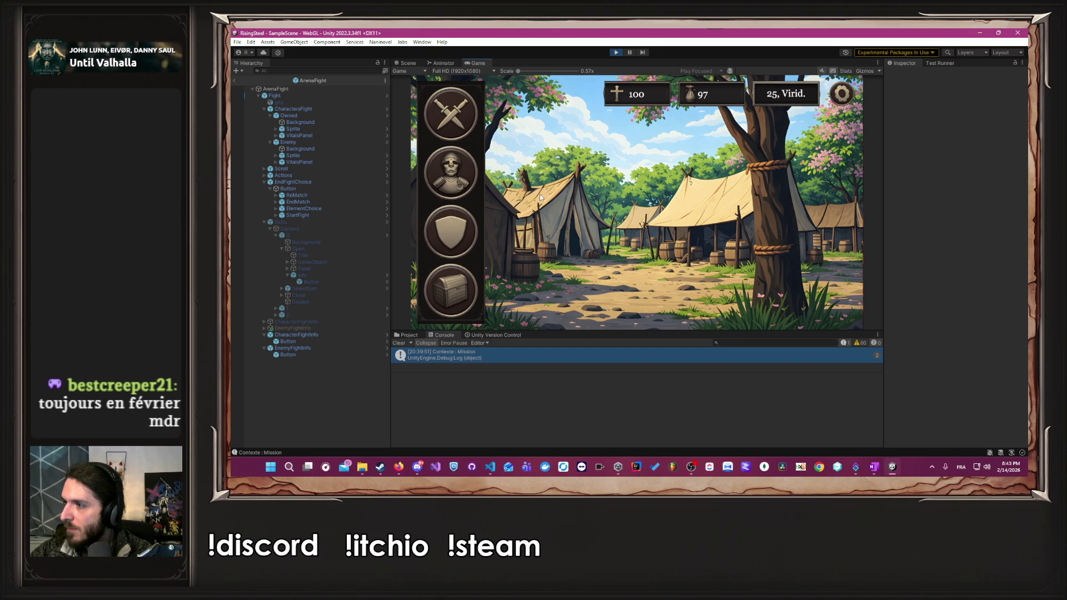
{"action": "left_click", "coordinate": [777, 94]}
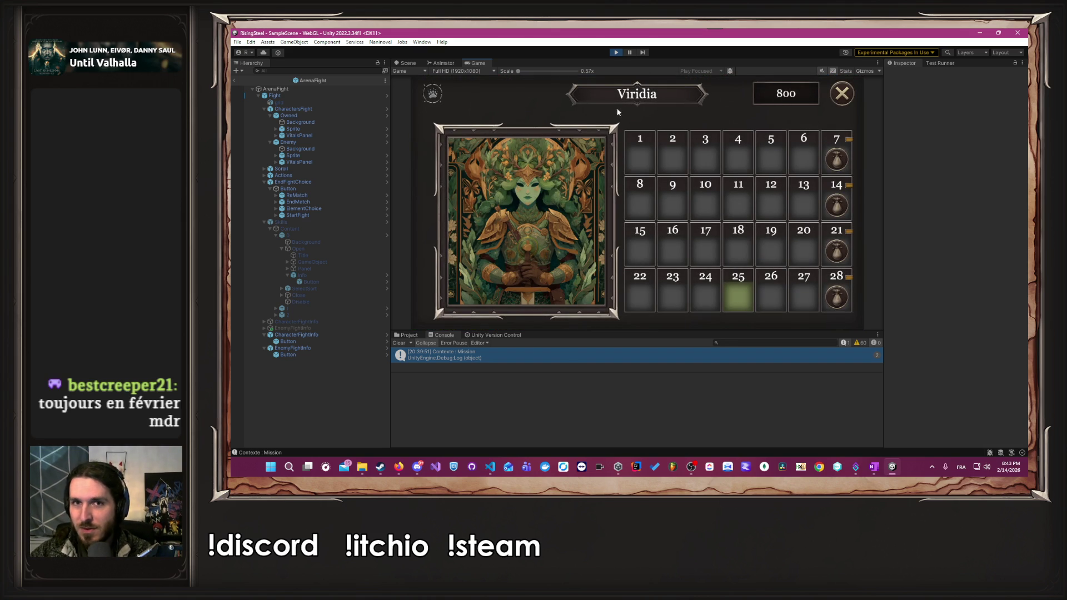
{"action": "left_click", "coordinate": [843, 96]}
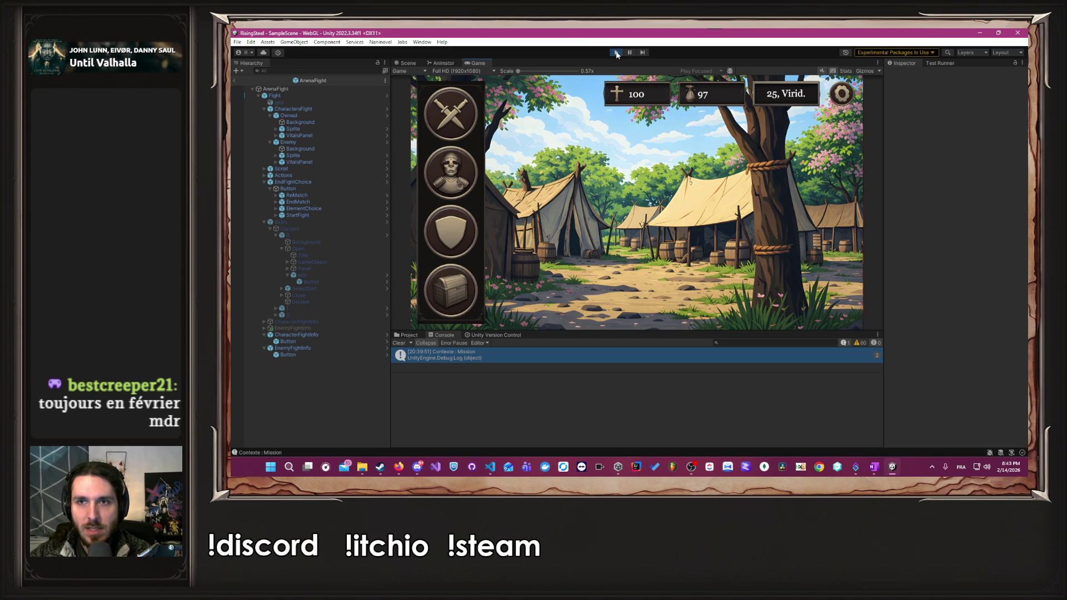
Quit to the title screen and continue the game from save slot 1
{"action": "left_click", "coordinate": [847, 101]}
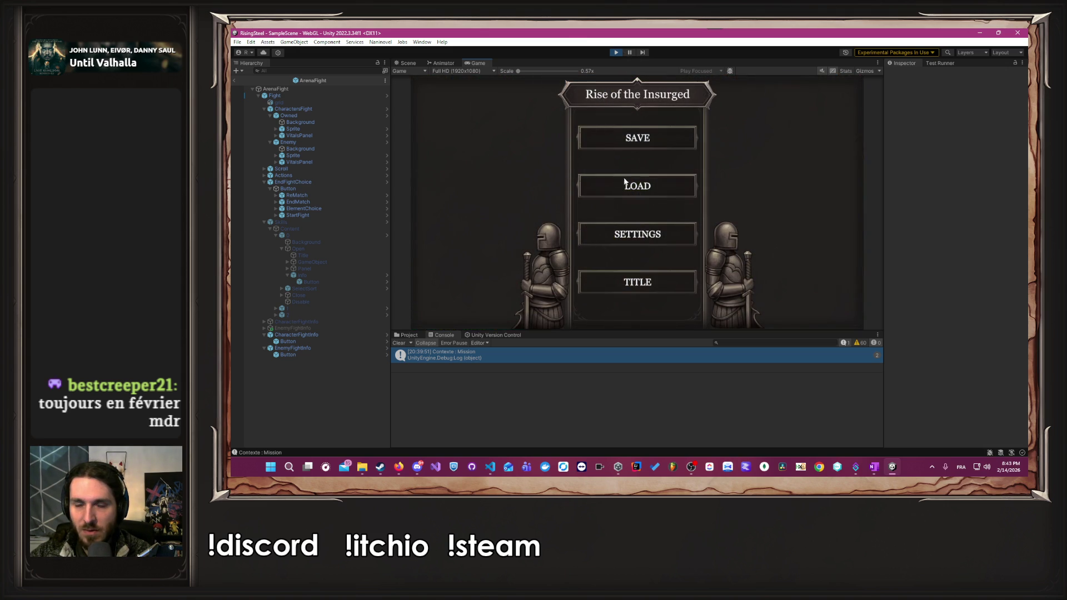
{"action": "left_click", "coordinate": [649, 283]}
{"action": "left_click", "coordinate": [599, 214]}
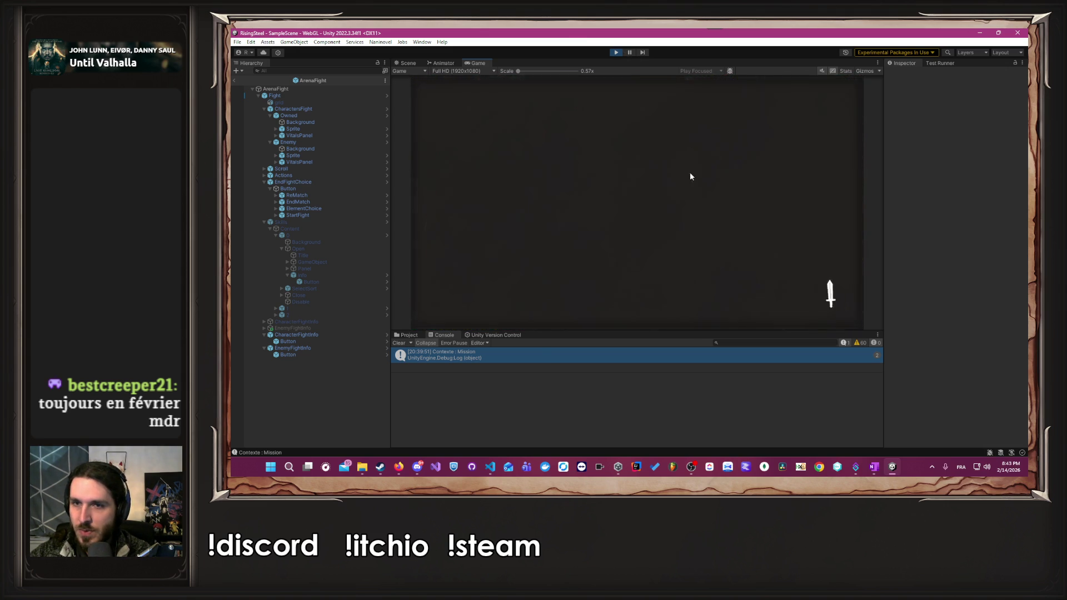
{"action": "left_click", "coordinate": [588, 186]}
{"action": "left_click", "coordinate": [583, 202]}
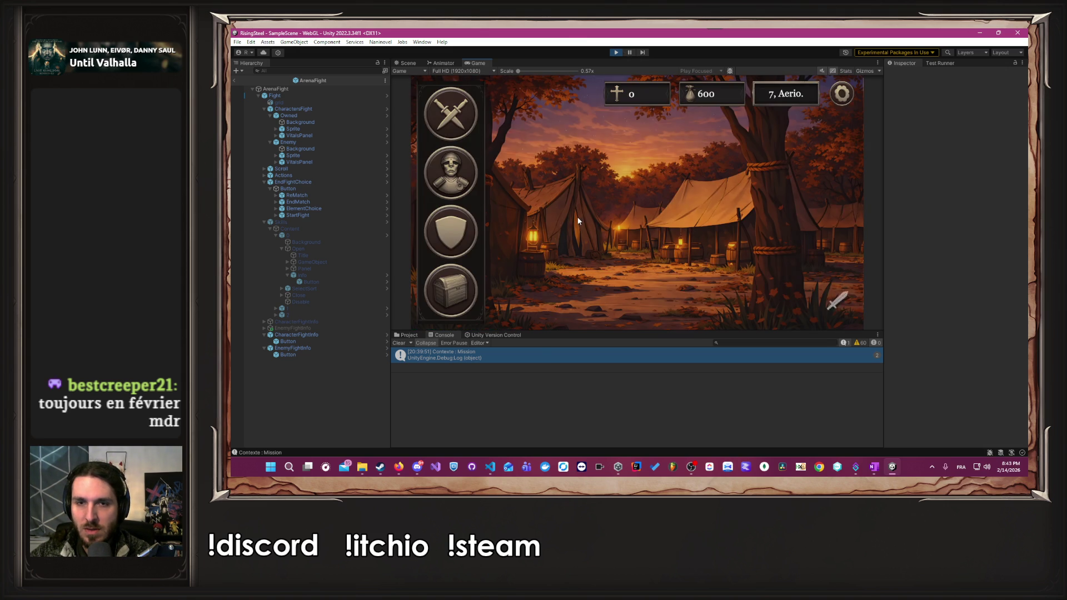
Raise Albert's Wisdom to 15 in Training, leaving 75 gold
{"action": "left_click", "coordinate": [468, 235]}
{"action": "left_click", "coordinate": [479, 231]}
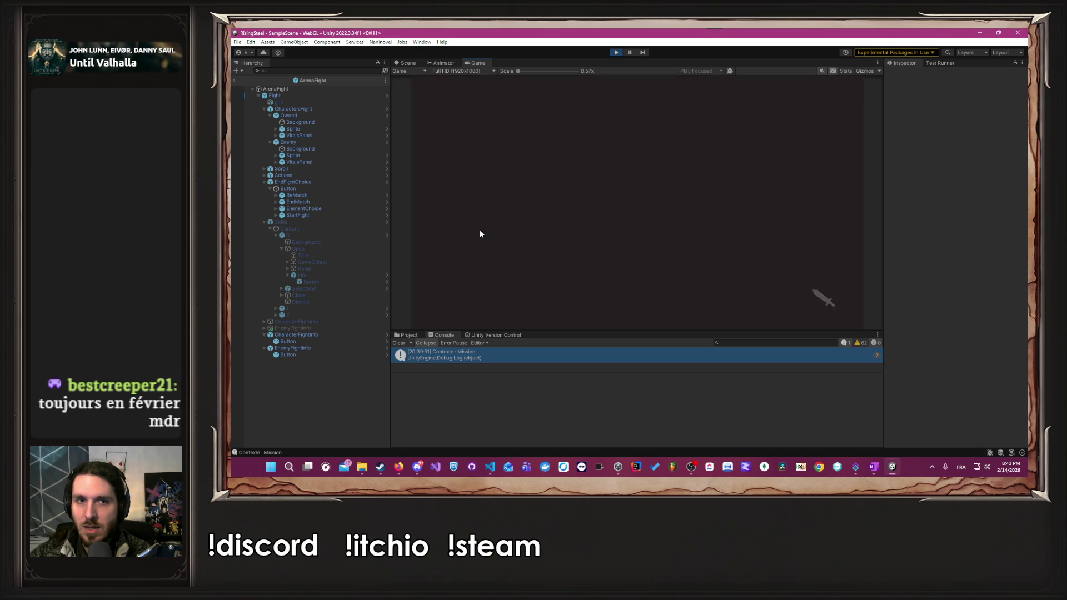
{"action": "left_click", "coordinate": [616, 302]}
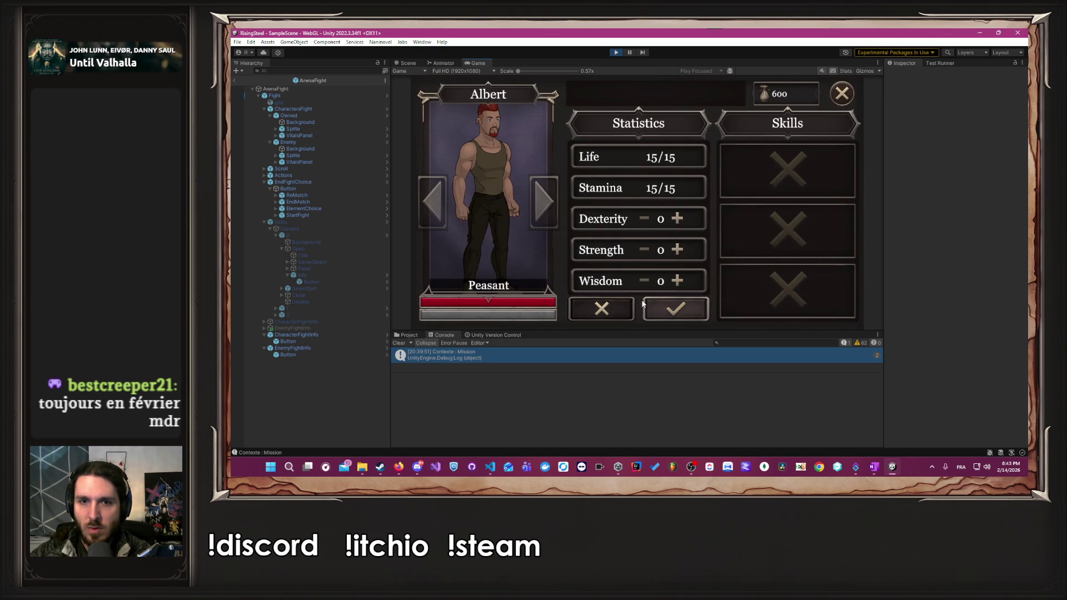
{"action": "left_click", "coordinate": [670, 286]}
{"action": "left_click", "coordinate": [671, 285]}
{"action": "left_click", "coordinate": [670, 285]}
{"action": "left_click", "coordinate": [671, 285]}
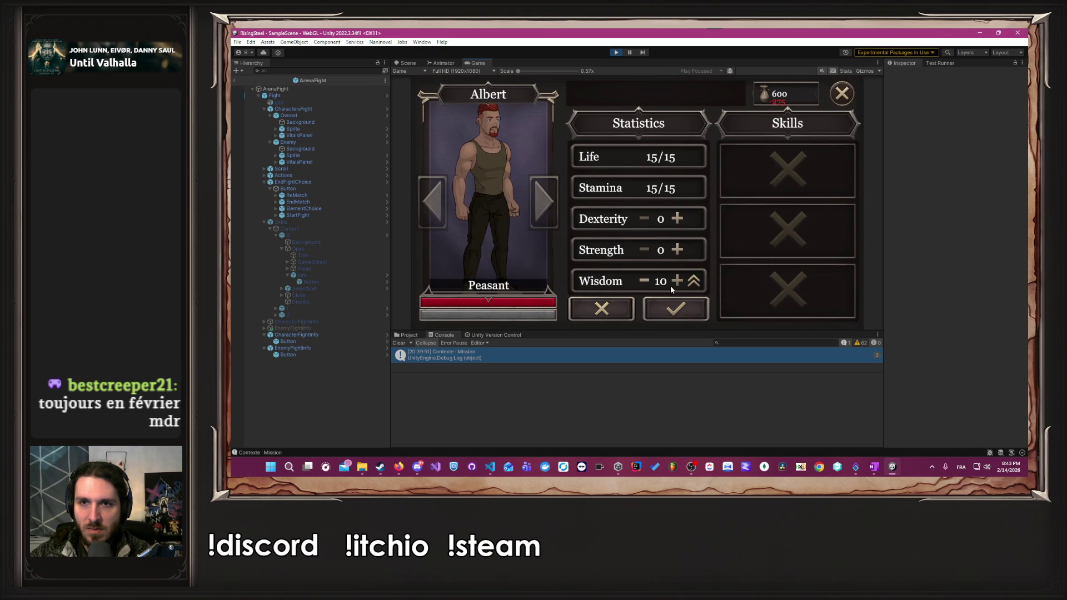
{"action": "left_click", "coordinate": [675, 308]}
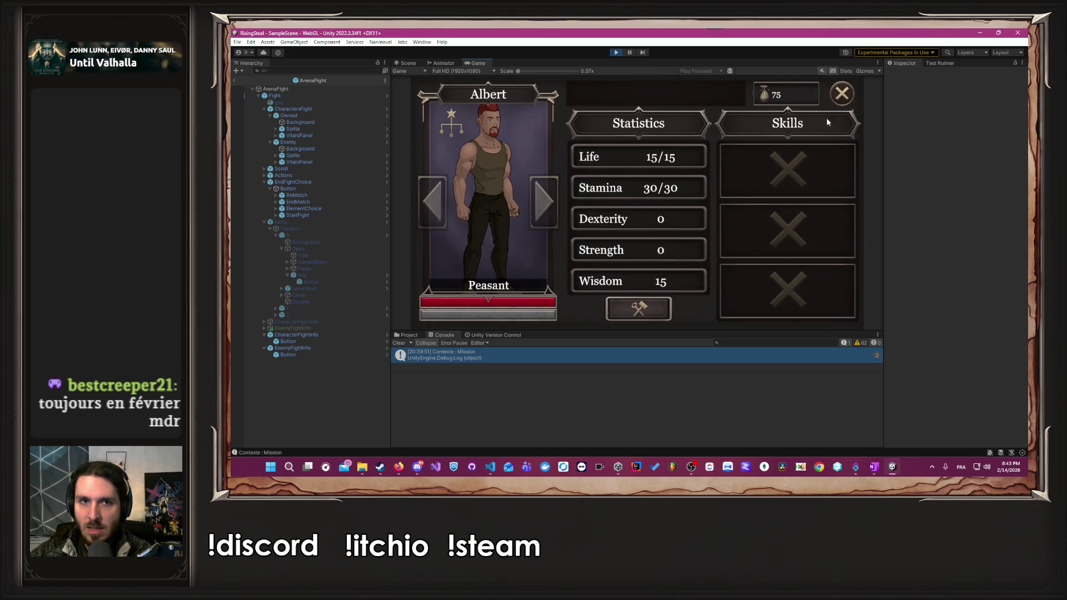
{"action": "left_click", "coordinate": [841, 93]}
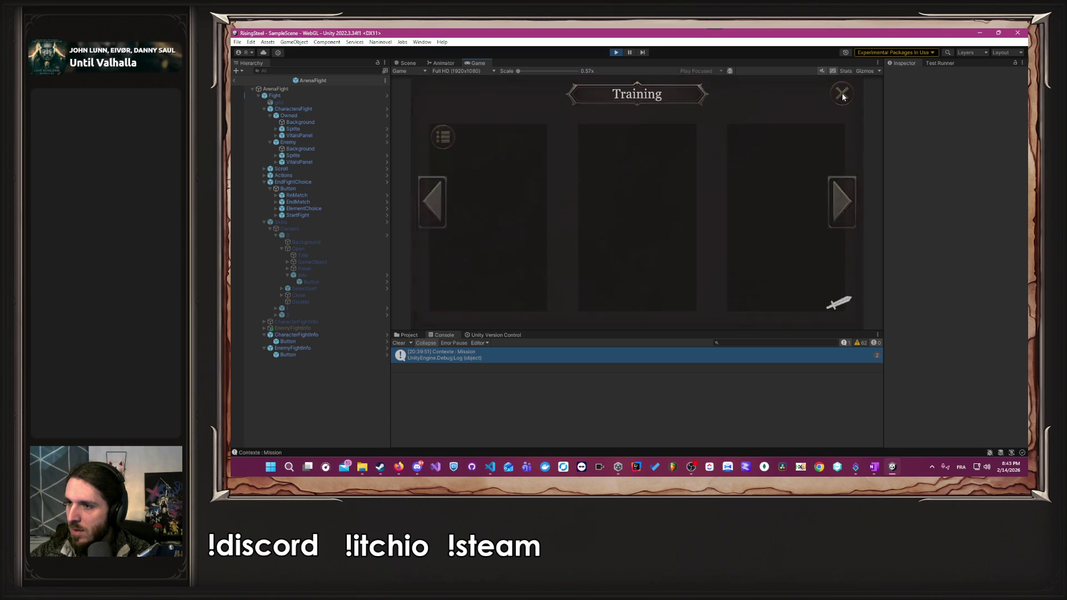
Start the Defense of the Black Bark Village mission with Albert and get through its opening dialogue
{"action": "left_click", "coordinate": [450, 113]}
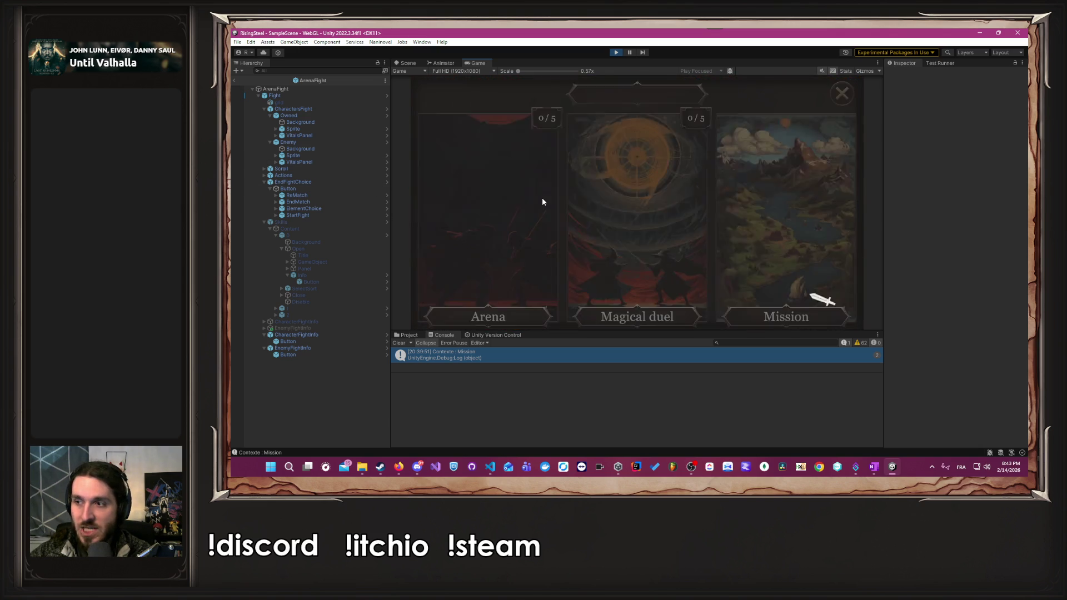
{"action": "left_click", "coordinate": [758, 161]}
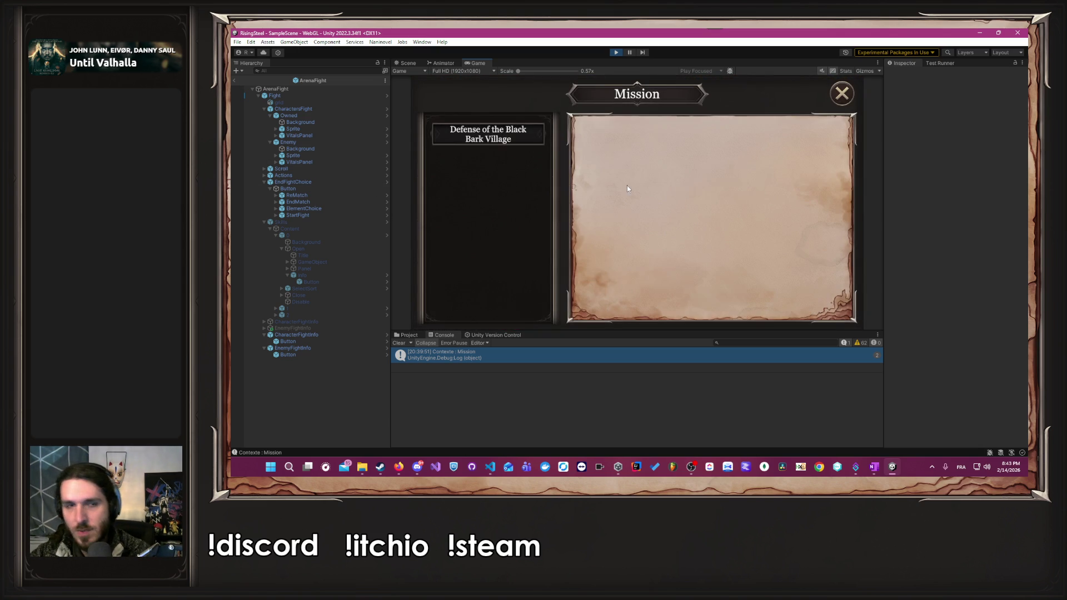
{"action": "left_click", "coordinate": [728, 307]}
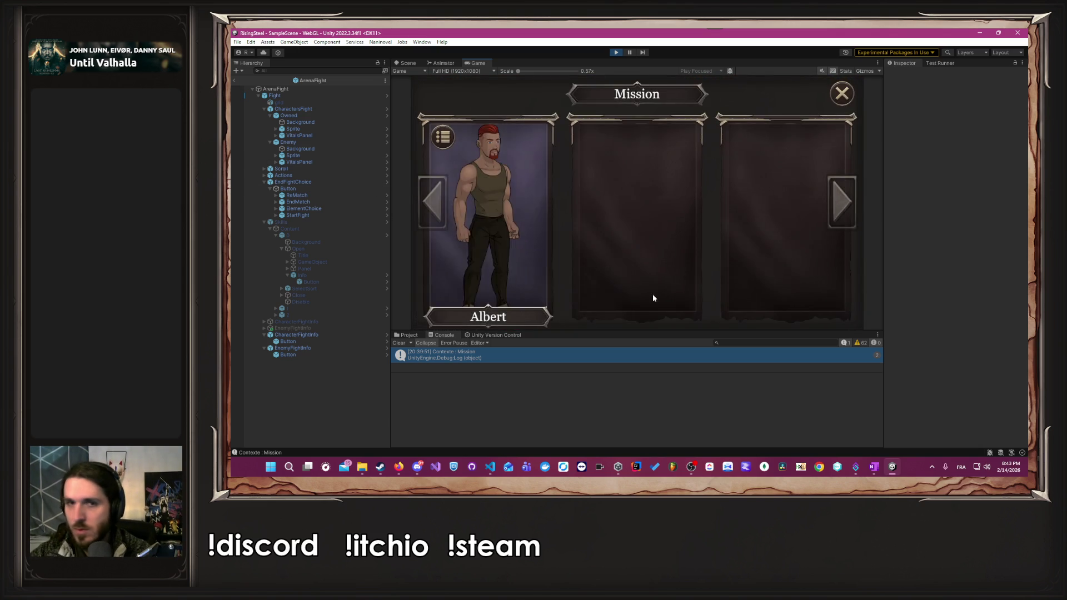
{"action": "left_click", "coordinate": [632, 298]}
{"action": "left_click", "coordinate": [632, 298]}
{"action": "left_click", "coordinate": [632, 298]}
{"action": "left_click", "coordinate": [632, 298]}
{"action": "left_click", "coordinate": [632, 298]}
{"action": "left_click", "coordinate": [631, 298]}
{"action": "left_click", "coordinate": [632, 298]}
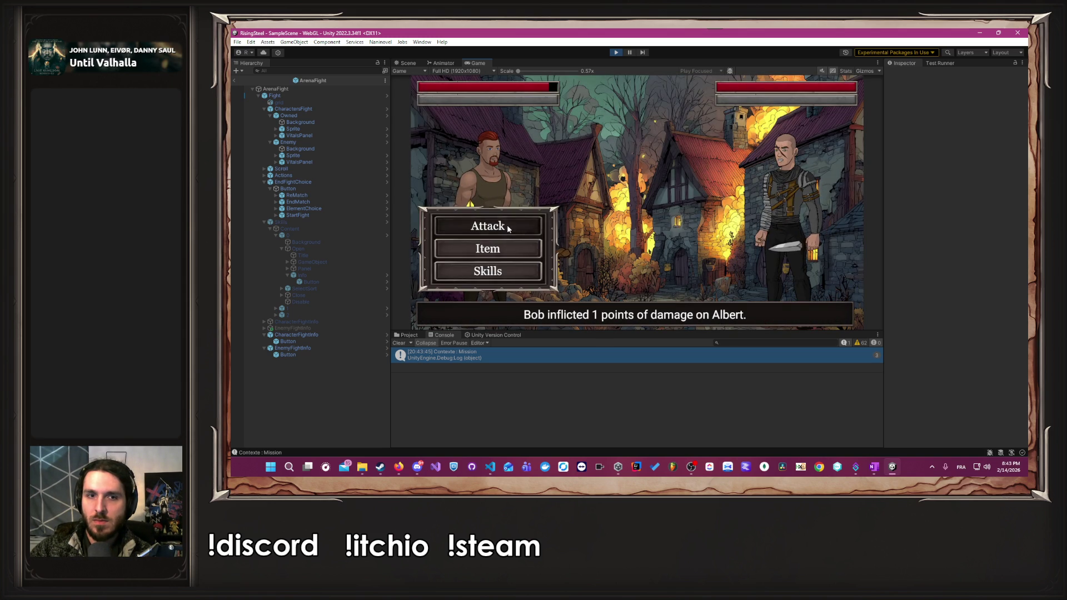
Defeat Bob with repeated attacks, start Robin's fight, then stop the game
{"action": "left_click", "coordinate": [507, 228]}
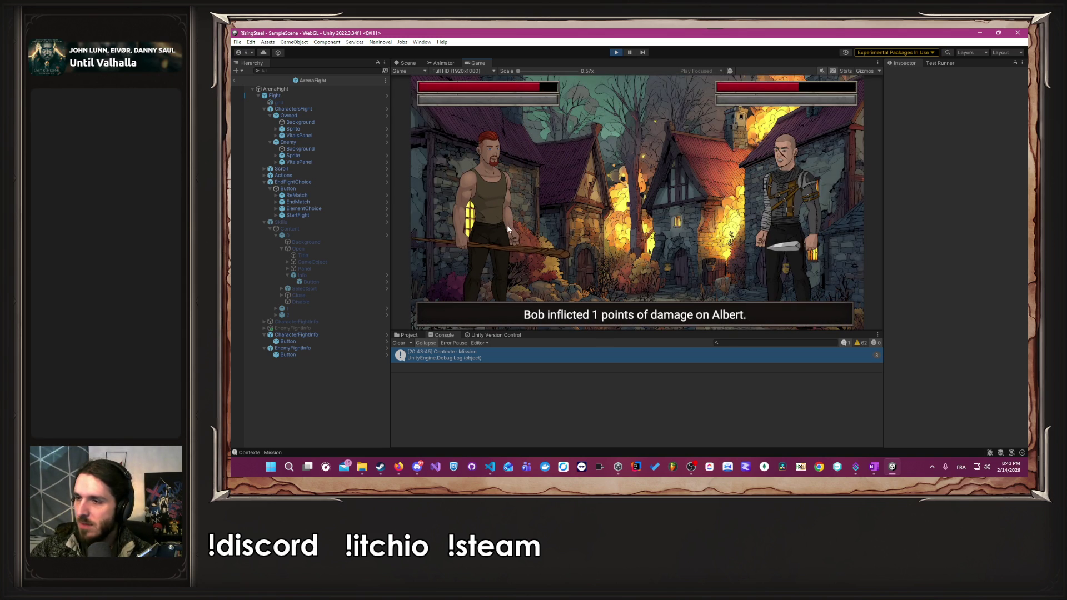
{"action": "left_click", "coordinate": [506, 227]}
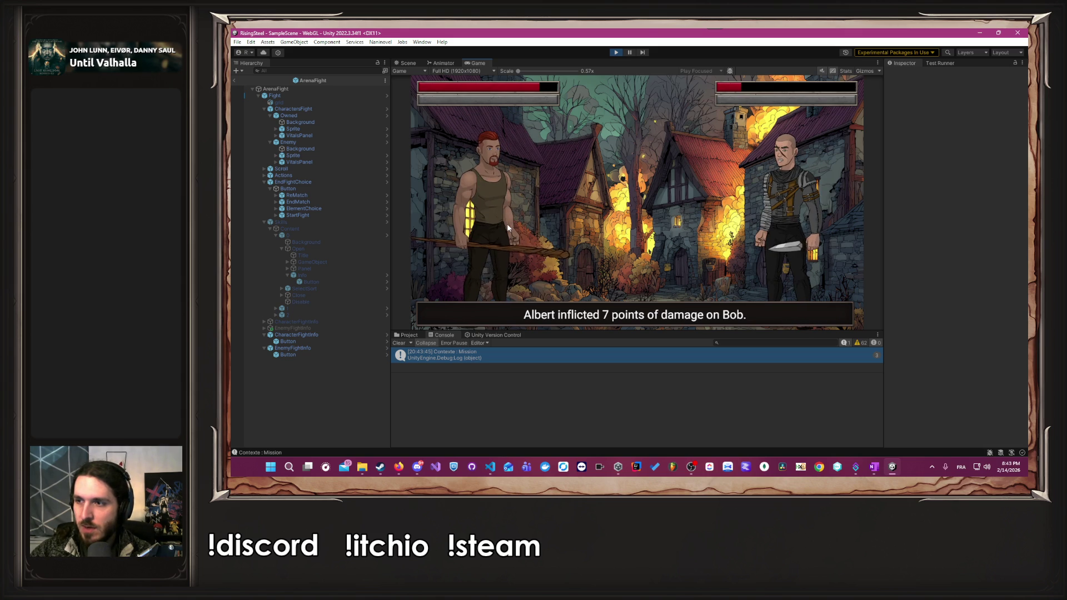
{"action": "left_click", "coordinate": [507, 228]}
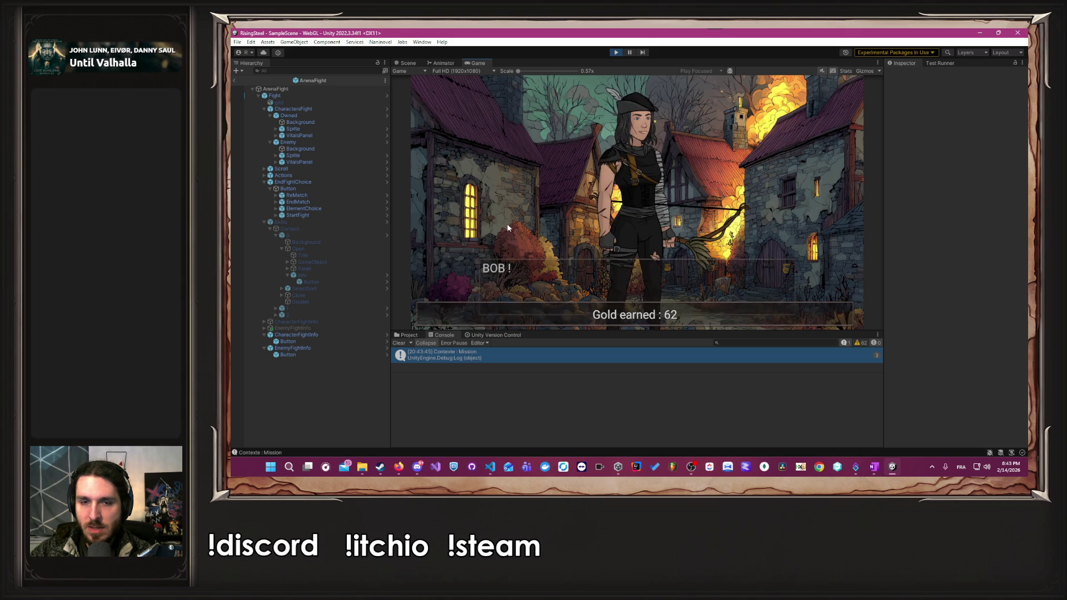
{"action": "left_click", "coordinate": [507, 227]}
{"action": "left_click", "coordinate": [589, 205]}
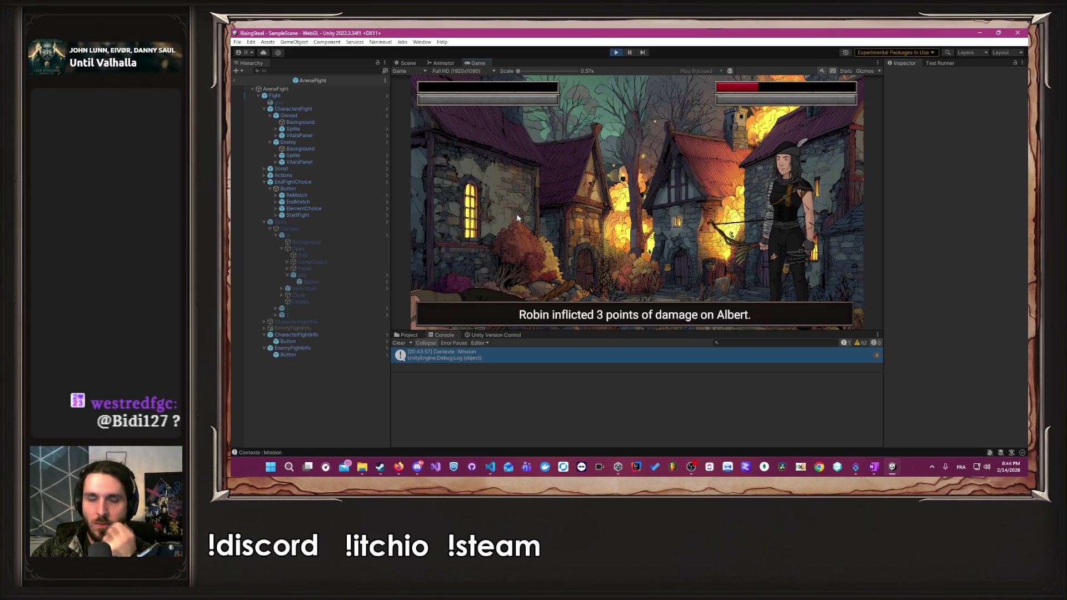
{"action": "left_click", "coordinate": [614, 53]}
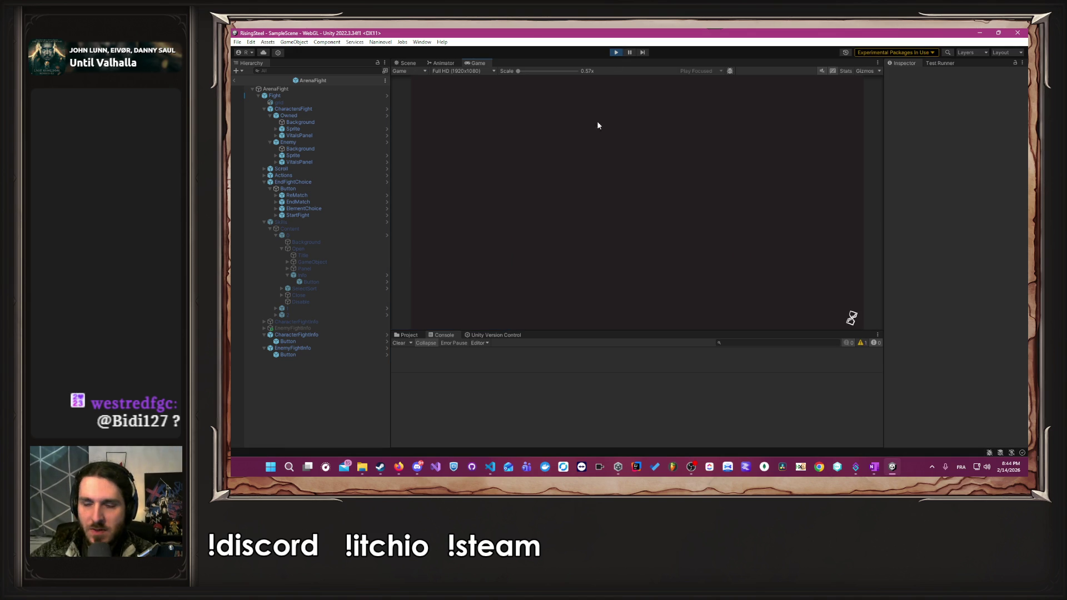
Reload the saved game and raise Albert's Wisdom to 15 again in Training, leaving 25 gold
{"action": "left_click", "coordinate": [583, 189]}
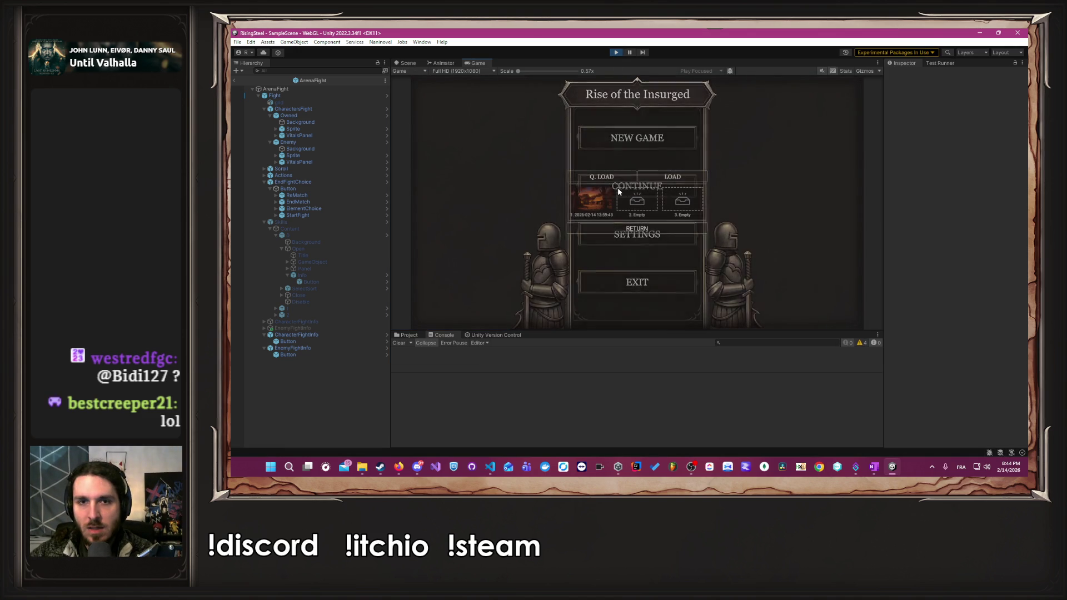
{"action": "left_click", "coordinate": [585, 208]}
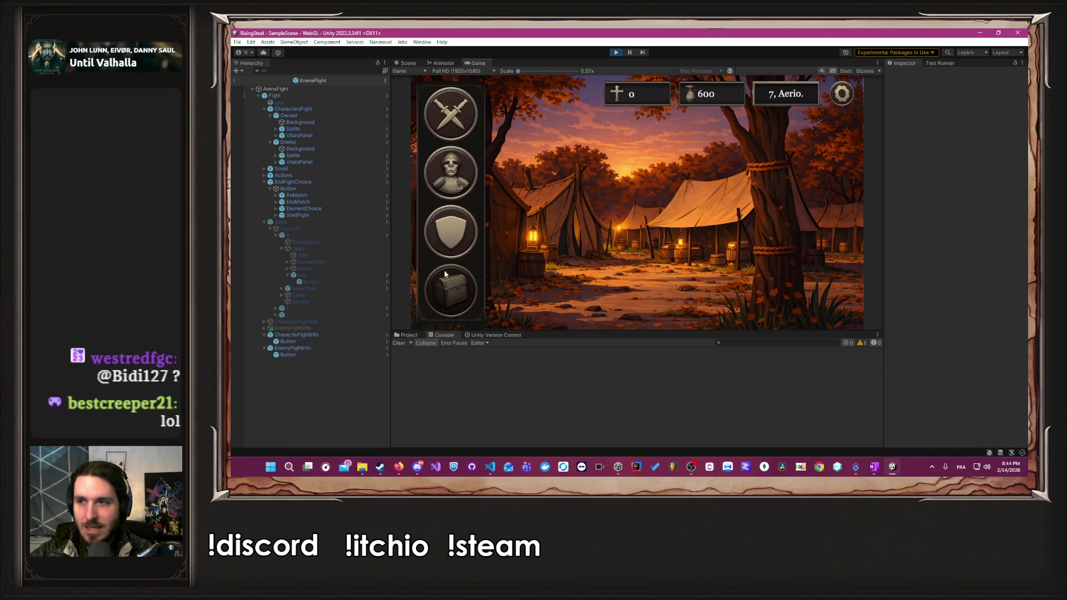
{"action": "left_click", "coordinate": [444, 231]}
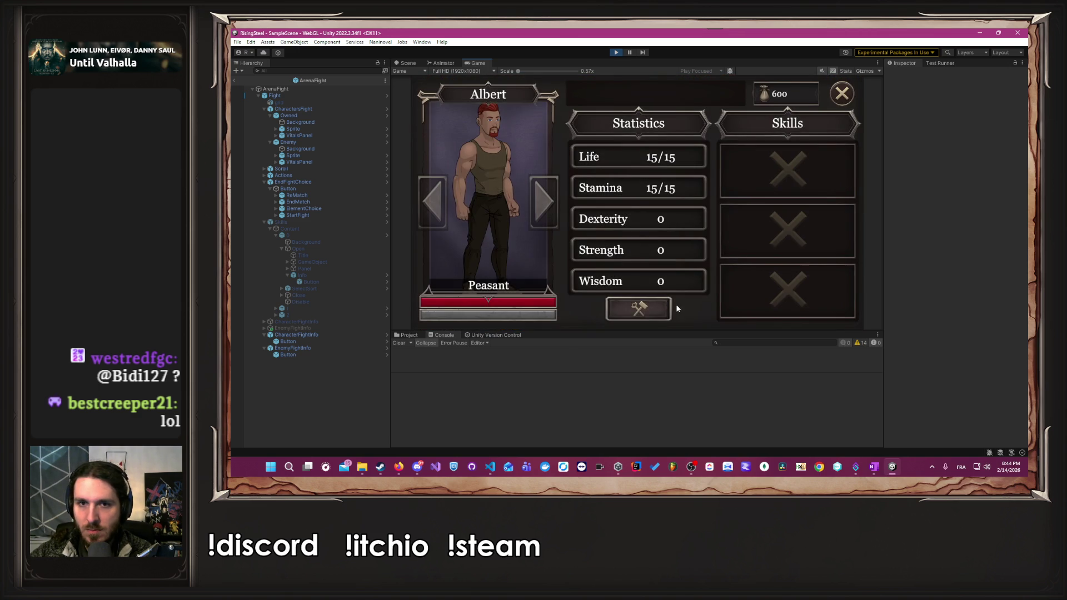
{"action": "left_click", "coordinate": [666, 309]}
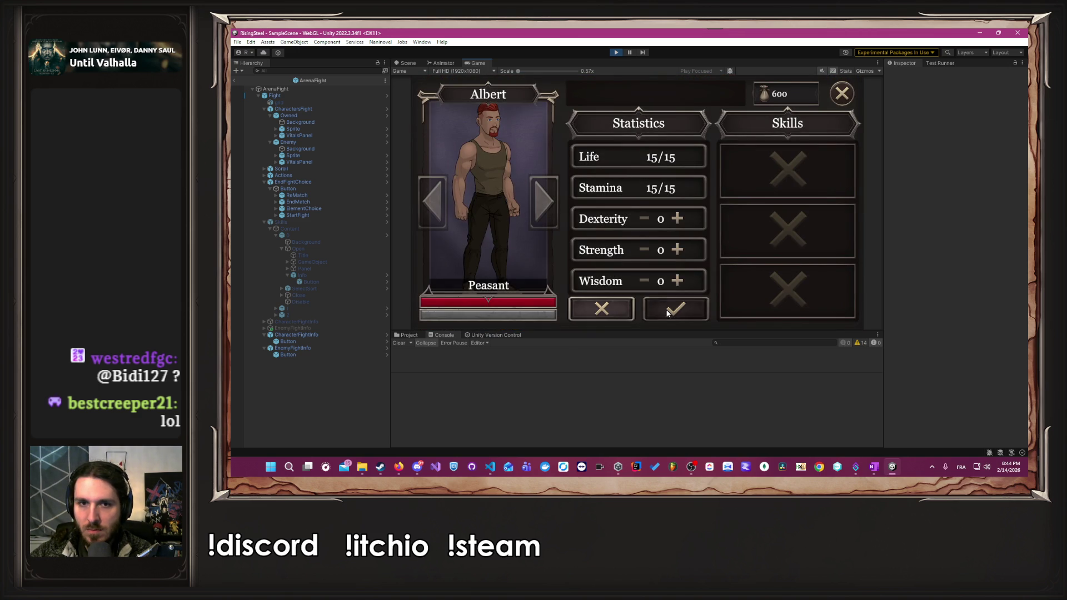
{"action": "left_click", "coordinate": [677, 281]}
{"action": "left_click", "coordinate": [677, 280]}
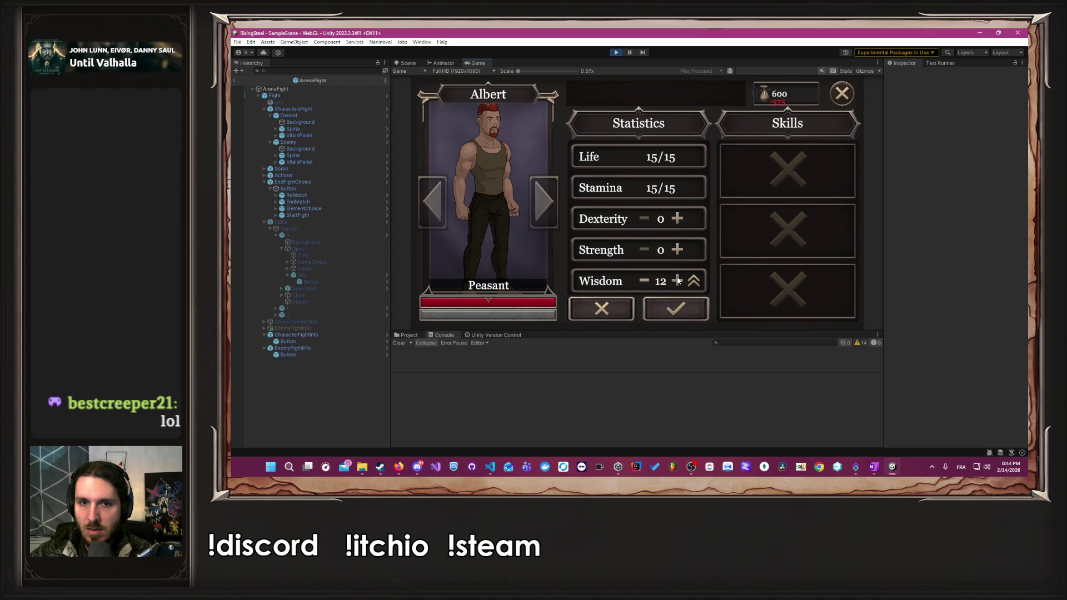
{"action": "left_click", "coordinate": [677, 314]}
{"action": "left_click", "coordinate": [842, 93]}
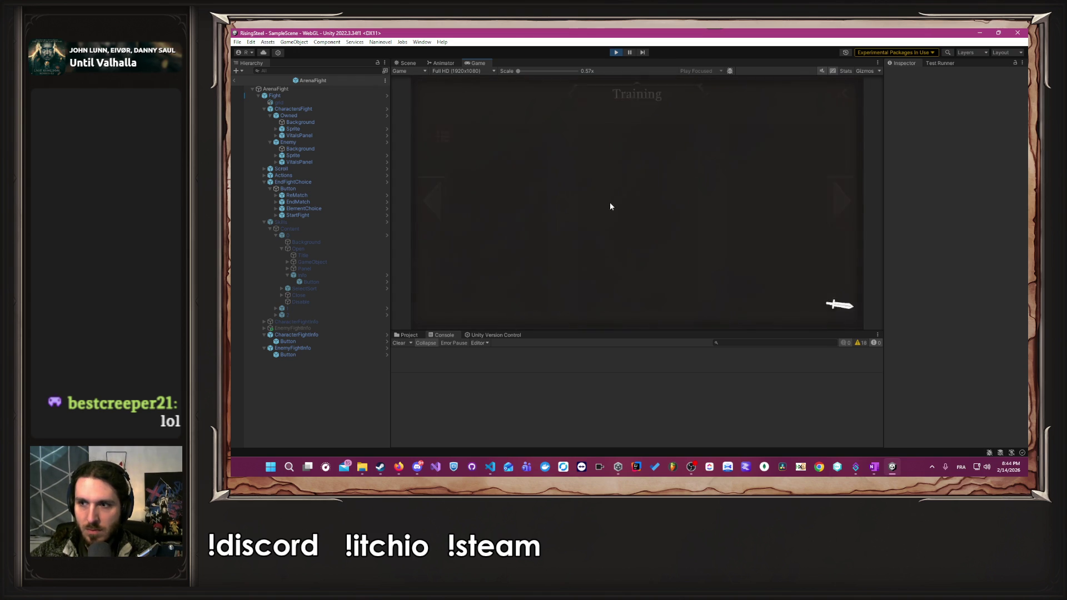
{"action": "left_click", "coordinate": [476, 287]}
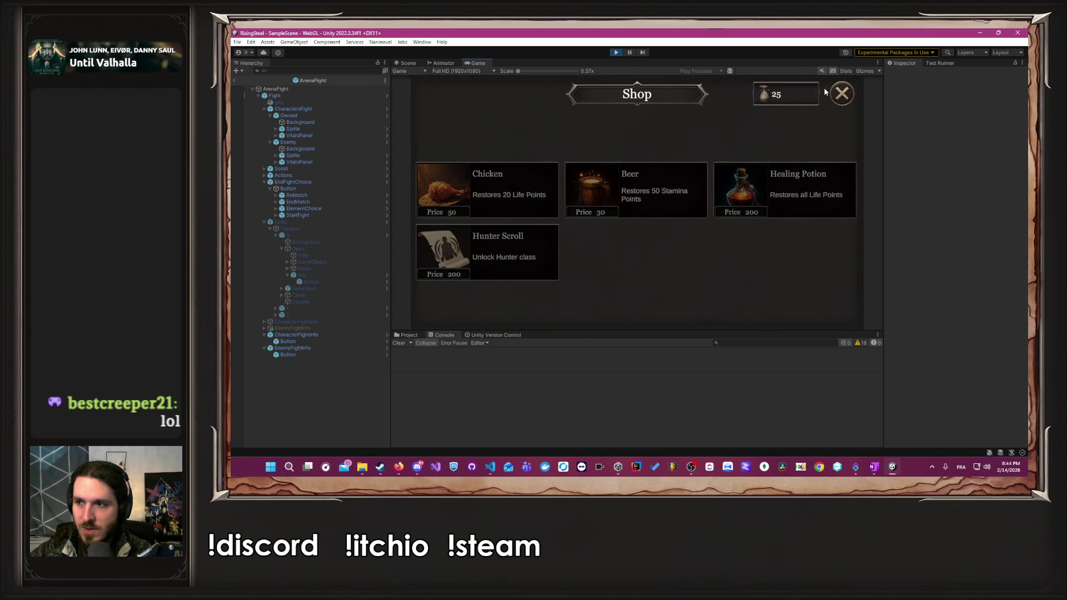
Close the shop and choose Mission mode from the camp
{"action": "left_click", "coordinate": [831, 95]}
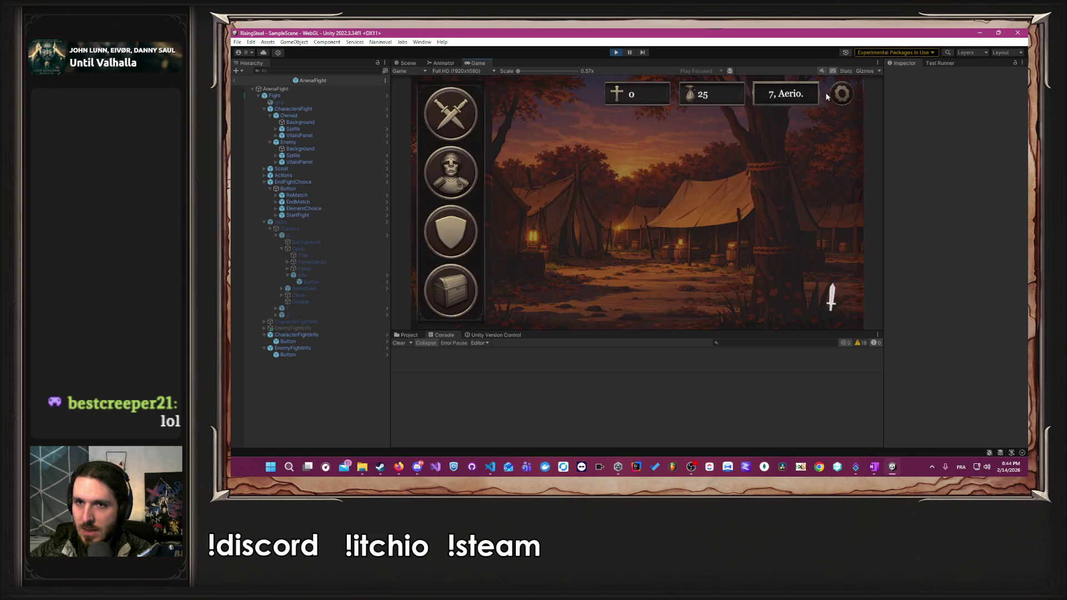
{"action": "left_click", "coordinate": [536, 167]}
{"action": "left_click", "coordinate": [753, 221]}
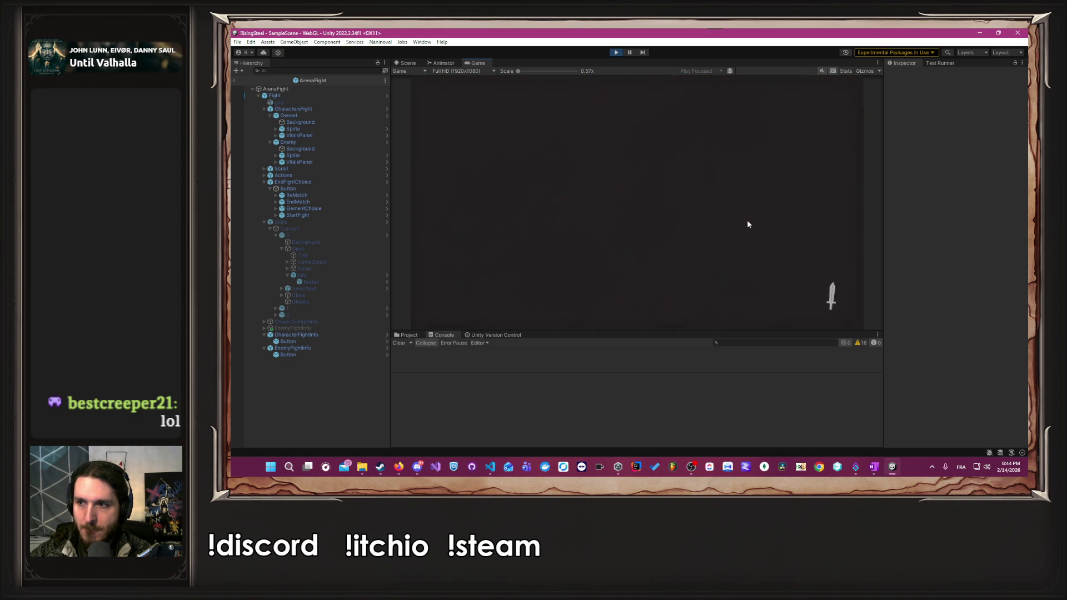
Pick and confirm the mission with Albert, then get through the story dialogue into the fight
{"action": "left_click", "coordinate": [491, 128]}
{"action": "left_click", "coordinate": [710, 300]}
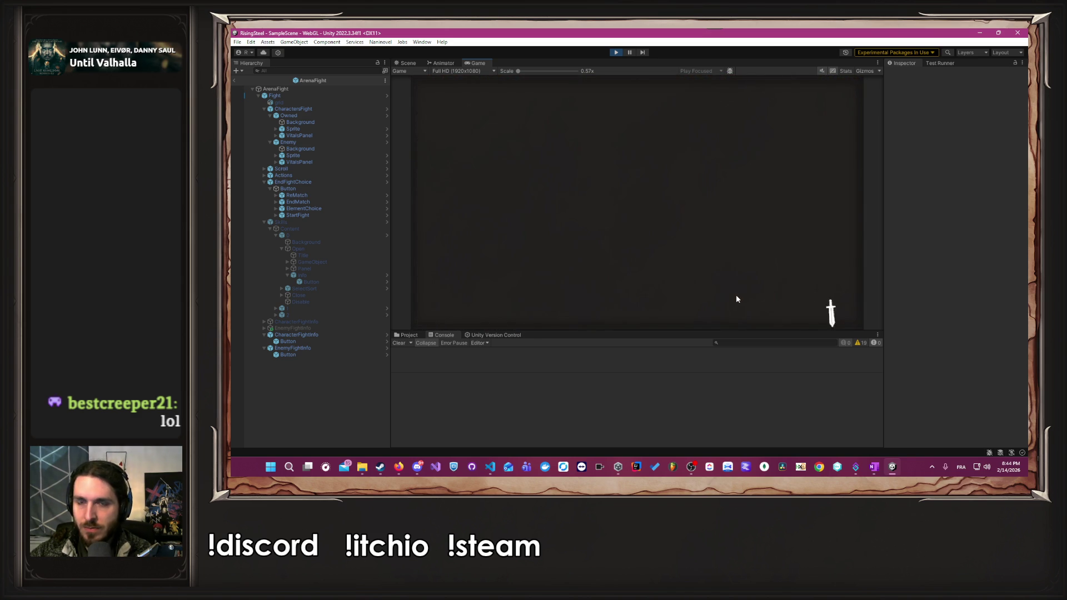
{"action": "left_click", "coordinate": [536, 228]}
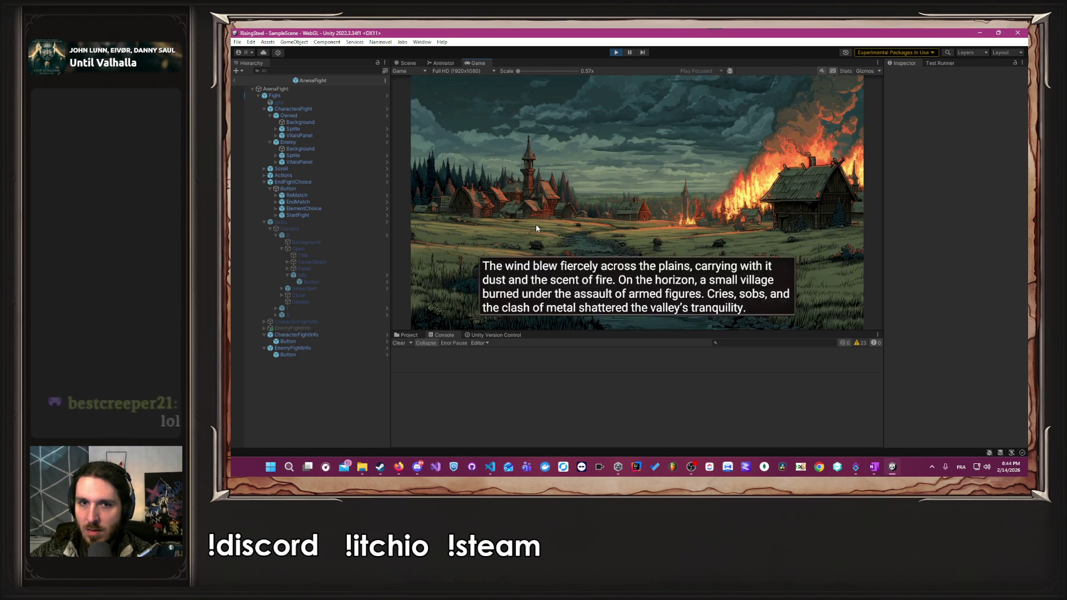
{"action": "left_click", "coordinate": [536, 226]}
{"action": "left_click", "coordinate": [536, 227]}
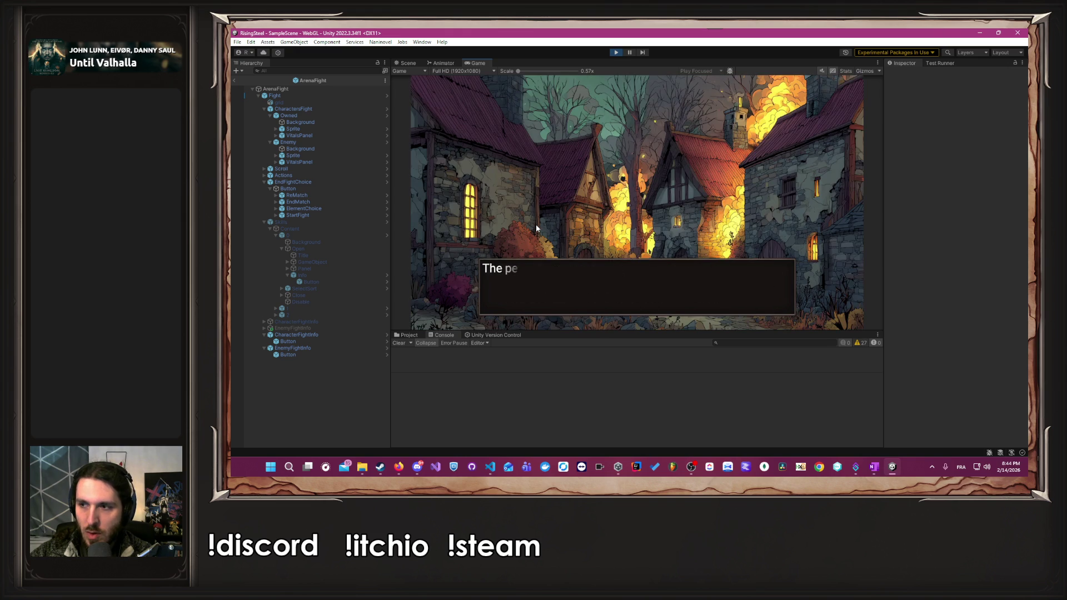
{"action": "left_click", "coordinate": [536, 226]}
{"action": "left_click", "coordinate": [535, 224]}
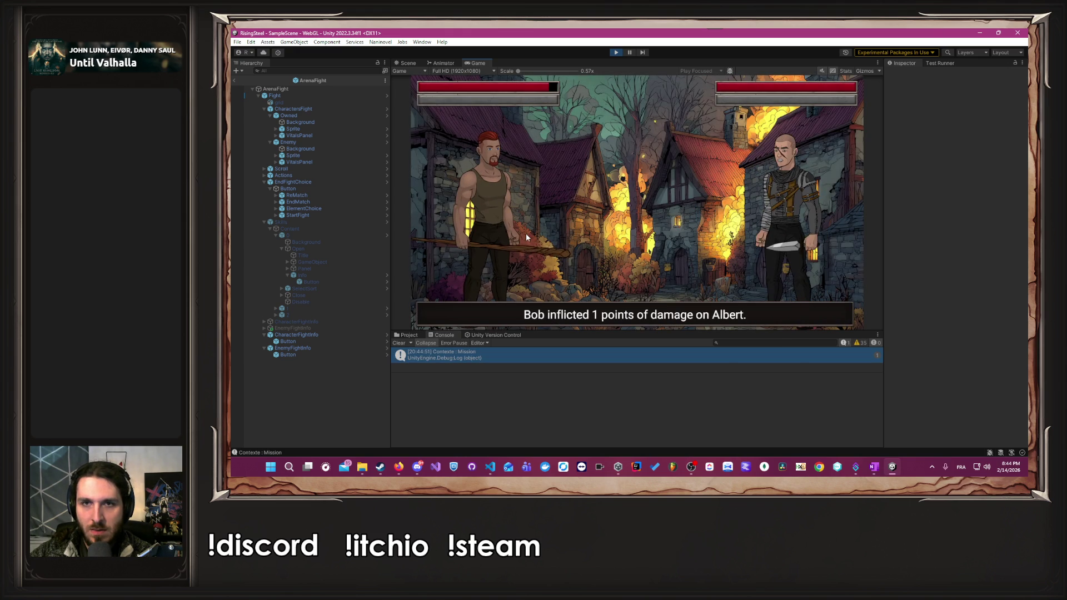
Defeat Bob with attacks, then beat Robin, eating a Chicken mid-fight to heal
{"action": "left_click", "coordinate": [488, 221]}
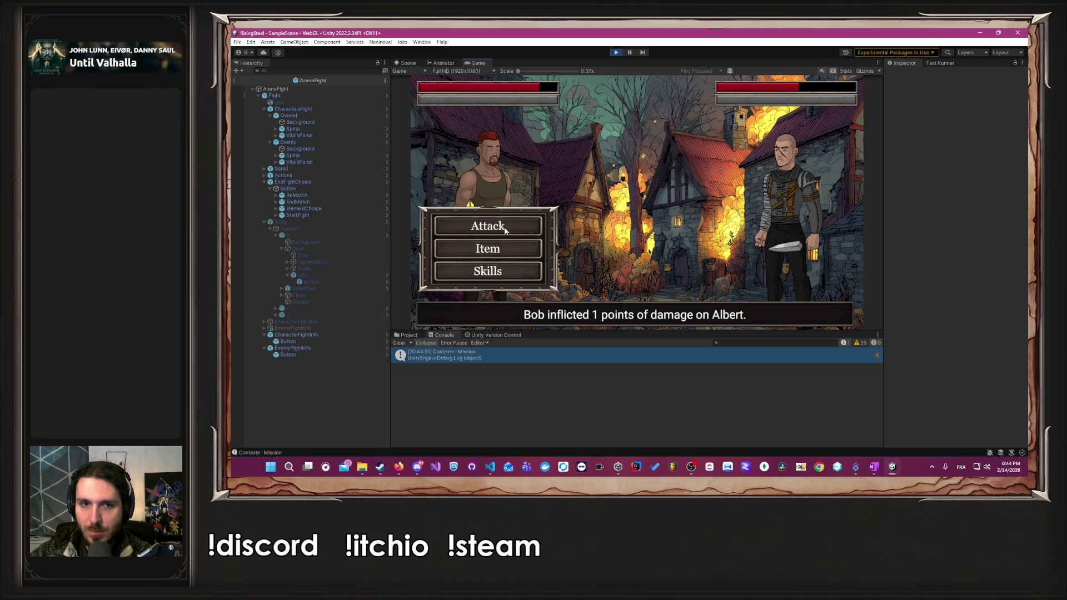
{"action": "left_click", "coordinate": [505, 228]}
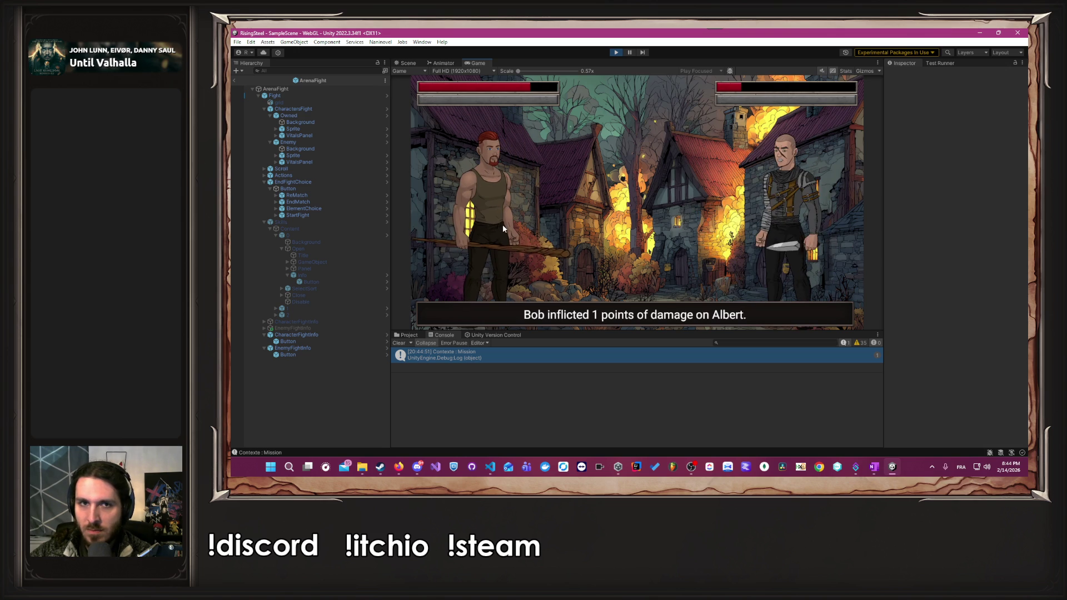
{"action": "left_click", "coordinate": [504, 227]}
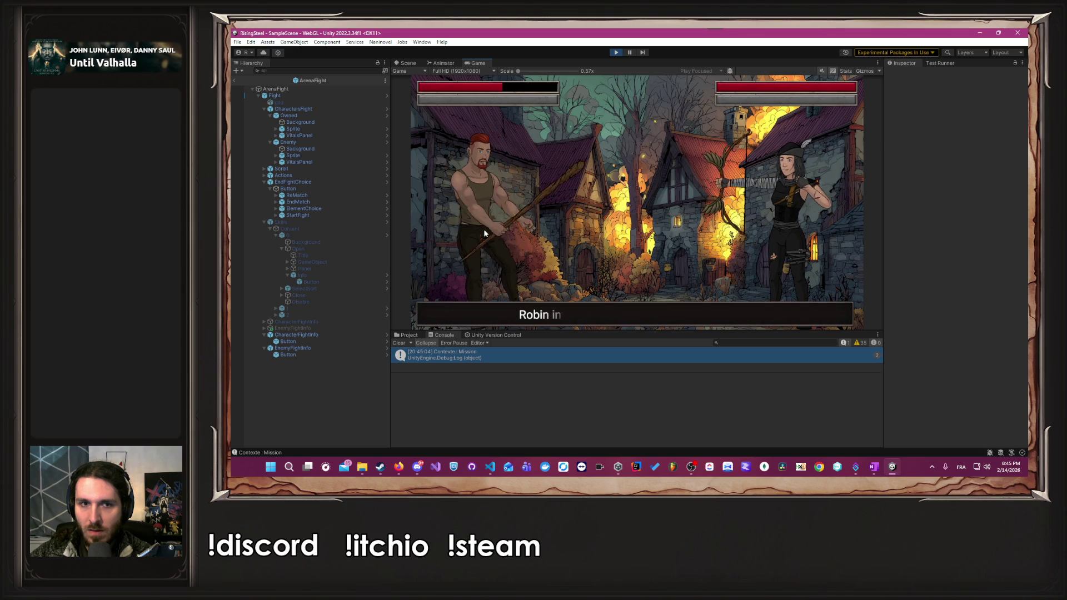
{"action": "left_click", "coordinate": [487, 236]}
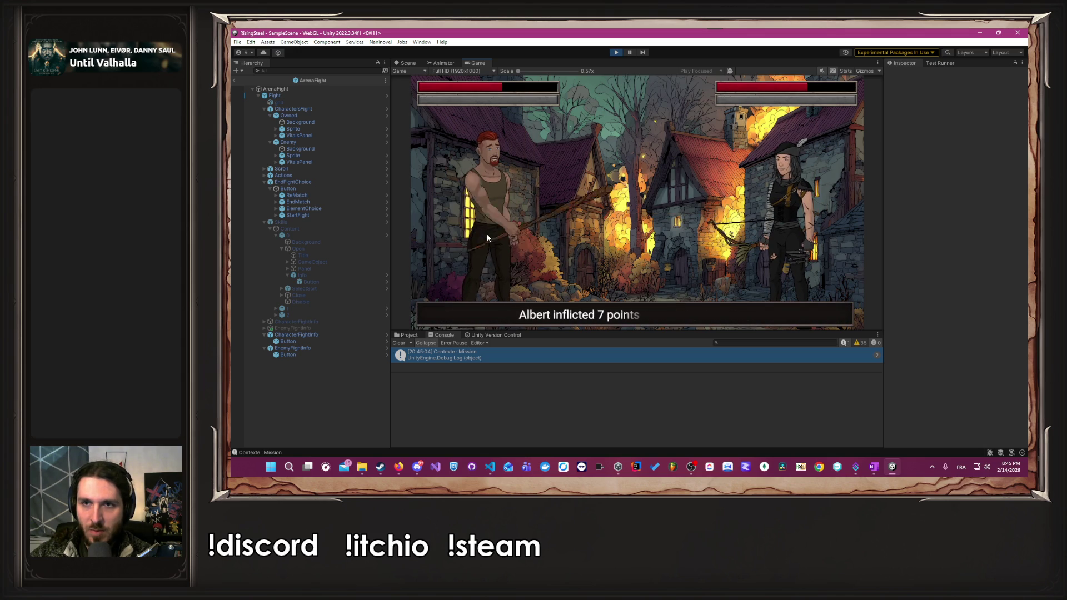
{"action": "left_click", "coordinate": [507, 255]}
{"action": "left_click", "coordinate": [593, 210]}
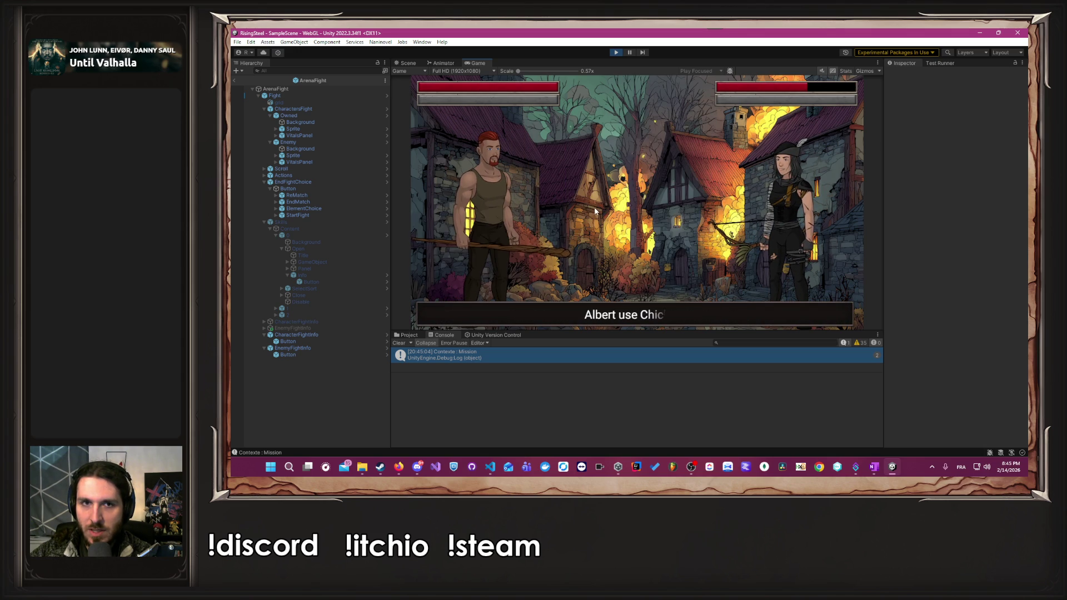
{"action": "left_click", "coordinate": [494, 227]}
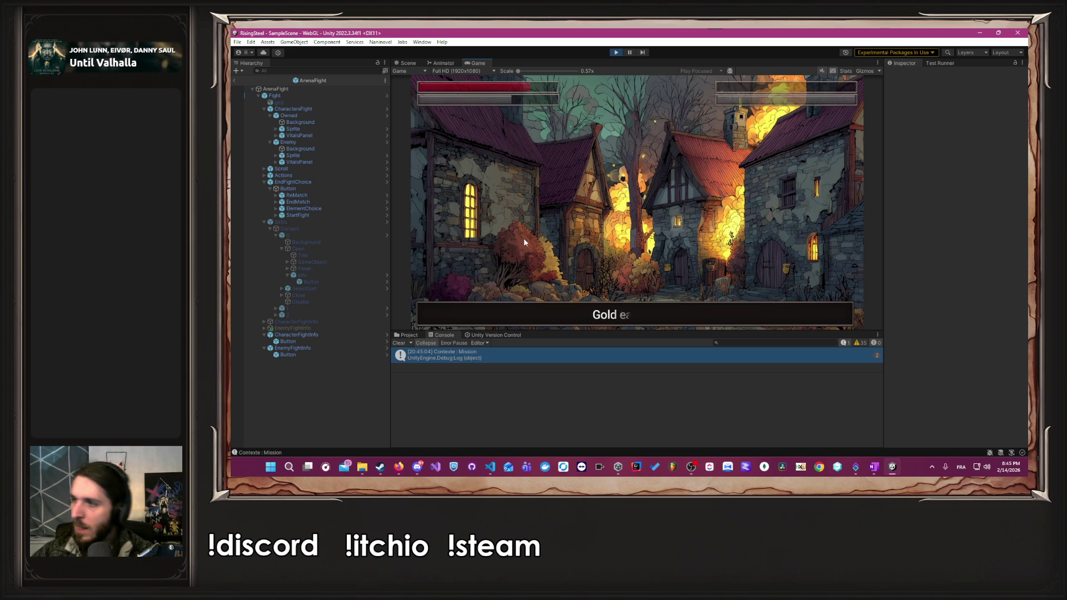
Spare the defeated opponent and finish the dialogue with Brennan, returning to camp with 411 gold
{"action": "left_click", "coordinate": [511, 245]}
{"action": "left_click", "coordinate": [511, 241]}
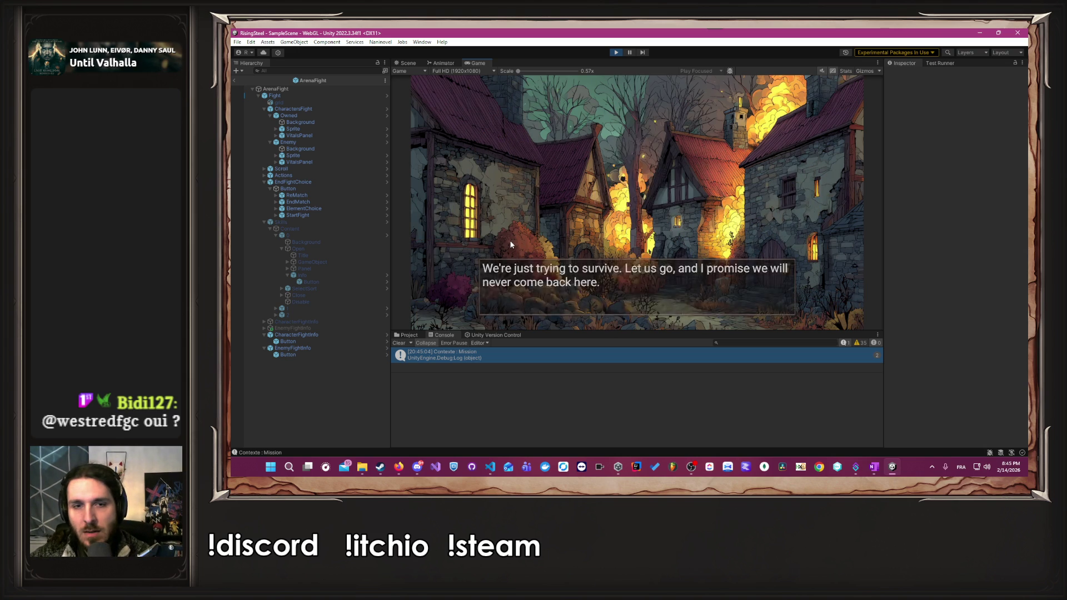
{"action": "left_click", "coordinate": [525, 220]}
{"action": "left_click", "coordinate": [601, 145]}
{"action": "left_click", "coordinate": [464, 211]}
{"action": "left_click", "coordinate": [464, 212]}
{"action": "left_click", "coordinate": [464, 211]}
{"action": "left_click", "coordinate": [464, 211]}
{"action": "left_click", "coordinate": [464, 211]}
{"action": "left_click", "coordinate": [464, 211]}
{"action": "left_click", "coordinate": [464, 211]}
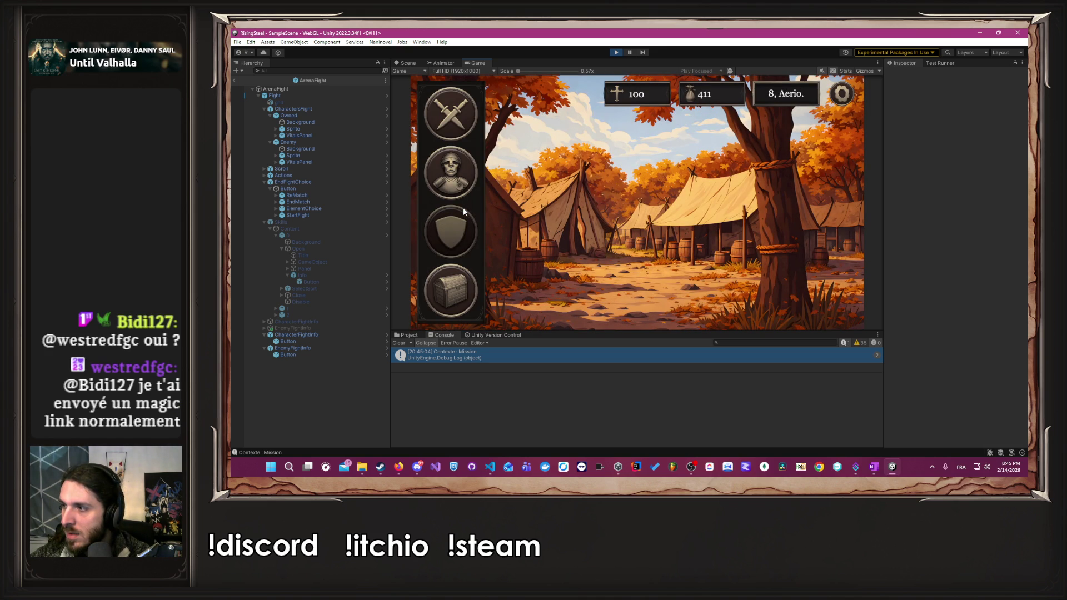
{"action": "left_click", "coordinate": [467, 239]}
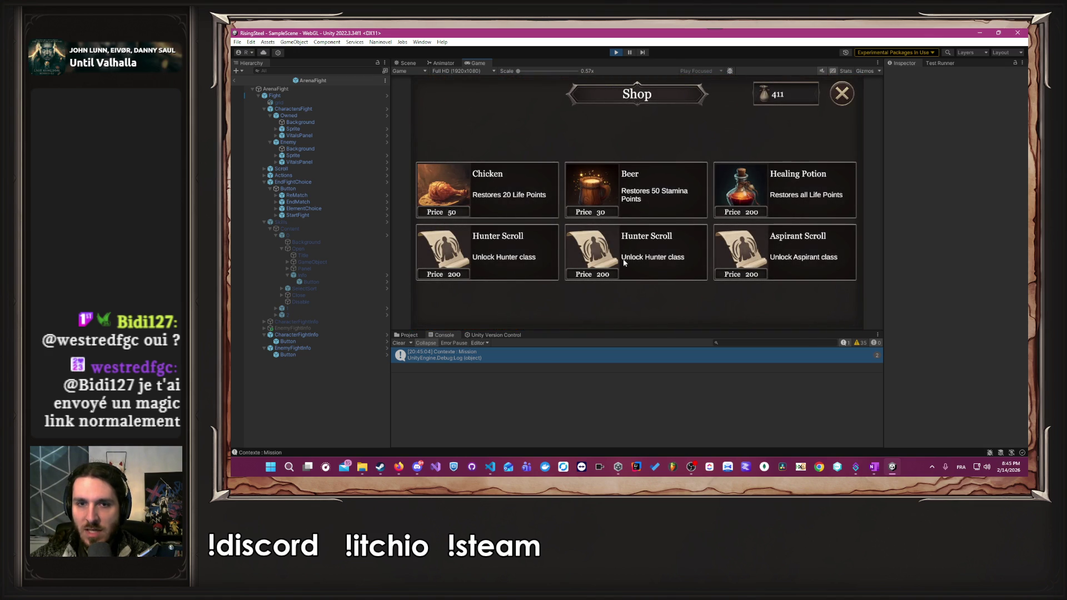
Buy the Aspirant Scroll, leaving 211 gold, and bring up Albert's character sheet in Training
{"action": "left_click", "coordinate": [795, 261]}
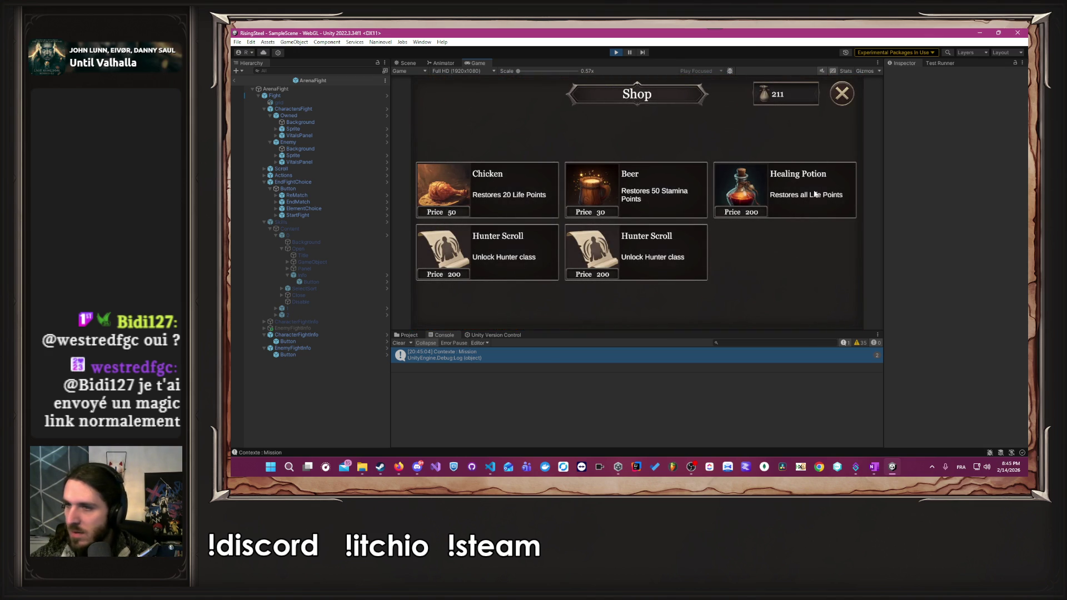
{"action": "left_click", "coordinate": [842, 93]}
{"action": "left_click", "coordinate": [474, 226]}
{"action": "left_click", "coordinate": [478, 217]}
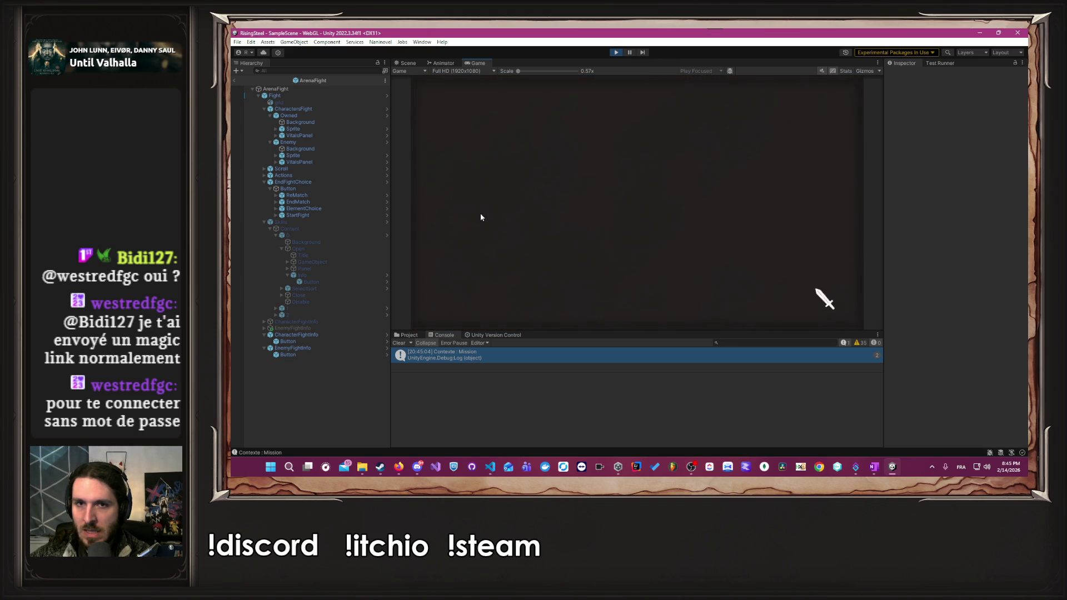
Make Albert an Aspirant and start crafting a skill for his first slot
{"action": "left_click", "coordinate": [455, 131]}
{"action": "left_click", "coordinate": [639, 100]}
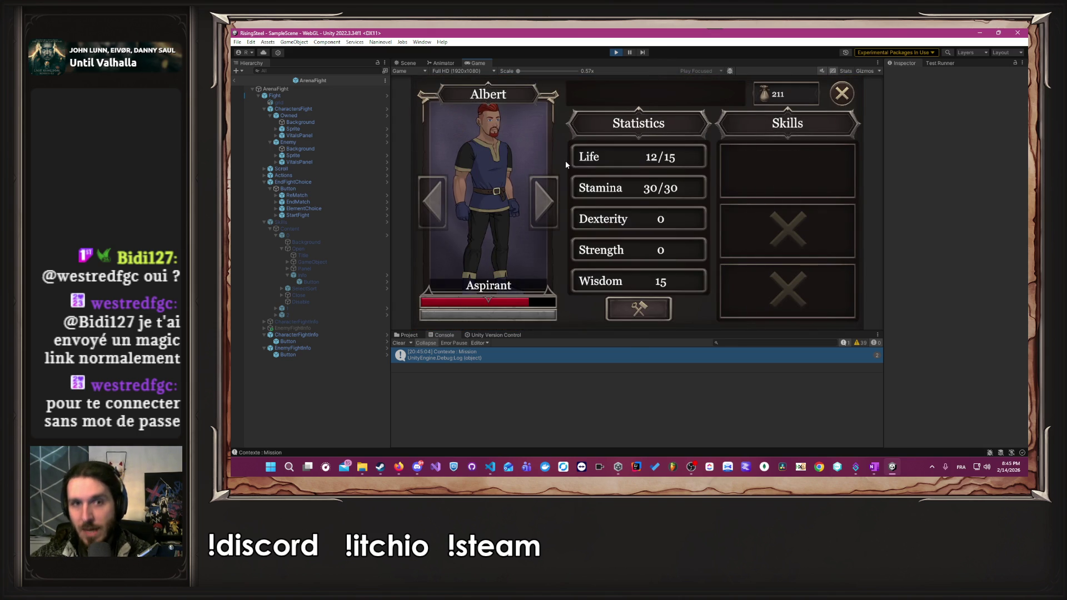
{"action": "left_click", "coordinate": [749, 169]}
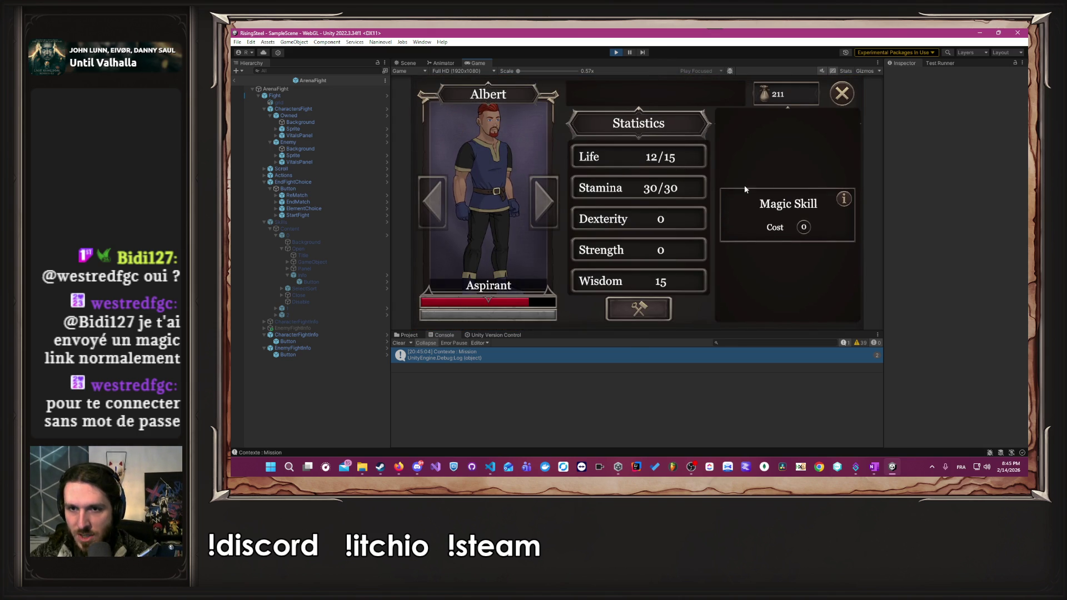
{"action": "left_click", "coordinate": [783, 179]}
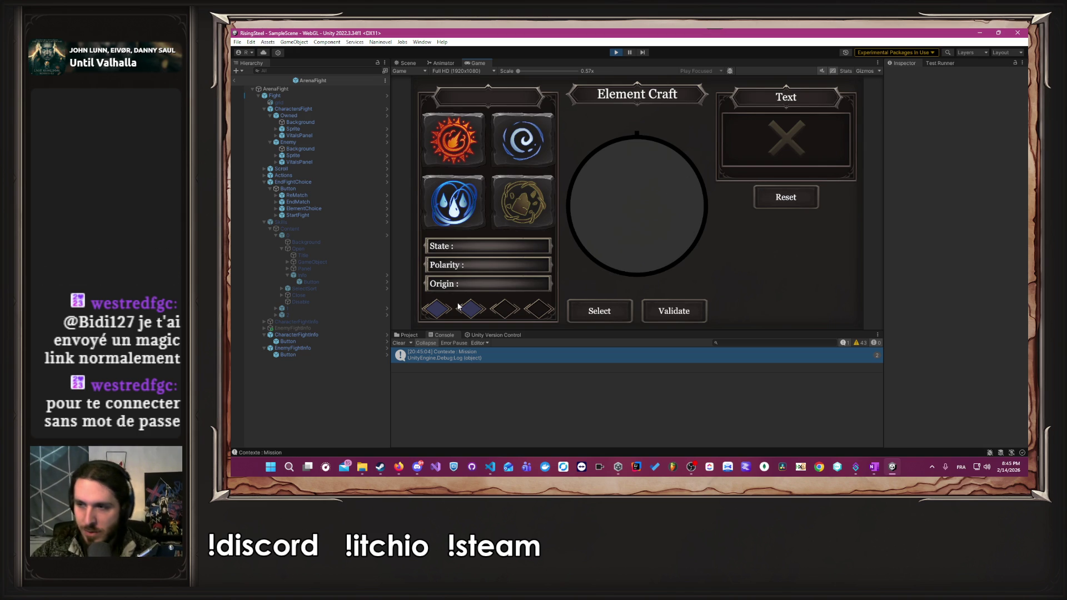
Craft the Fire-element Inferno skill (cost 50, duration 3) for Albert and go back to camp
{"action": "left_click", "coordinate": [474, 147]}
{"action": "left_click", "coordinate": [520, 139]}
{"action": "left_click", "coordinate": [453, 200]}
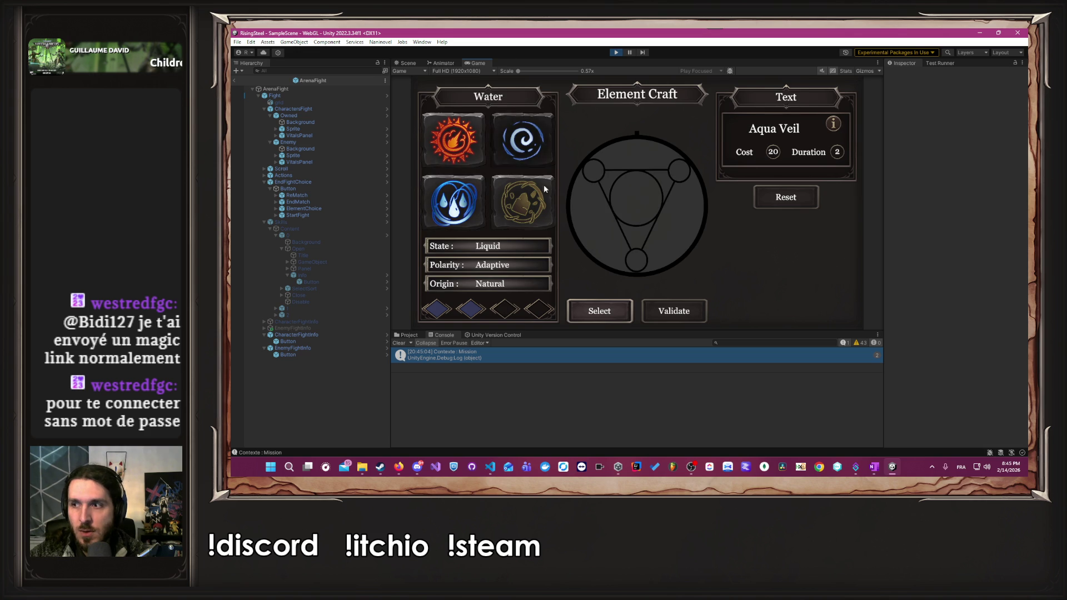
{"action": "left_click", "coordinate": [528, 202]}
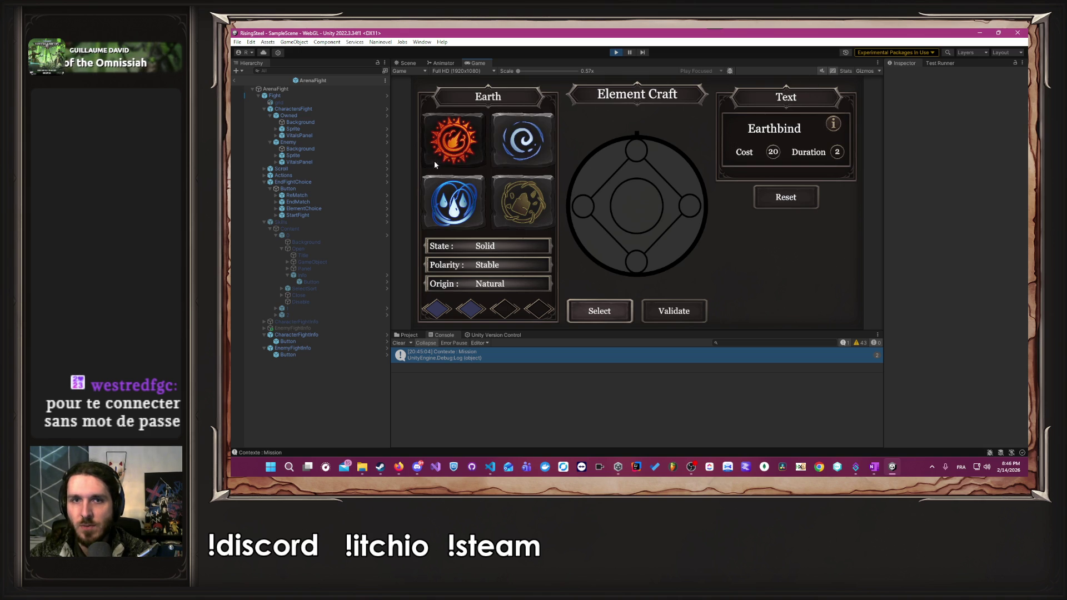
{"action": "left_click", "coordinate": [454, 139]}
{"action": "mouse_move", "coordinate": [833, 126]}
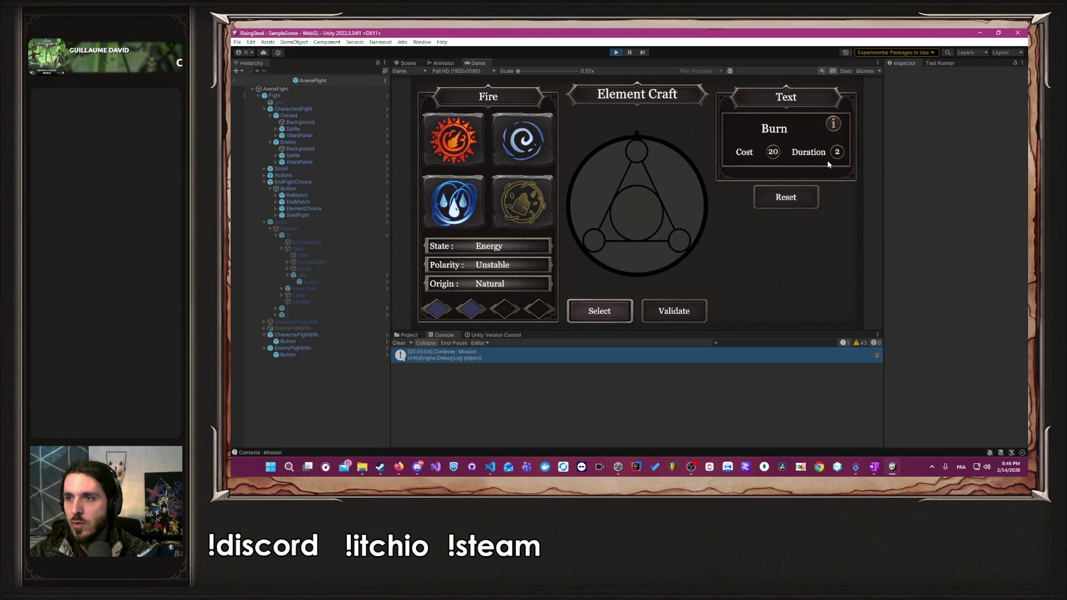
{"action": "left_click", "coordinate": [614, 309]}
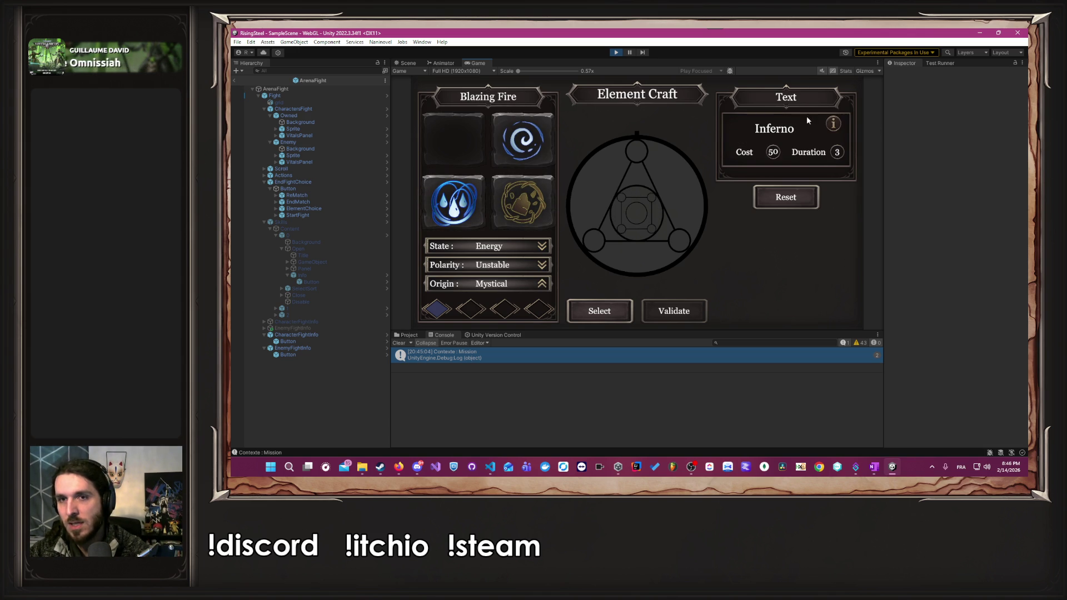
{"action": "left_click", "coordinate": [650, 312]}
{"action": "left_click", "coordinate": [674, 309]}
{"action": "left_click", "coordinate": [850, 90]}
{"action": "left_click", "coordinate": [839, 89]}
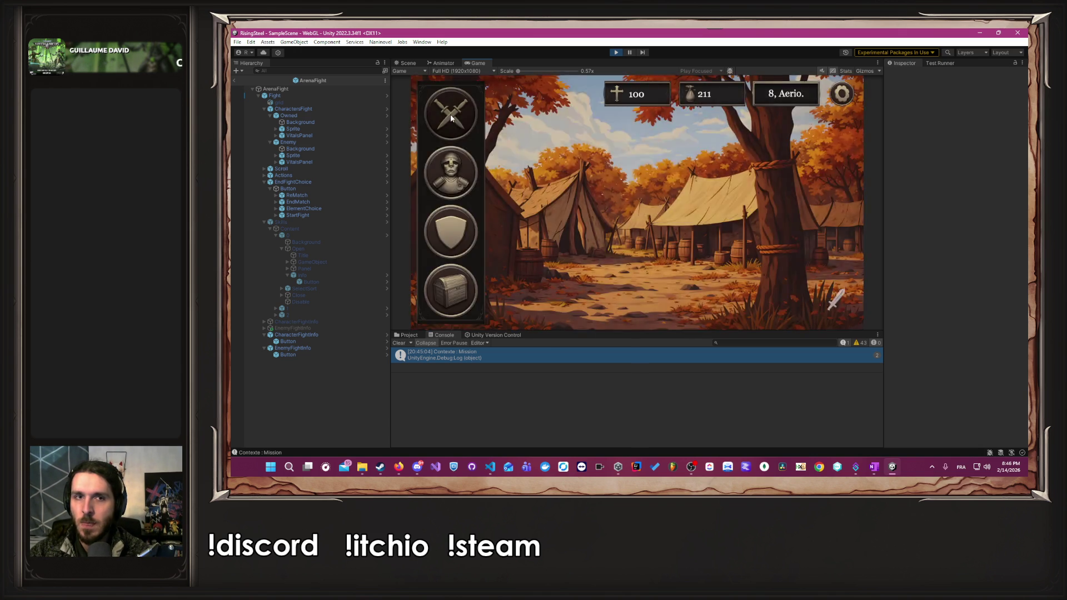
Send Albert into an Arena fight from the camp
{"action": "left_click", "coordinate": [450, 117]}
{"action": "left_click", "coordinate": [467, 151]}
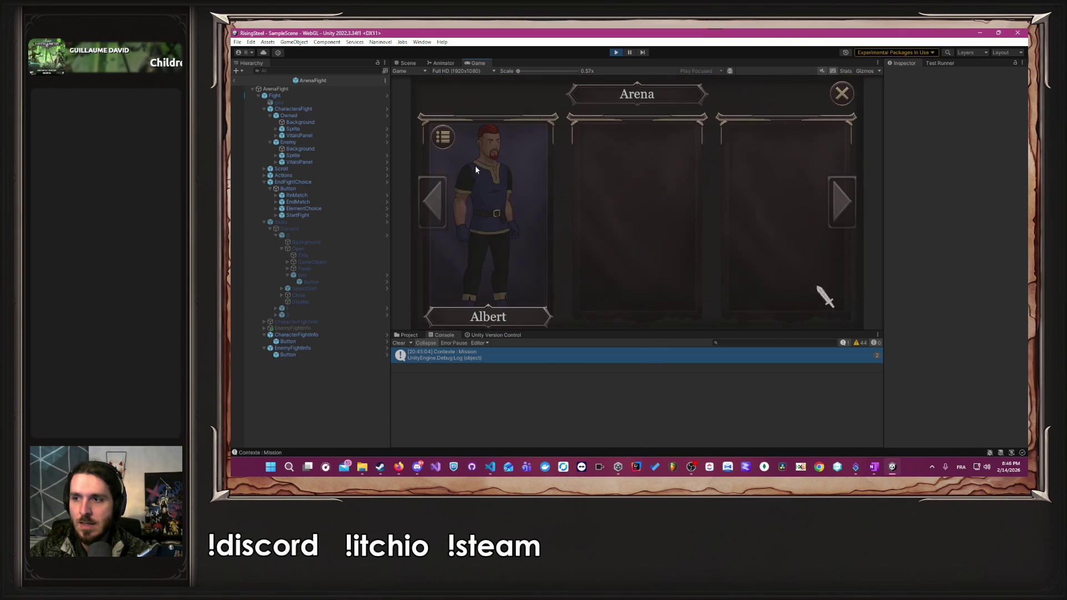
{"action": "left_click", "coordinate": [475, 166]}
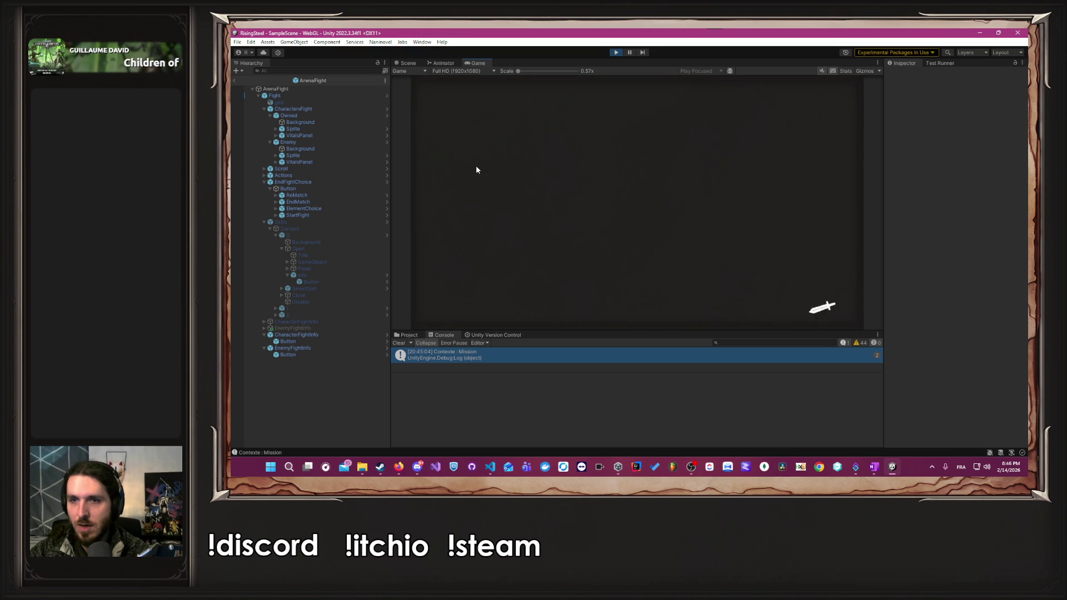
{"action": "left_click", "coordinate": [668, 204]}
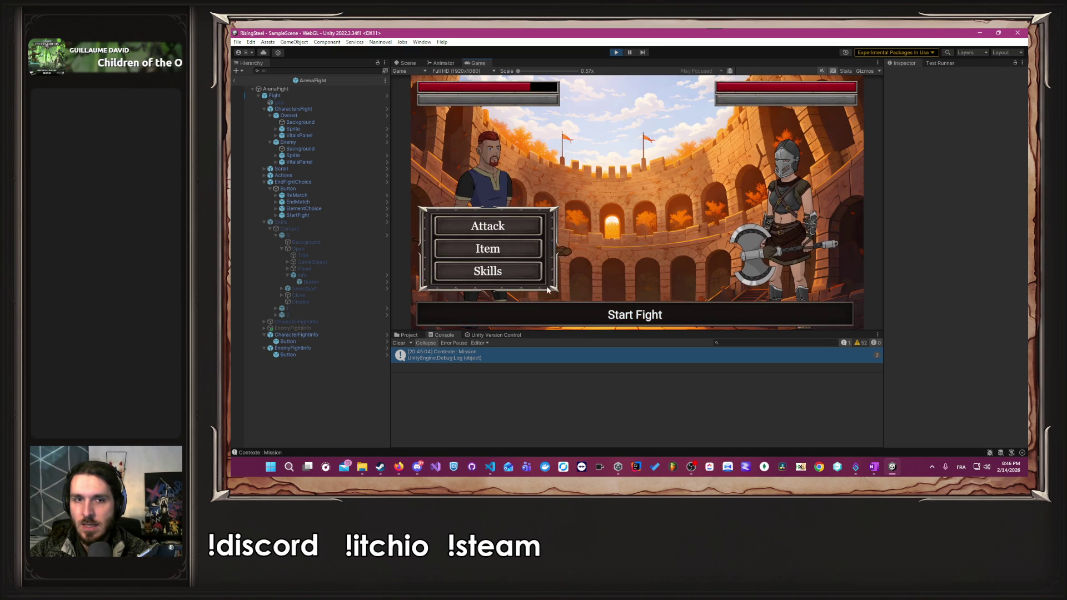
Attack Nymeria until she is defeated, finish the fight, and stop the game
{"action": "left_click", "coordinate": [487, 271]}
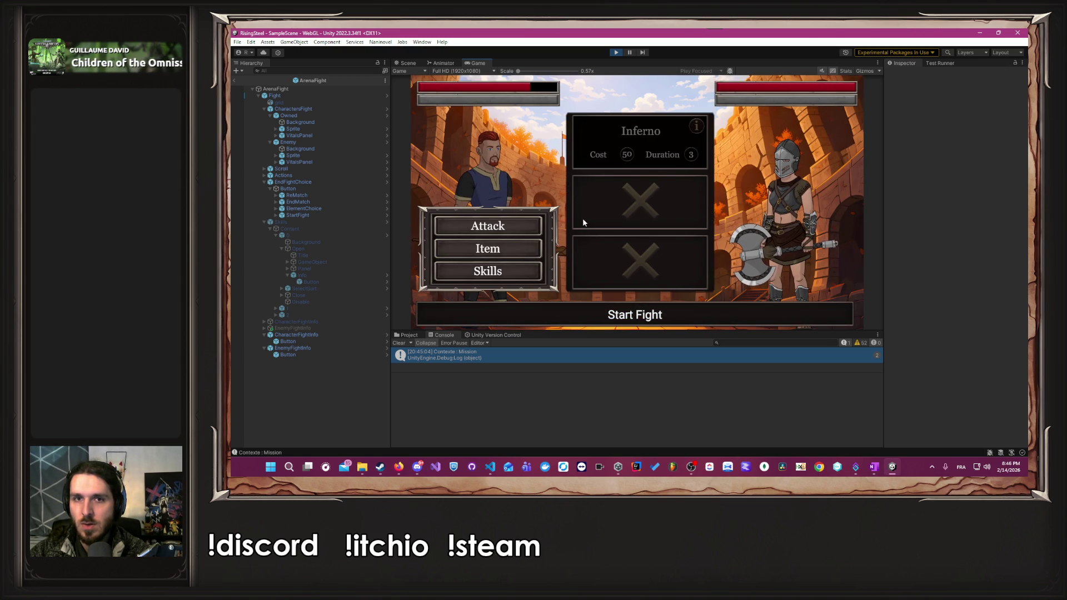
{"action": "left_click", "coordinate": [531, 271]}
{"action": "left_click", "coordinate": [528, 229]}
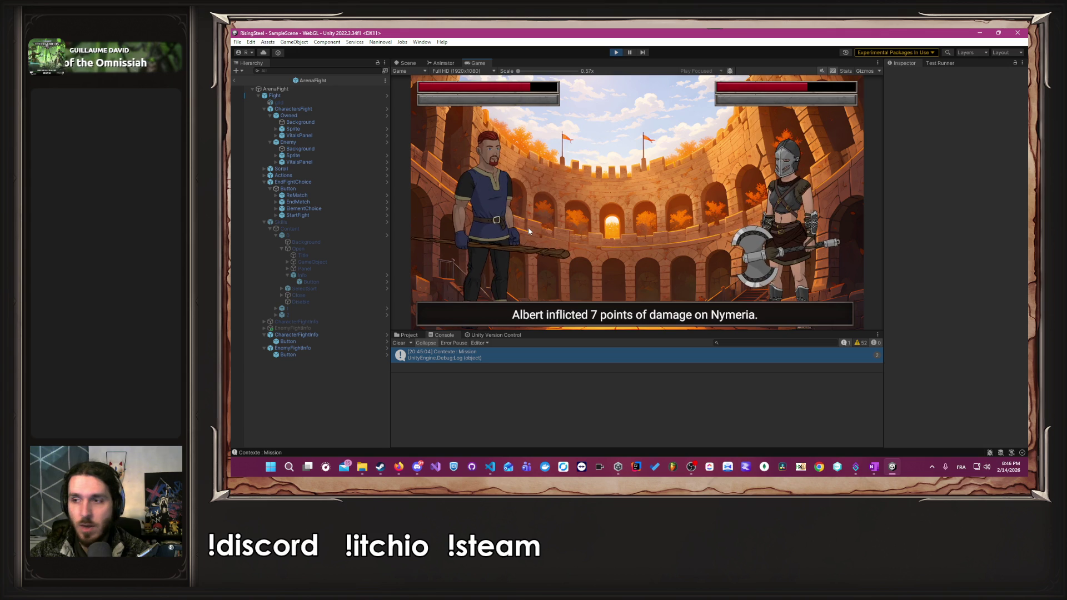
{"action": "left_click", "coordinate": [527, 225]}
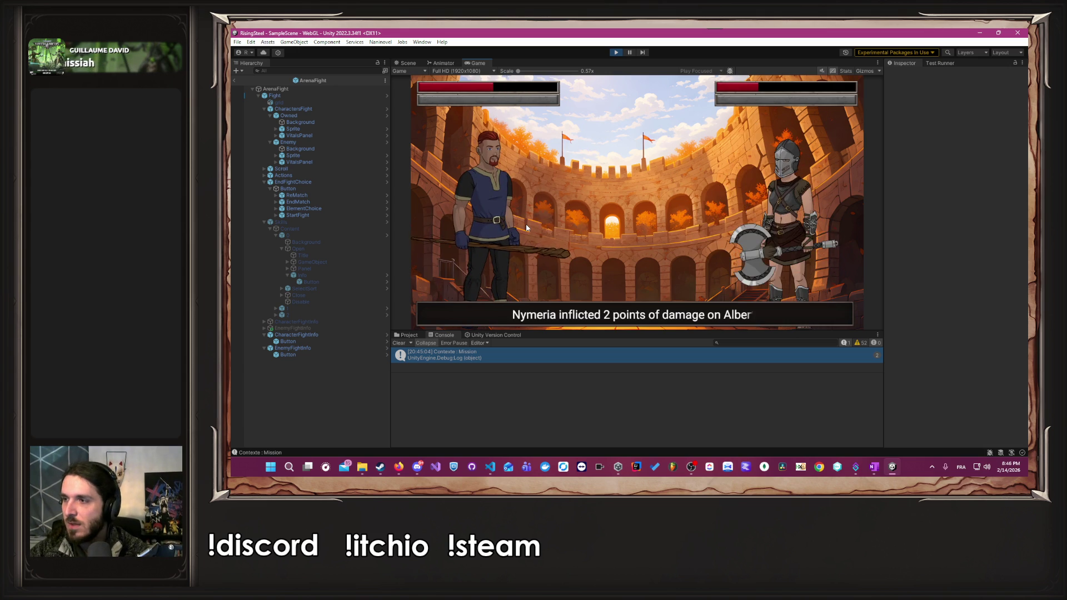
{"action": "left_click", "coordinate": [526, 226]}
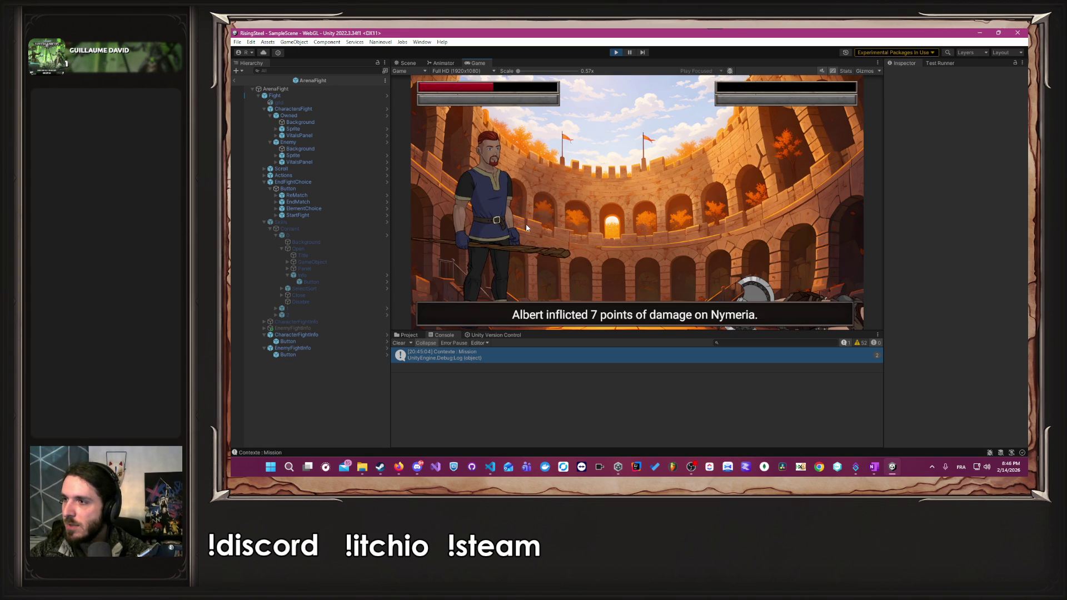
{"action": "left_click", "coordinate": [630, 224]}
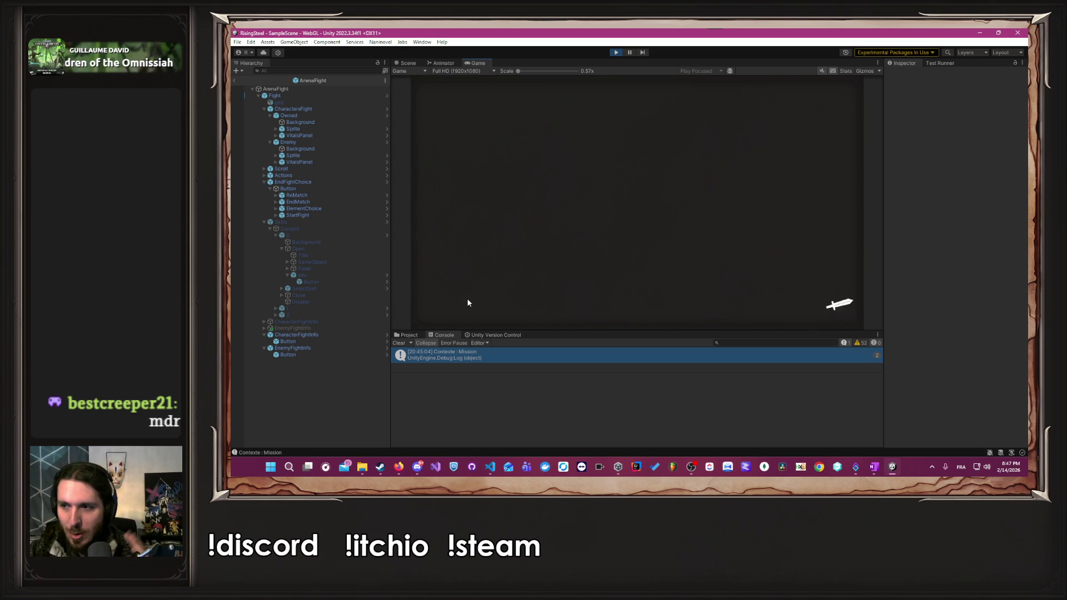
{"action": "left_click", "coordinate": [615, 52]}
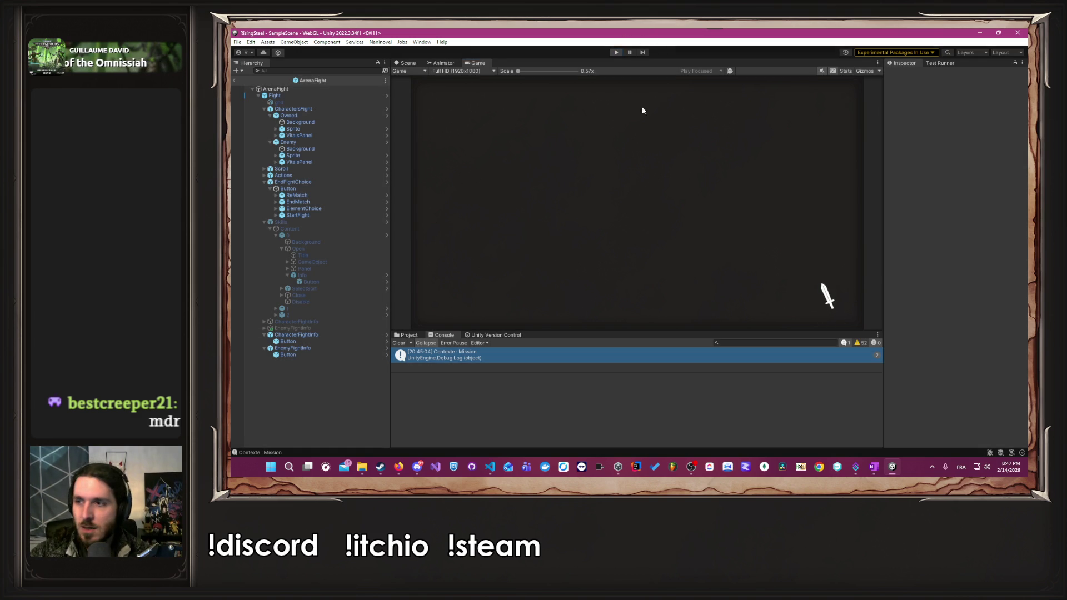
{"action": "key", "text": "alt+Tab"}
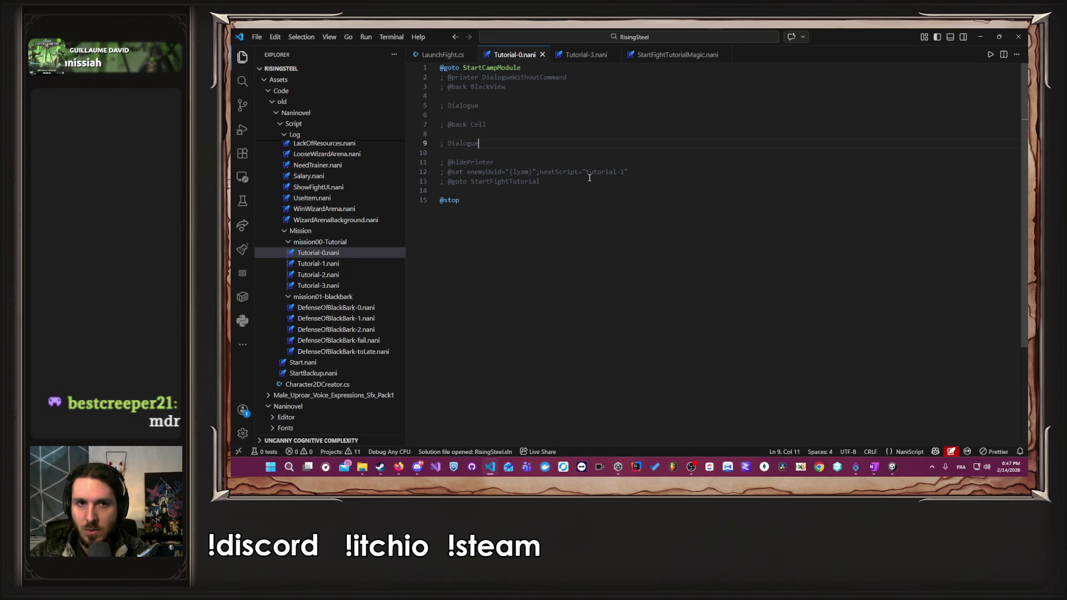
{"action": "mouse_move", "coordinate": [590, 177]}
{"action": "left_mouse_down"}
{"action": "mouse_move", "coordinate": [555, 162]}
{"action": "mouse_move", "coordinate": [518, 75]}
{"action": "left_mouse_up"}
{"action": "left_click", "coordinate": [519, 68]}
{"action": "key", "text": "ctrl+shift+Left"}
{"action": "key", "text": "ctrl+shift+Left"}
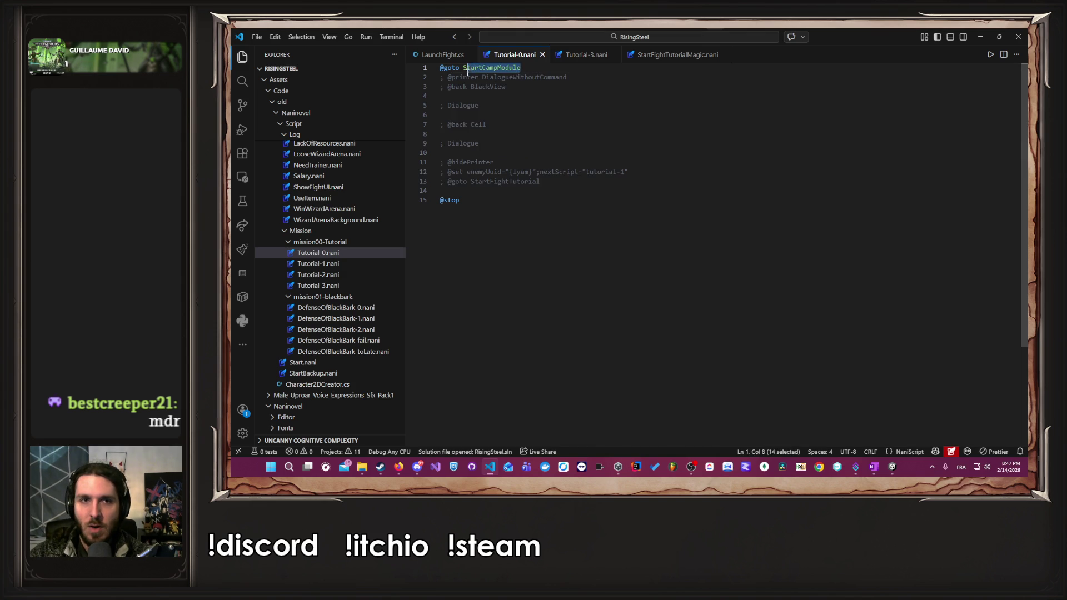
{"action": "key", "text": "BackSpace"}
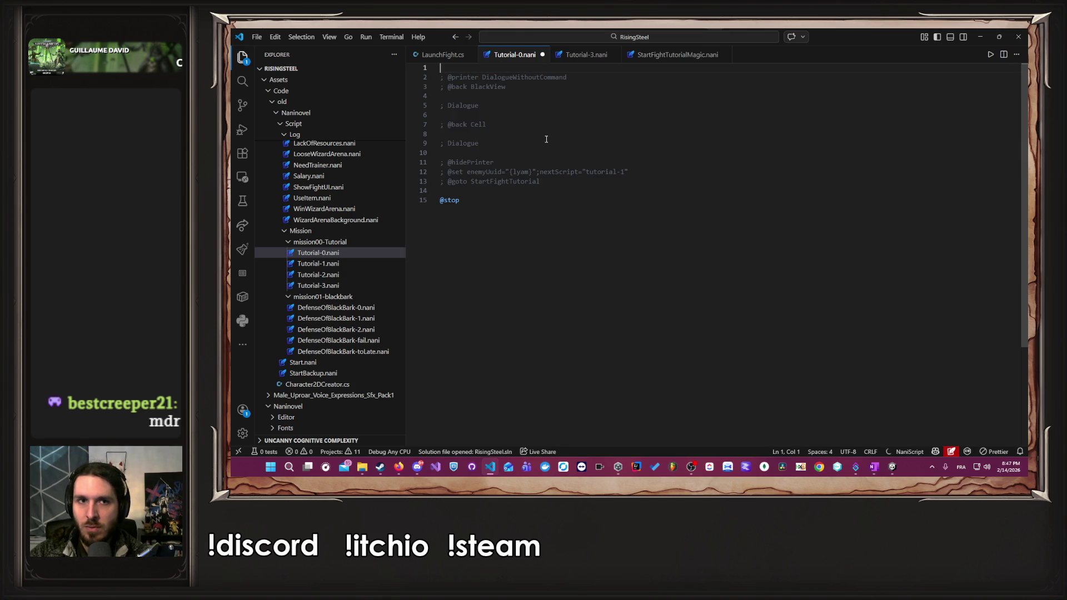
{"action": "key", "text": "BackSpace"}
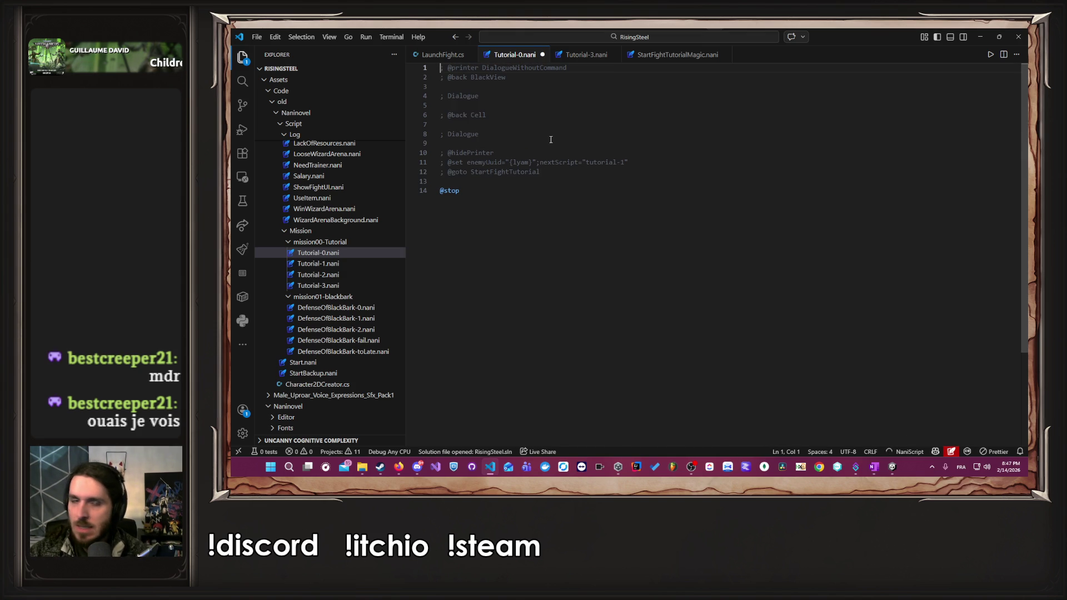
Uncomment script lines 1–12 with Ctrl+/ and return to Unity
{"action": "mouse_move", "coordinate": [540, 172]}
{"action": "left_mouse_down"}
{"action": "mouse_move", "coordinate": [444, 89]}
{"action": "mouse_move", "coordinate": [441, 67]}
{"action": "left_mouse_up"}
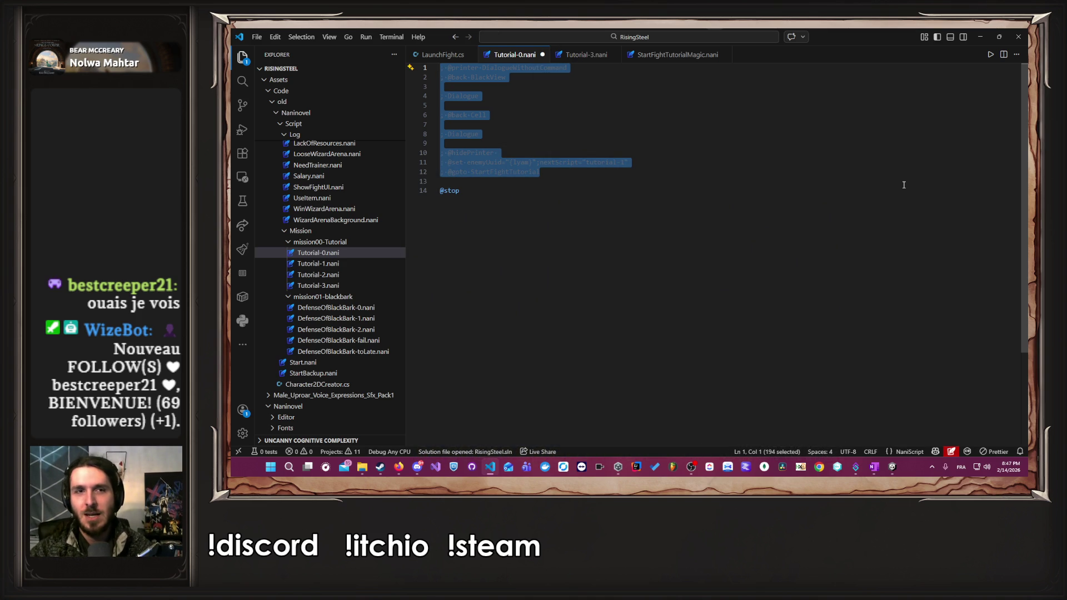
{"action": "key", "text": "ctrl+slash"}
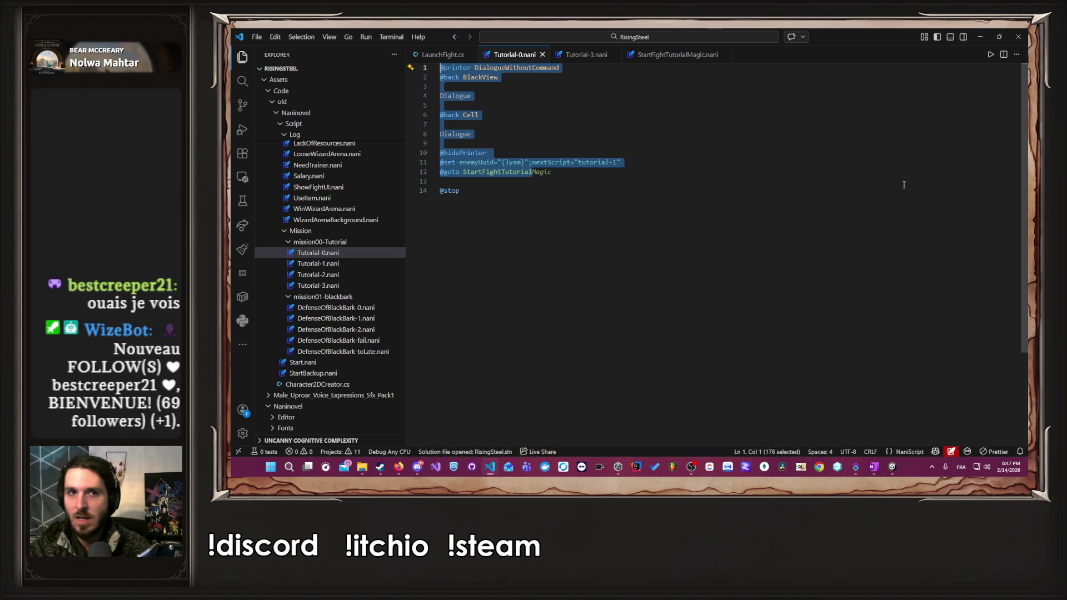
{"action": "left_click", "coordinate": [909, 185]}
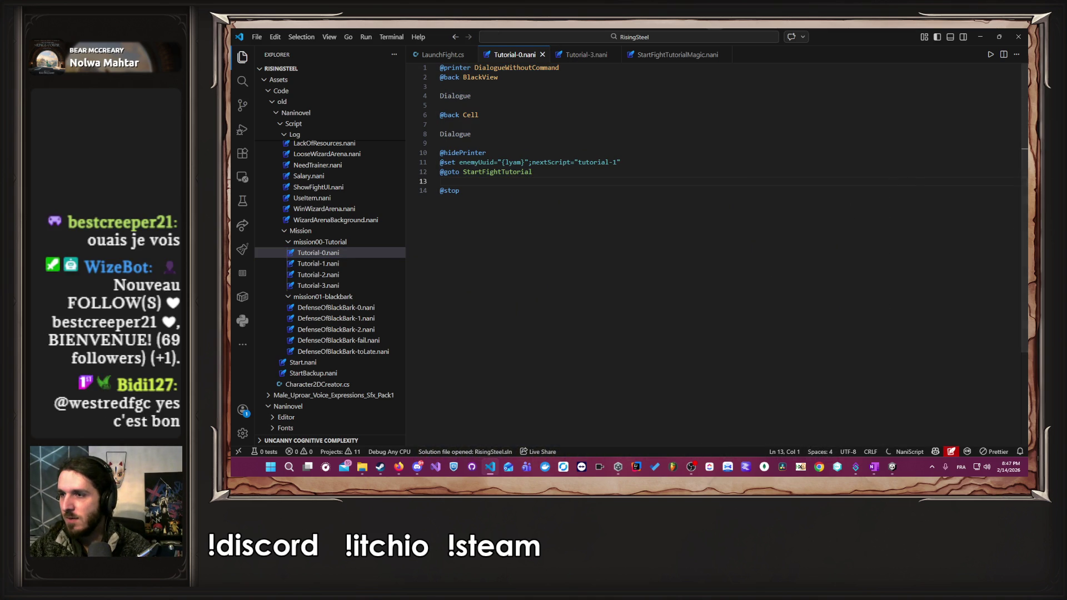
{"action": "key", "text": "alt+Tab"}
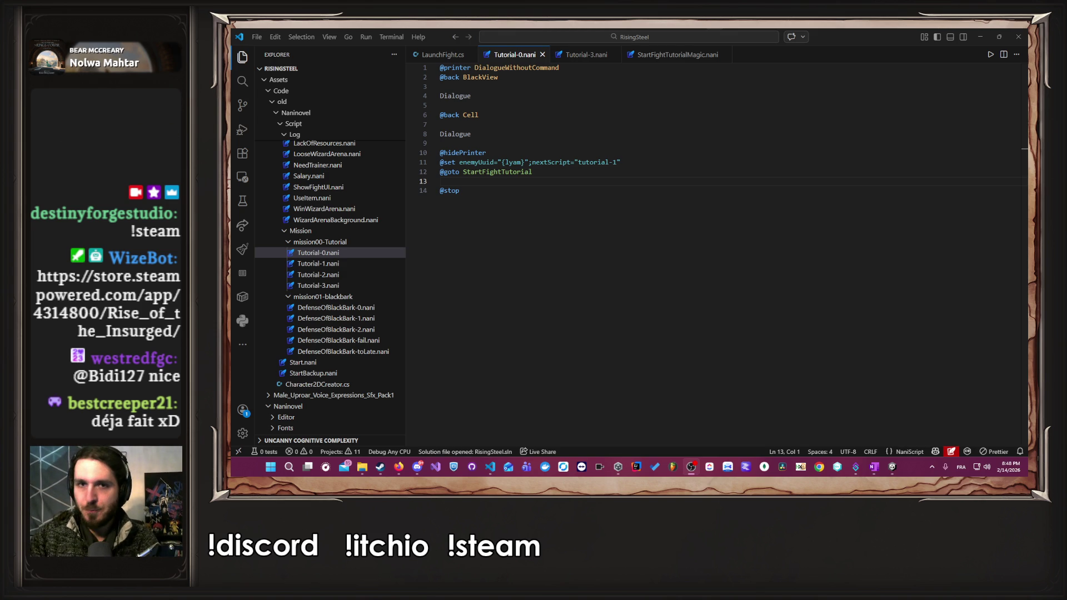
{"action": "left_click", "coordinate": [978, 34]}
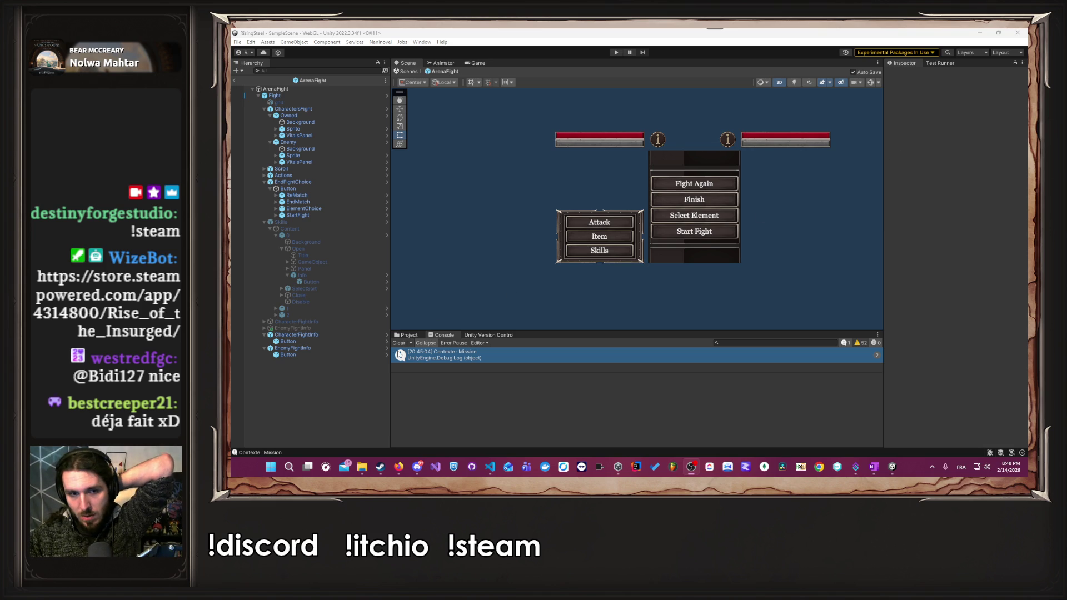
Jump to LaunchFight.cs line 18 from the 'Contexte : Mission' Console entry
{"action": "double_click", "coordinate": [435, 359]}
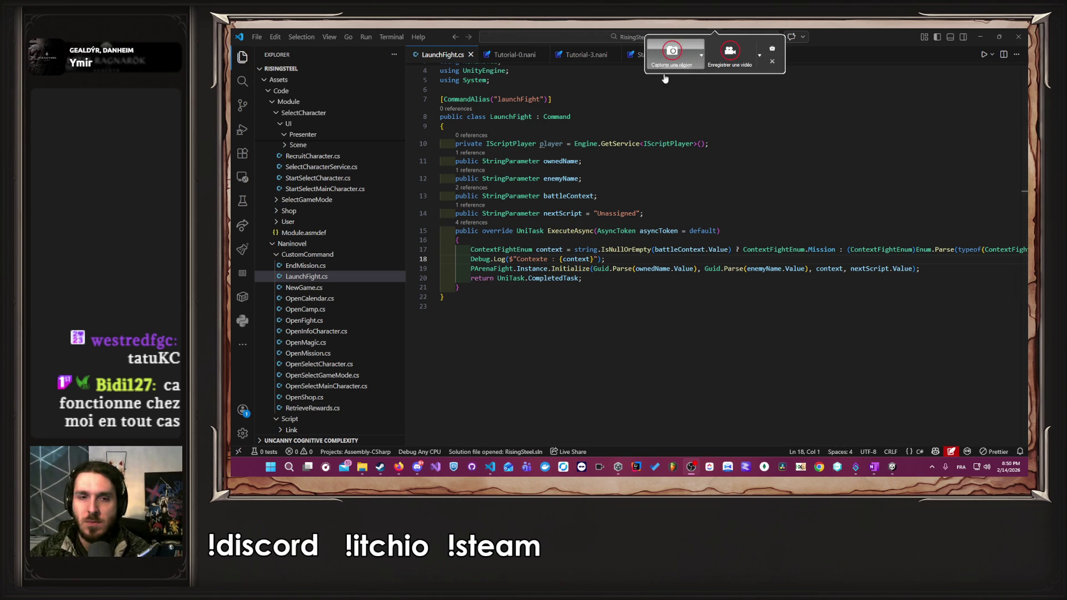
{"action": "left_click", "coordinate": [750, 213]}
{"action": "scroll", "coordinate": [611, 122], "scroll_direction": "up", "scroll_amount": 1}
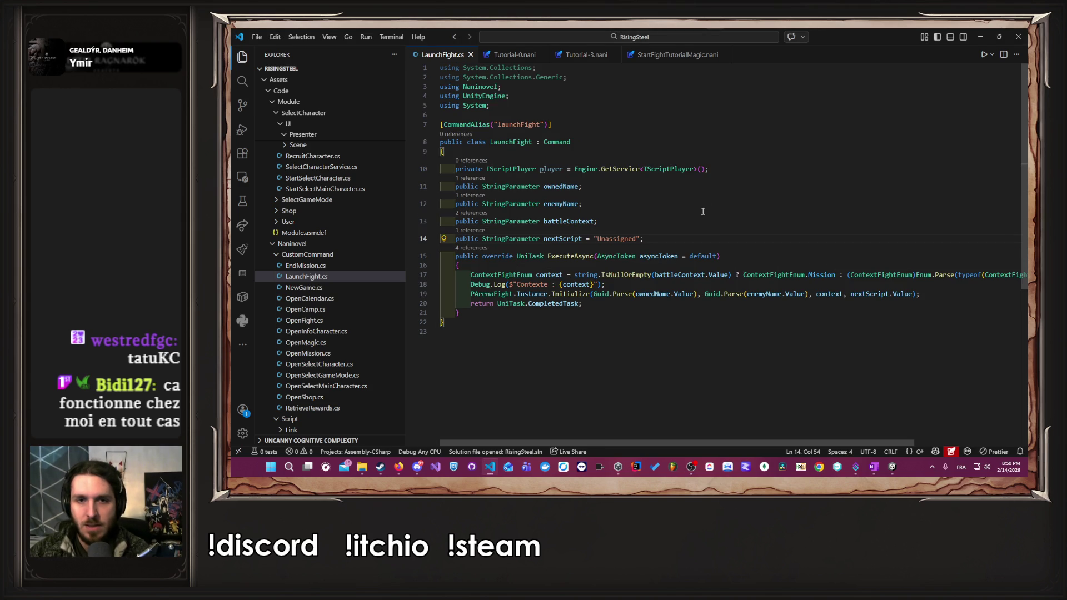
{"action": "left_click", "coordinate": [586, 55]}
{"action": "left_click", "coordinate": [689, 55]}
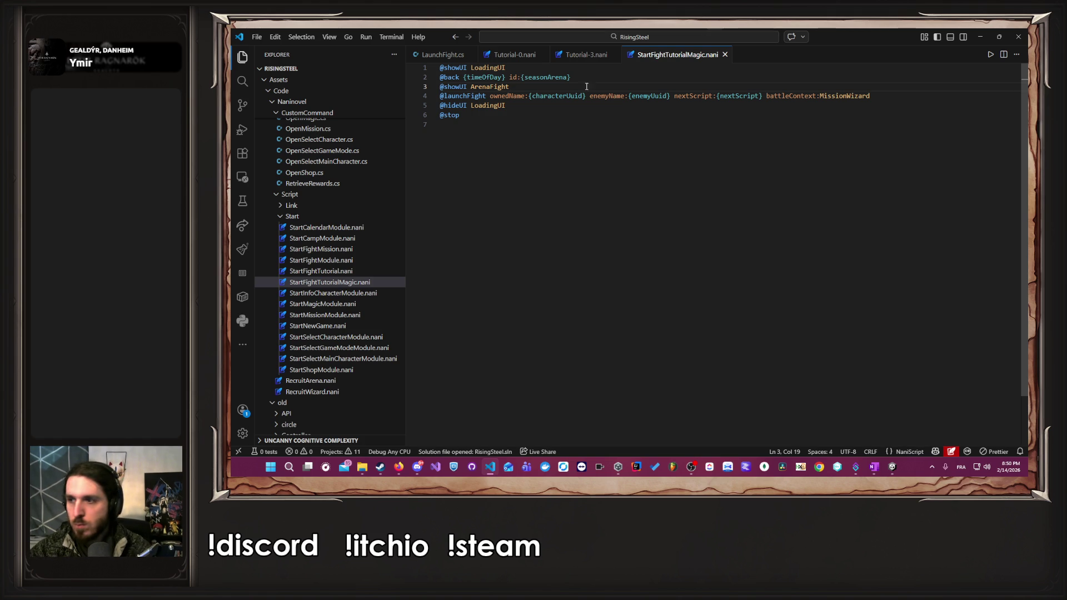
{"action": "key", "text": "alt+Tab"}
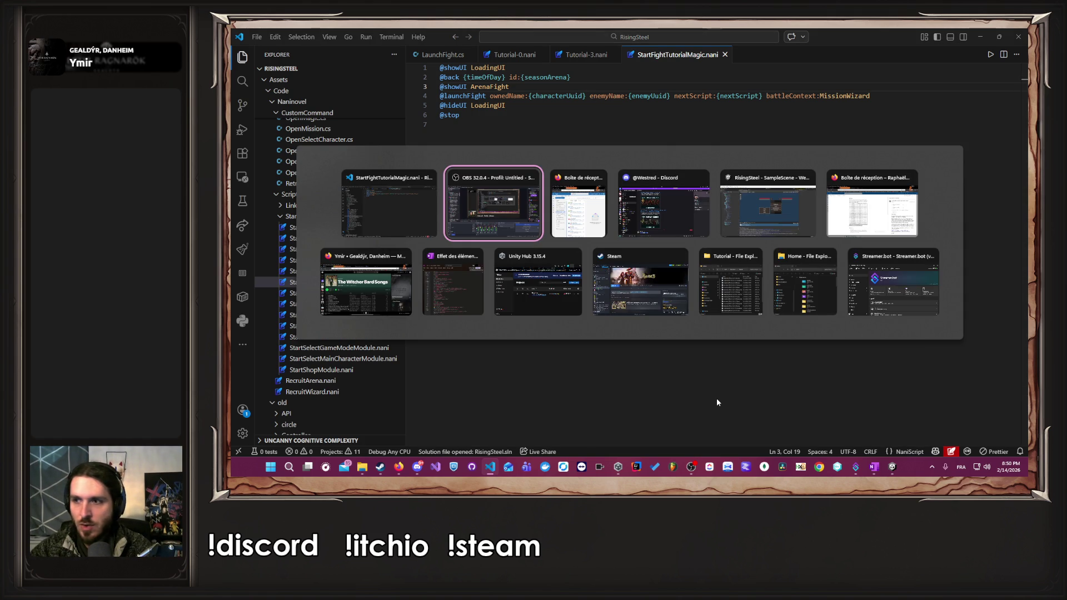
Read the Contexte : Mission log's stack trace in Unity, then bring MarcheIndie forward
{"action": "key", "text": "alt+Tab"}
{"action": "key", "text": "alt+Tab"}
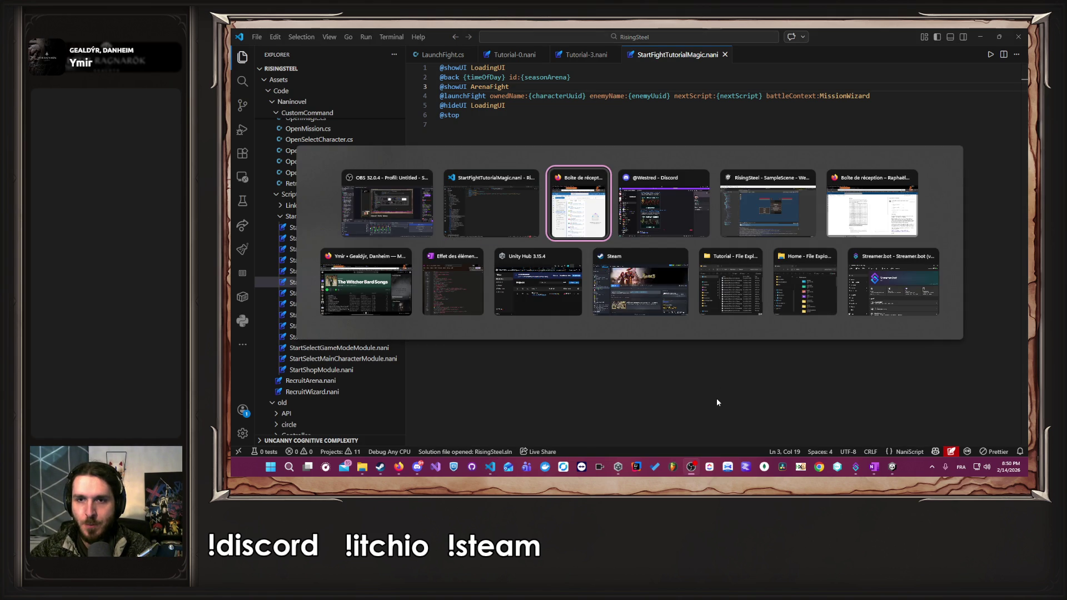
{"action": "key", "text": "alt+Tab"}
{"action": "key", "text": "alt+Tab"}
{"action": "key", "text": "alt+Tab"}
{"action": "key", "text": "alt+Tab"}
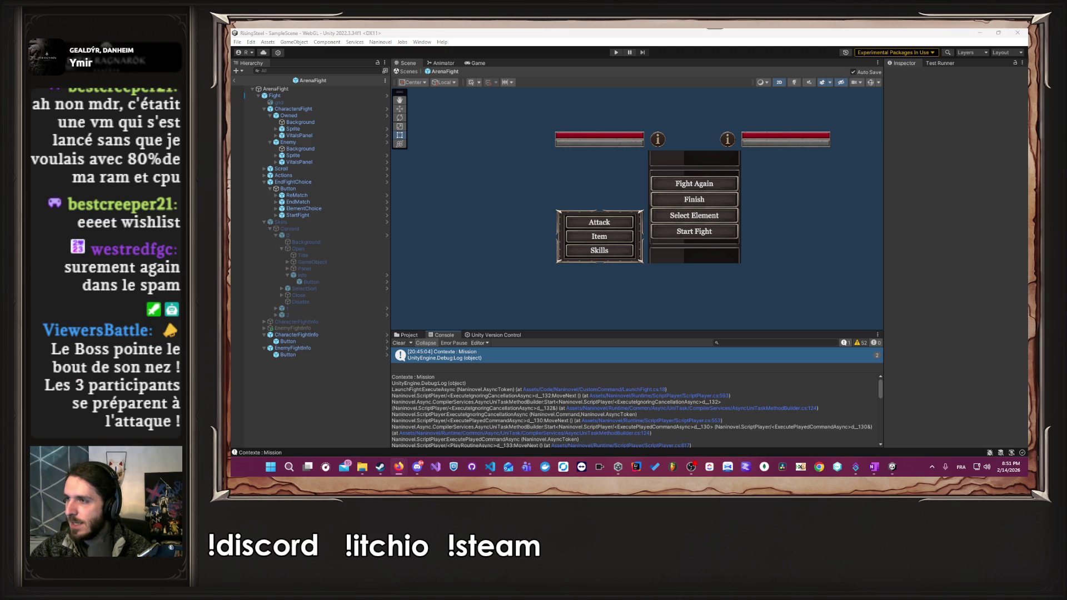
{"action": "key", "text": "alt+Tab"}
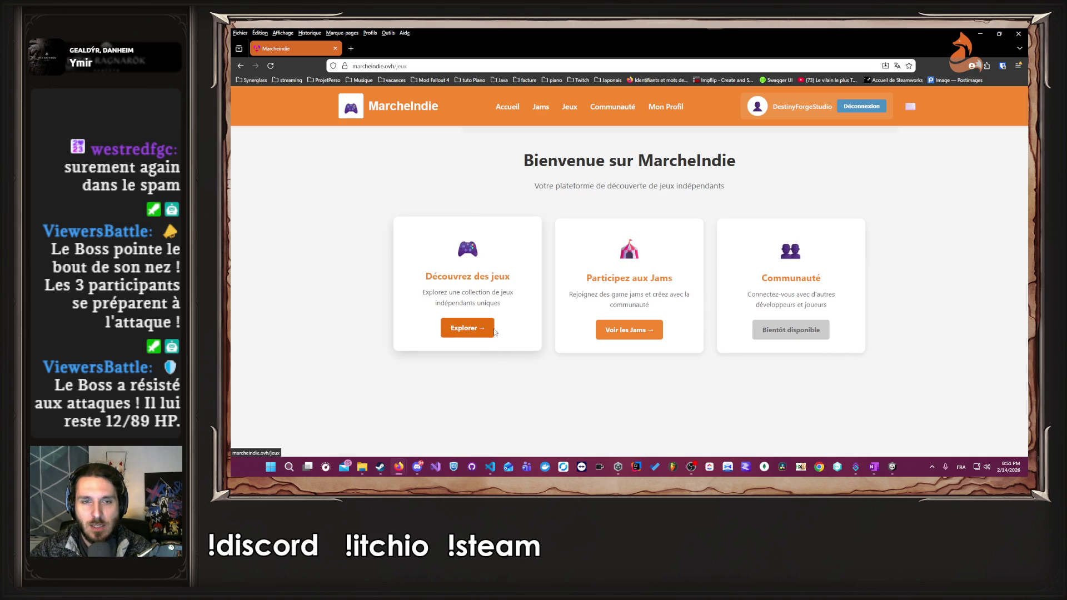
Browse the games discovery page and its genre, platform and sort filters
{"action": "left_click", "coordinate": [476, 330]}
{"action": "scroll", "coordinate": [500, 336], "scroll_direction": "down", "scroll_amount": 3}
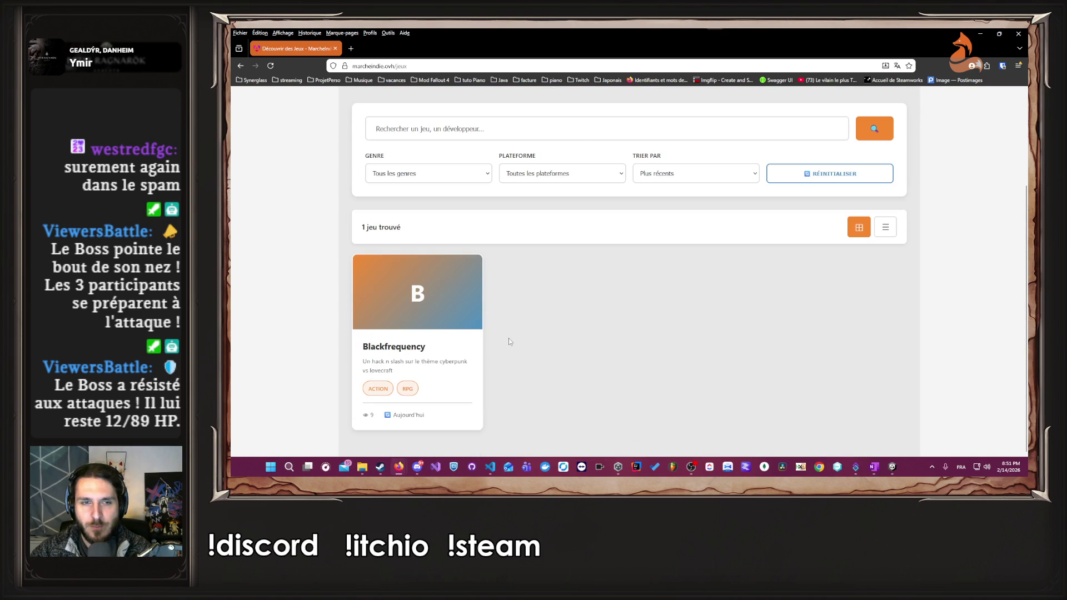
{"action": "scroll", "coordinate": [510, 338], "scroll_direction": "up", "scroll_amount": 3}
{"action": "left_click", "coordinate": [428, 297]}
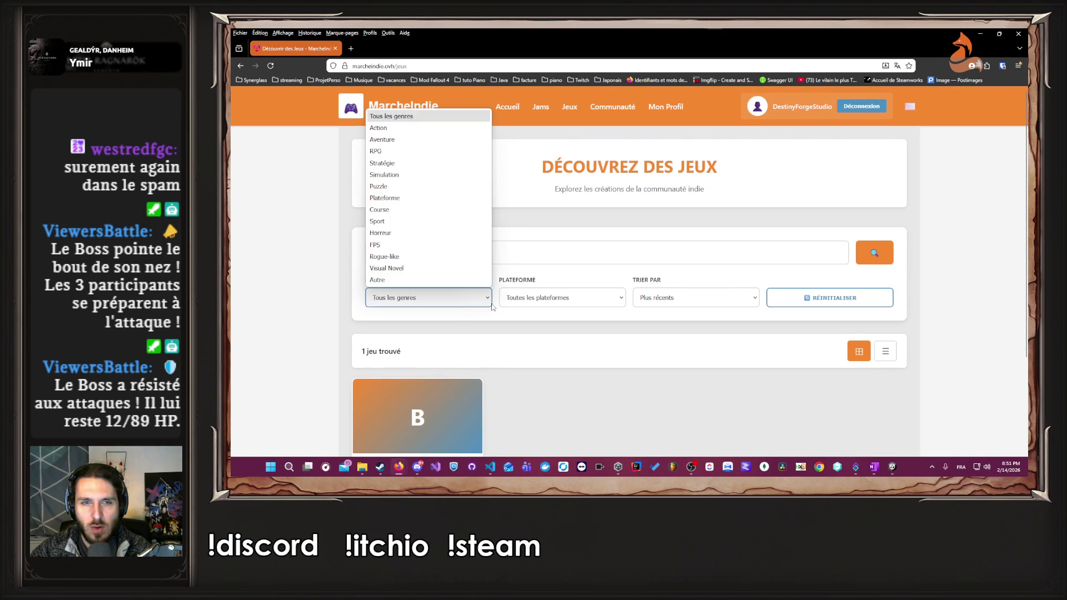
{"action": "left_click", "coordinate": [562, 298]}
{"action": "left_click", "coordinate": [662, 298]}
{"action": "left_click", "coordinate": [680, 298]}
{"action": "left_click", "coordinate": [684, 296]}
Visit the Game Jams and profile pages, then open the Créer un stand form
{"action": "left_click", "coordinate": [507, 107]}
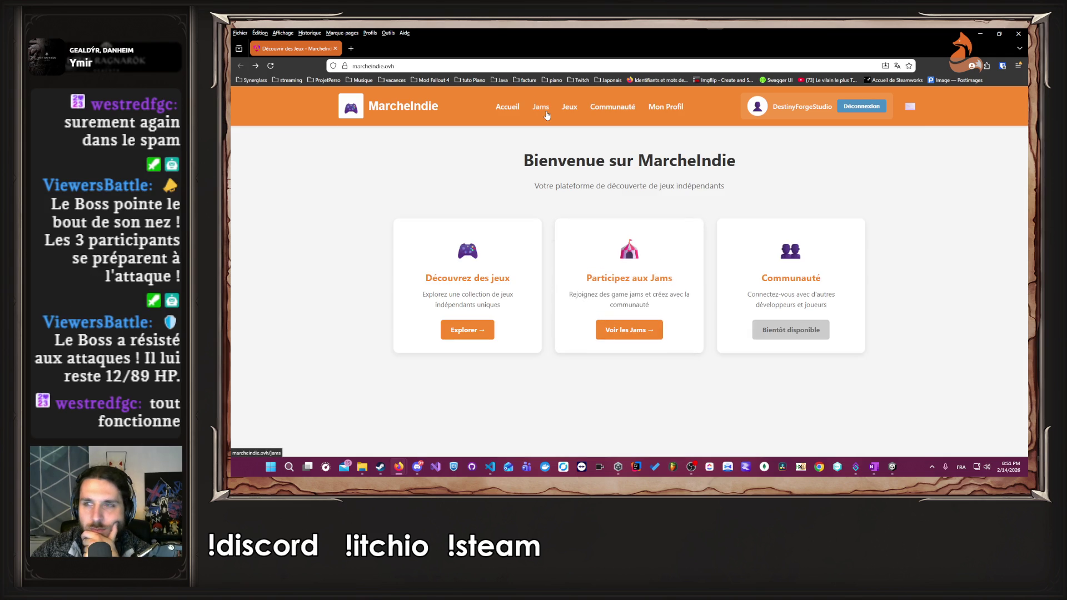
{"action": "left_click", "coordinate": [542, 107]}
{"action": "scroll", "coordinate": [585, 233], "scroll_direction": "down", "scroll_amount": 2}
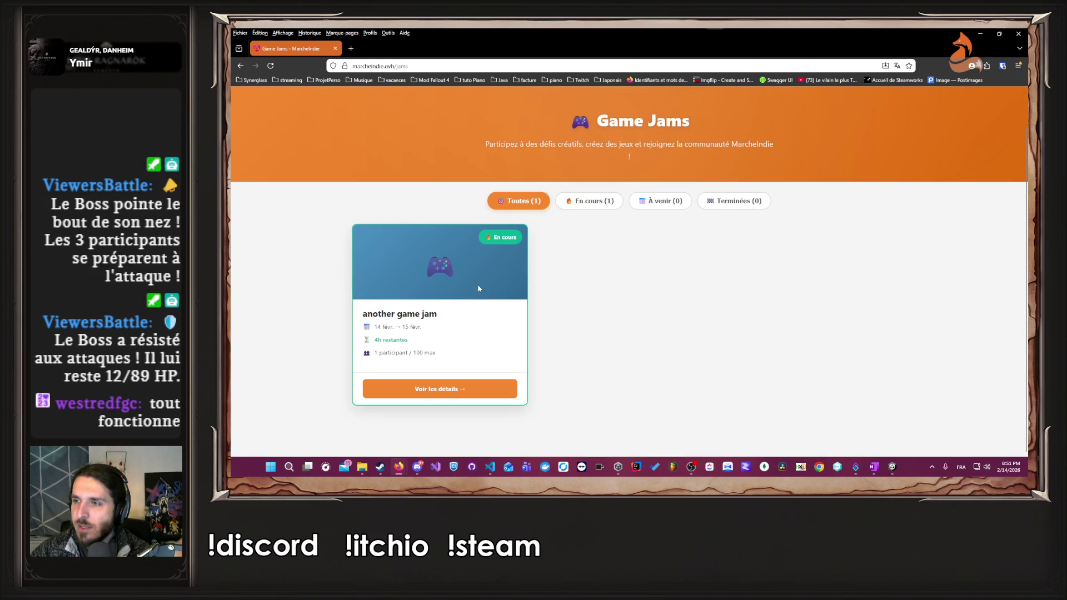
{"action": "scroll", "coordinate": [482, 288], "scroll_direction": "up", "scroll_amount": 2}
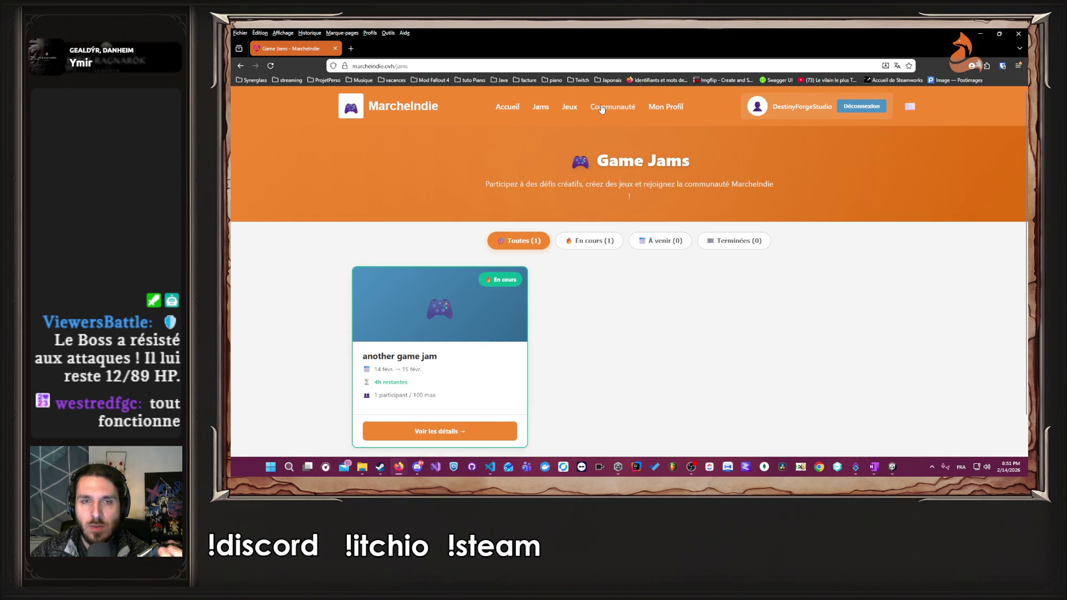
{"action": "left_click", "coordinate": [581, 112]}
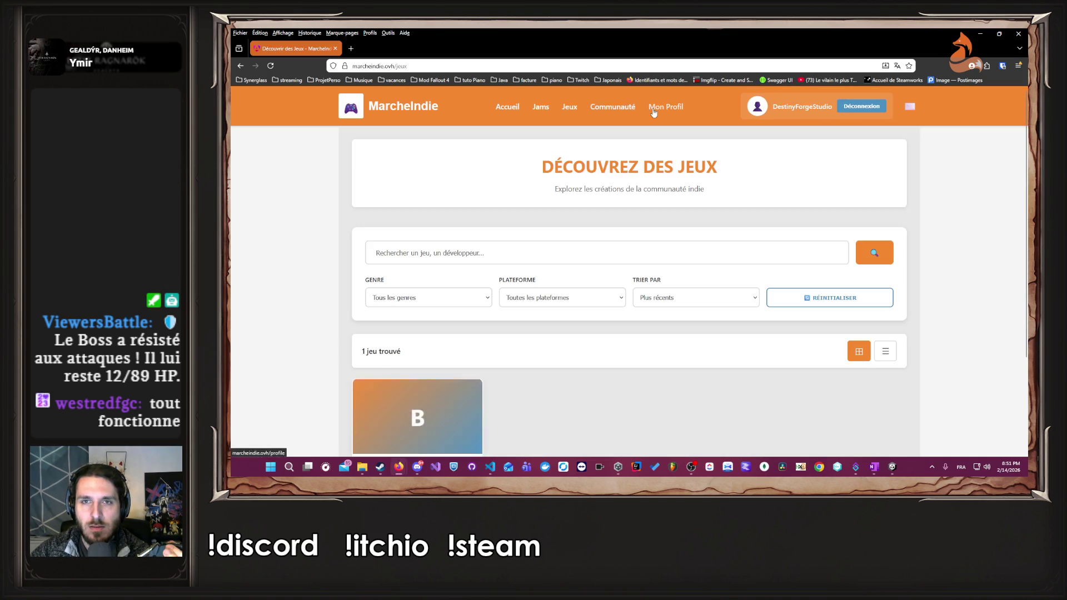
{"action": "left_click", "coordinate": [664, 107]}
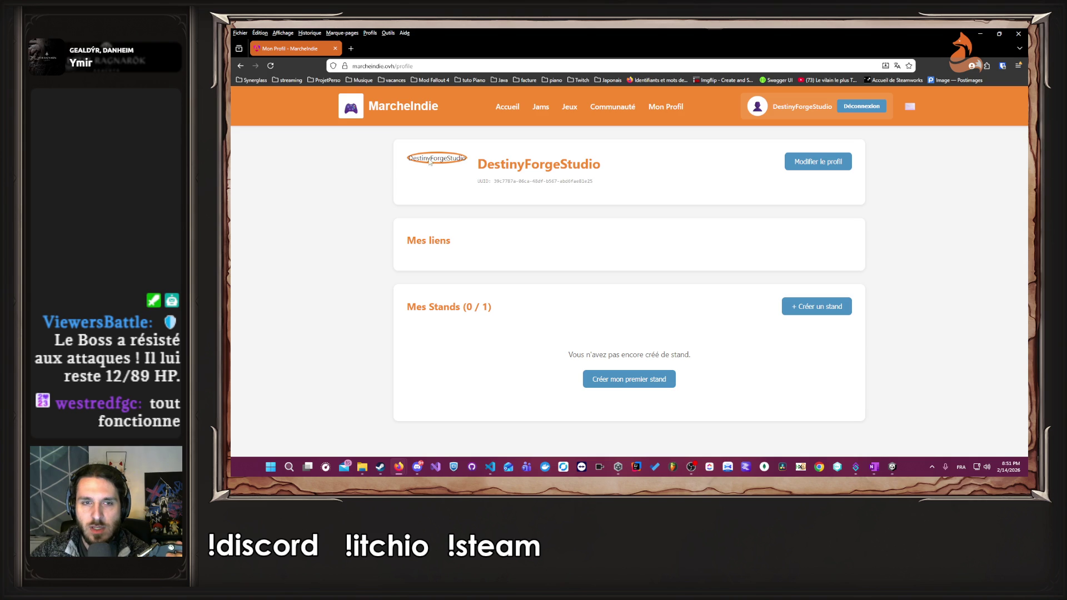
{"action": "left_click", "coordinate": [823, 304]}
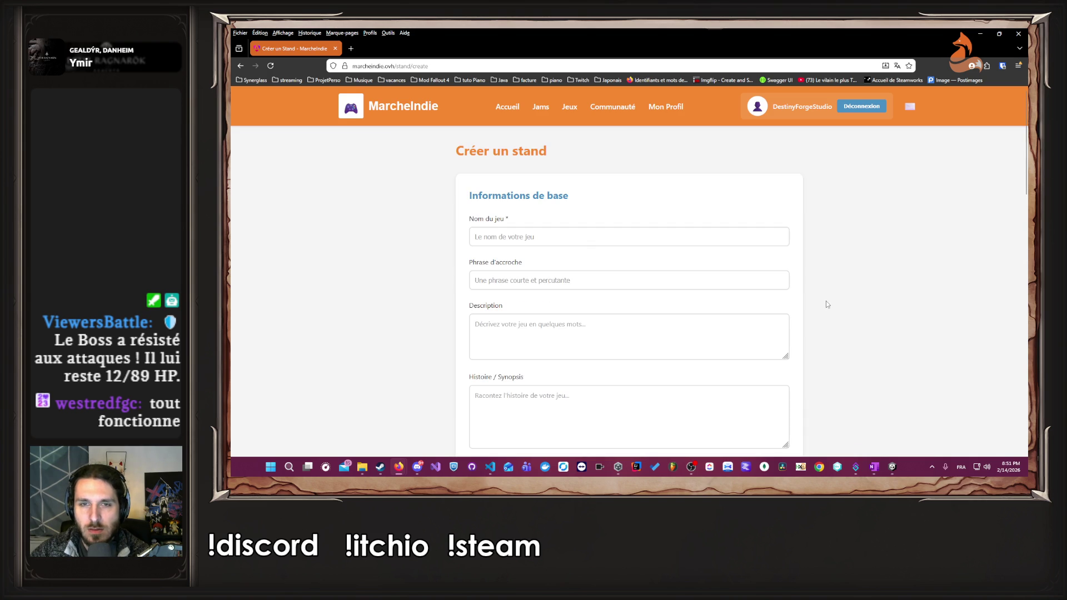
{"action": "left_click", "coordinate": [577, 236]}
{"action": "scroll", "coordinate": [576, 237], "scroll_direction": "down", "scroll_amount": 4}
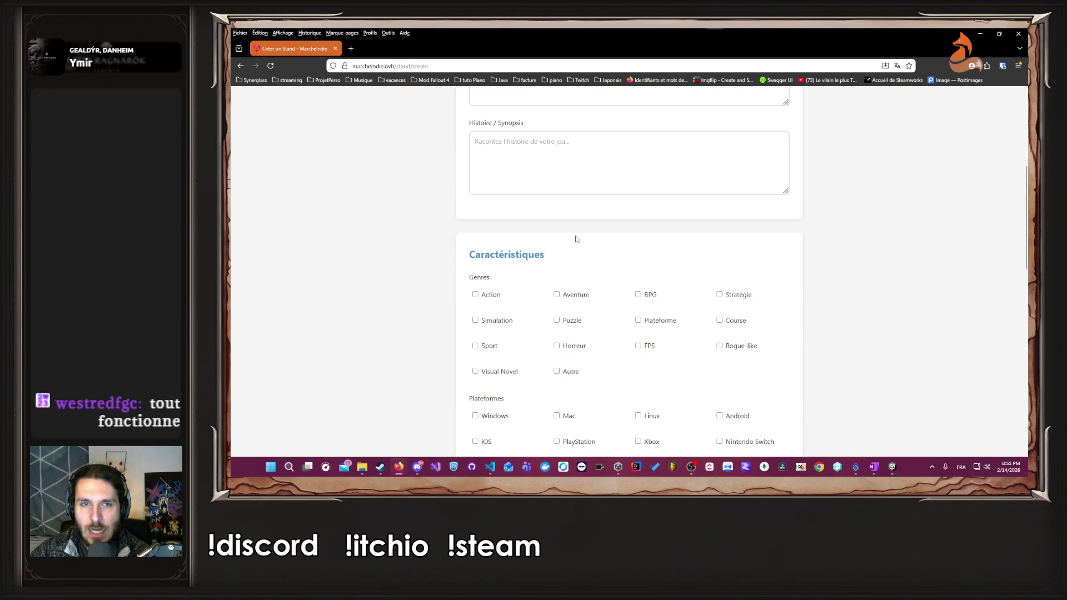
Enter 'Rise of the Insurged' as the game name in Nom du jeu
{"action": "scroll", "coordinate": [576, 239], "scroll_direction": "down", "scroll_amount": 4}
{"action": "scroll", "coordinate": [576, 238], "scroll_direction": "up", "scroll_amount": 8}
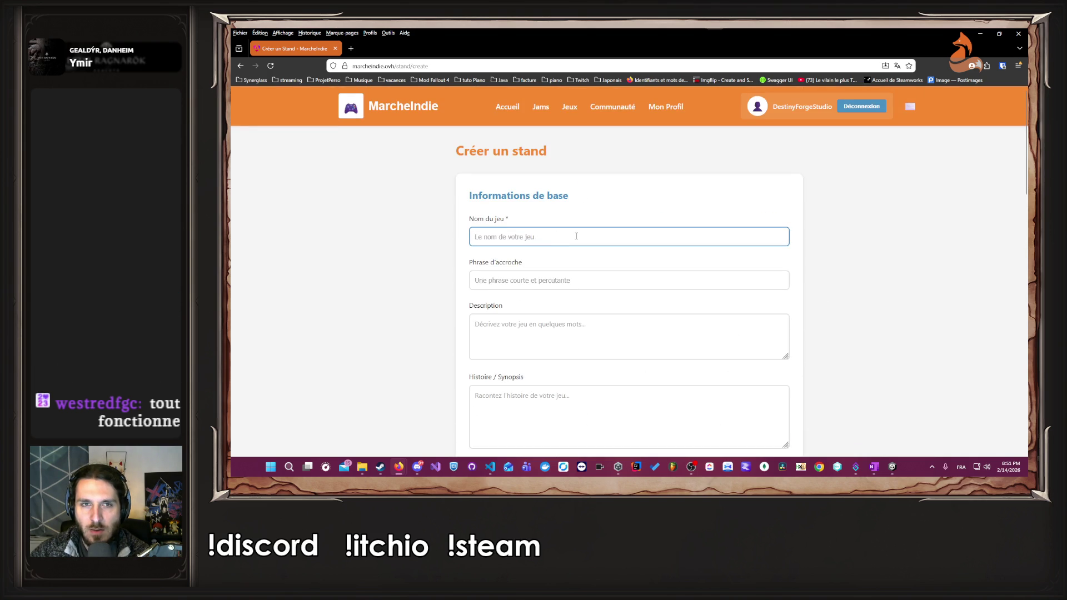
{"action": "scroll", "coordinate": [576, 237], "scroll_direction": "down", "scroll_amount": 2}
{"action": "scroll", "coordinate": [577, 237], "scroll_direction": "up", "scroll_amount": 1}
{"action": "type", "text": "Rise of th"}
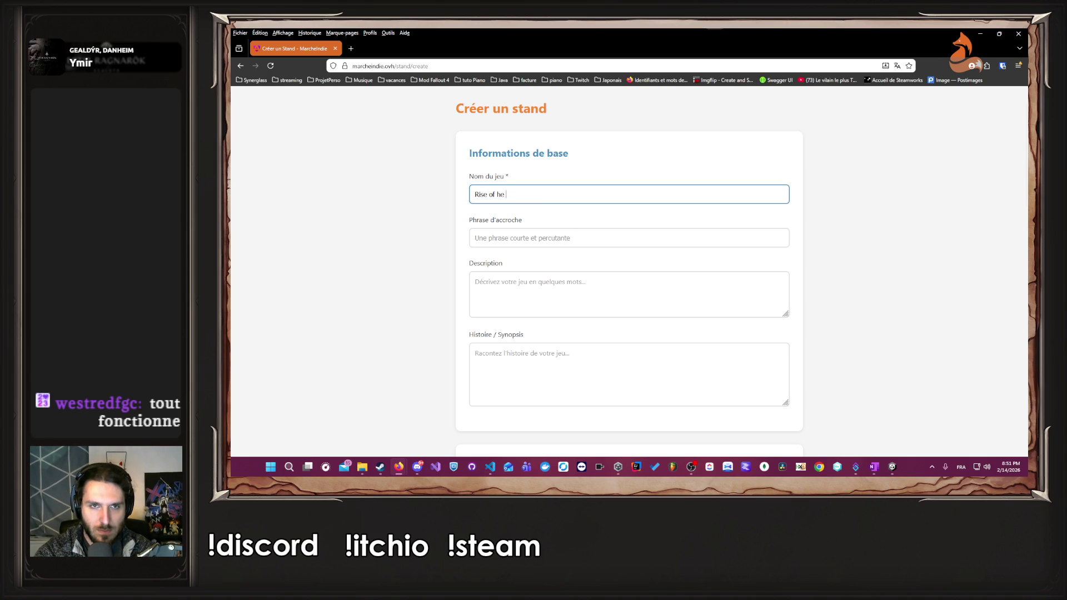
{"action": "type", "text": "e Insu"}
{"action": "type", "text": "rged"}
{"action": "left_click", "coordinate": [543, 245]}
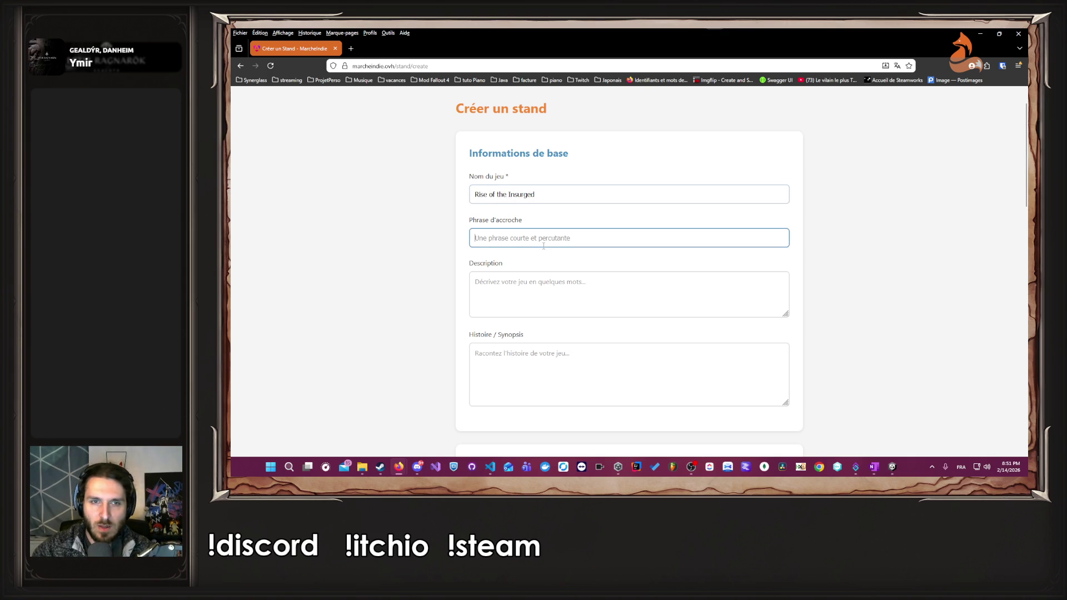
{"action": "left_click", "coordinate": [567, 291]}
Tick the RPG, Stratégie and Simulation genres and the Windows platform, and view release status options
{"action": "scroll", "coordinate": [567, 290], "scroll_direction": "down", "scroll_amount": 2}
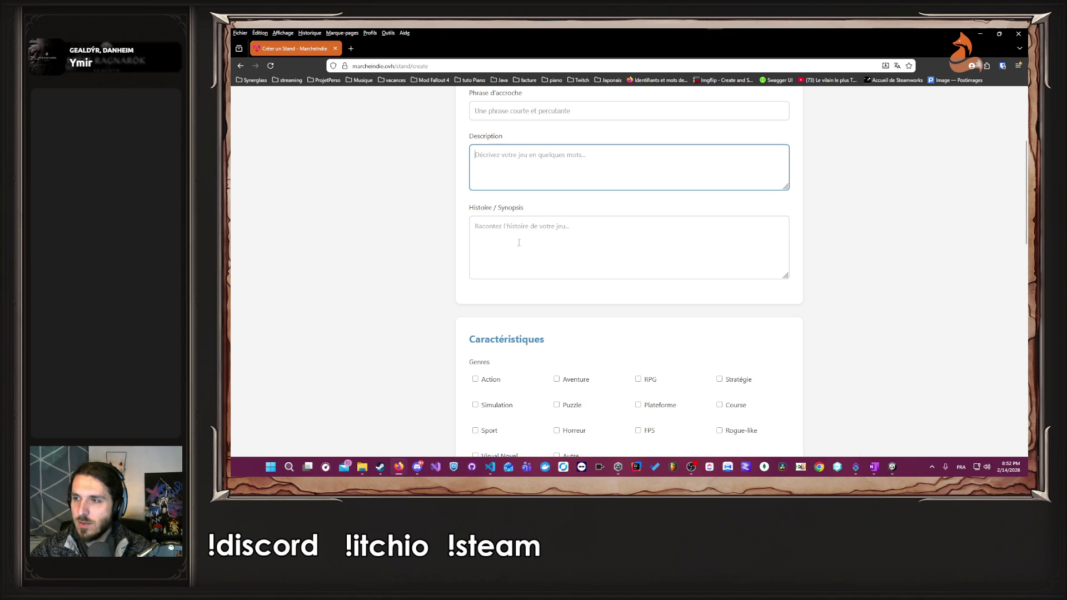
{"action": "scroll", "coordinate": [518, 250], "scroll_direction": "down", "scroll_amount": 3}
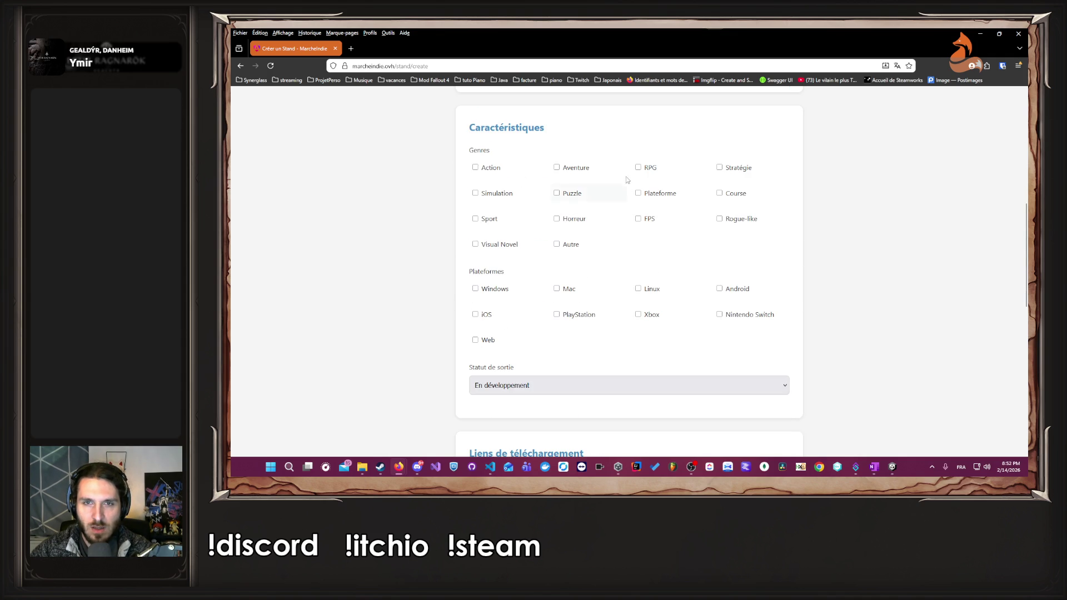
{"action": "left_click", "coordinate": [639, 168]}
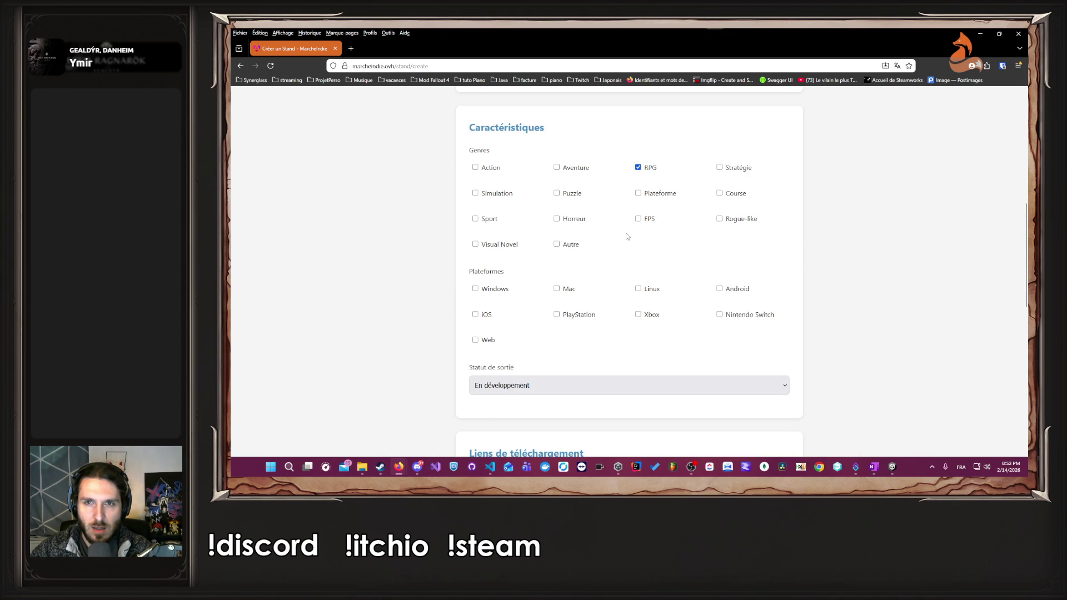
{"action": "left_click", "coordinate": [719, 167]}
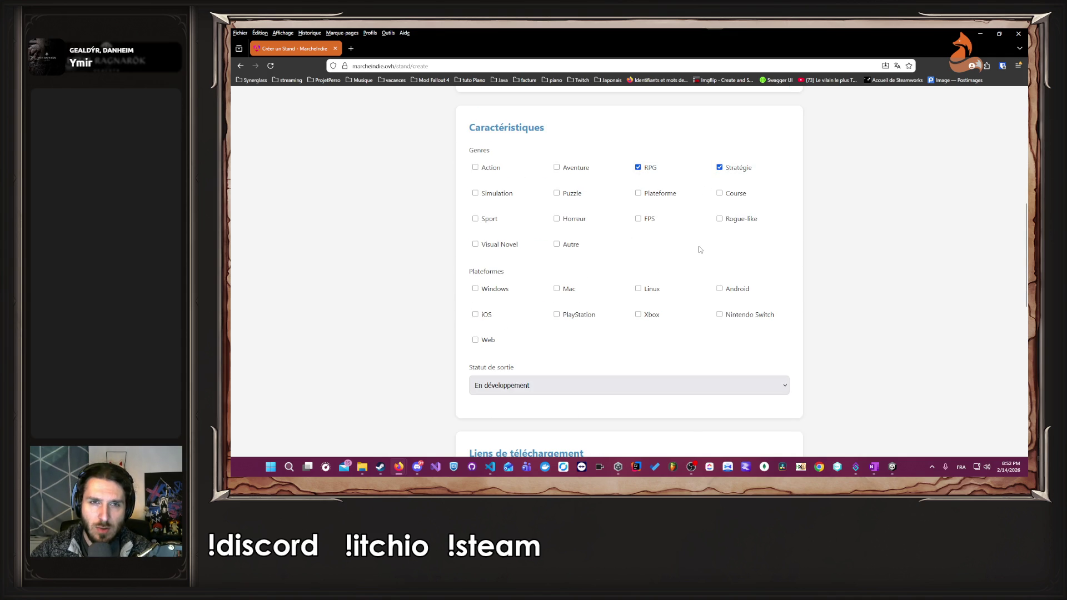
{"action": "left_click", "coordinate": [510, 197]}
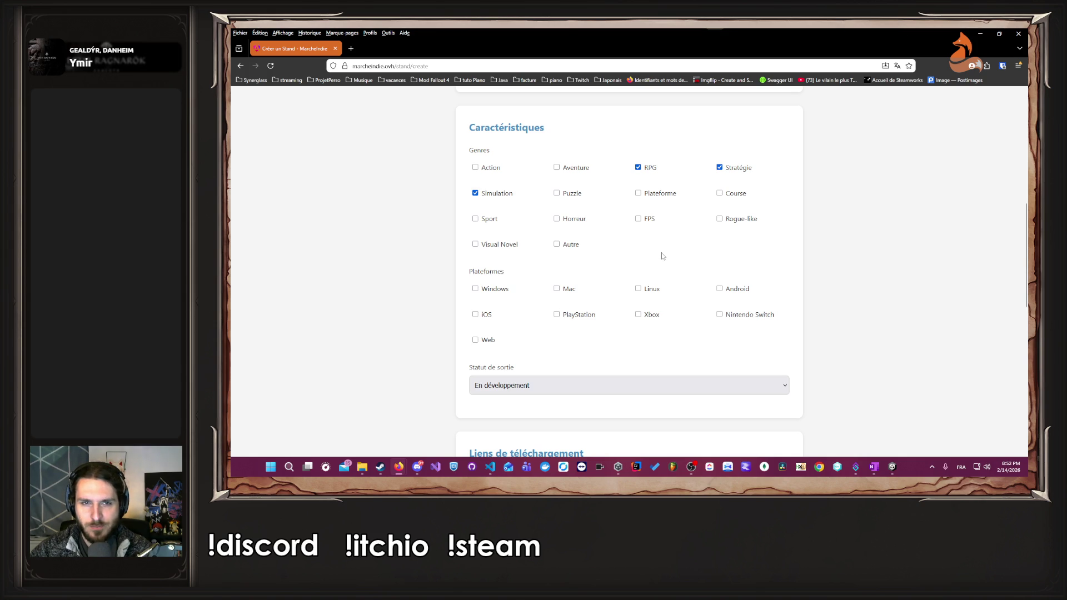
{"action": "left_click", "coordinate": [512, 290]}
{"action": "left_click", "coordinate": [593, 389]}
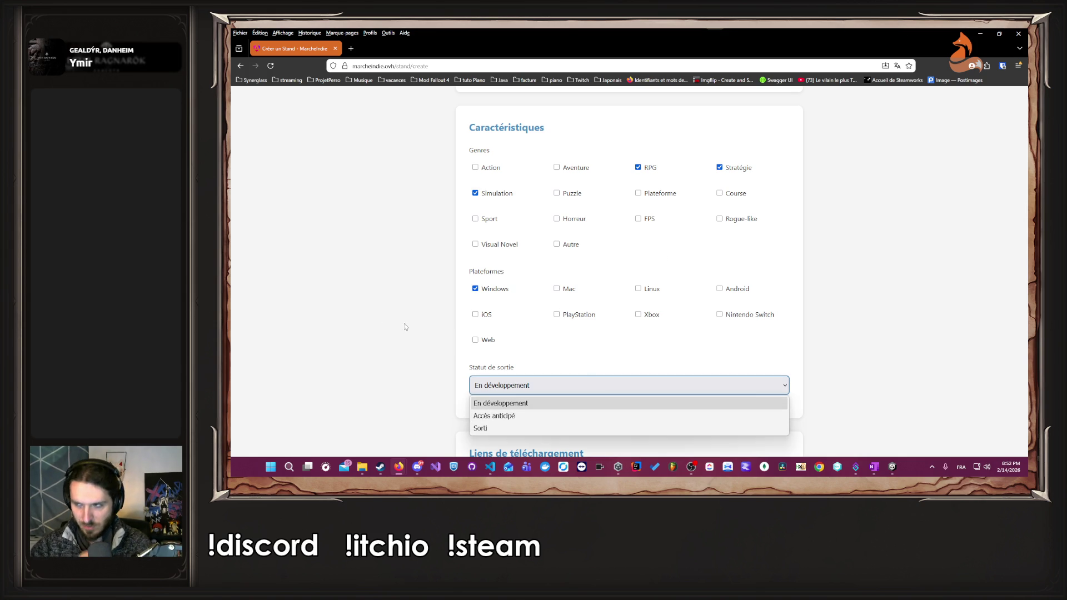
{"action": "scroll", "coordinate": [407, 312], "scroll_direction": "down", "scroll_amount": 5}
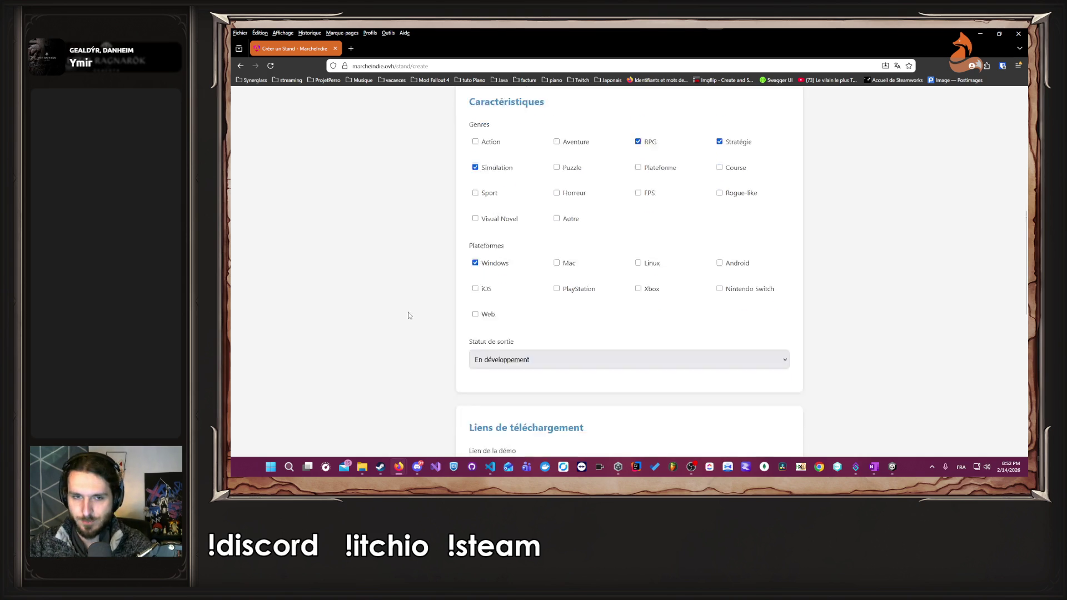
{"action": "scroll", "coordinate": [552, 272], "scroll_direction": "down", "scroll_amount": 3}
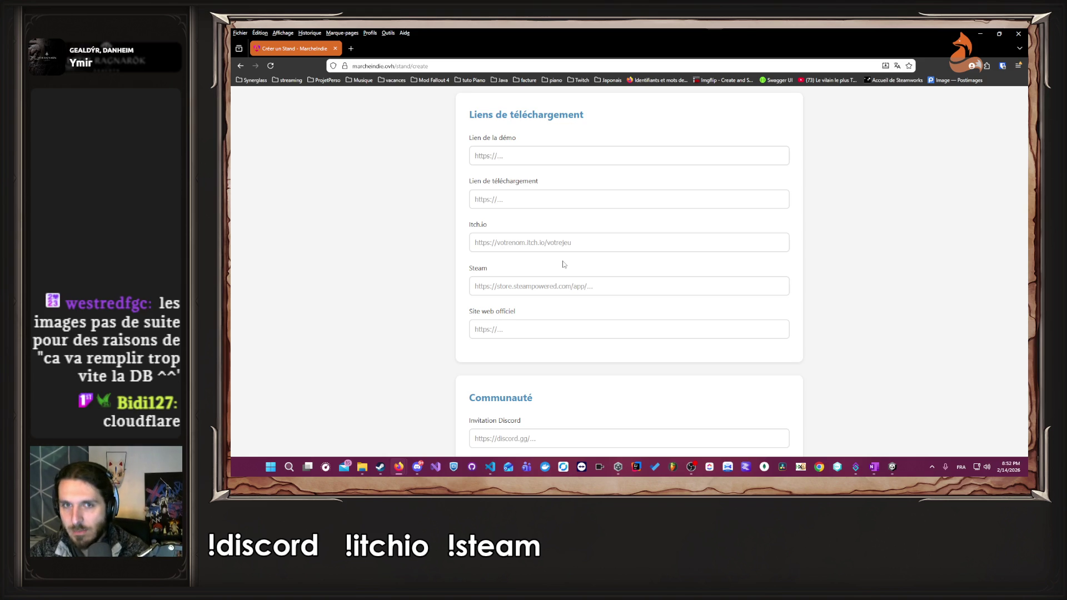
{"action": "scroll", "coordinate": [563, 264], "scroll_direction": "down", "scroll_amount": 3}
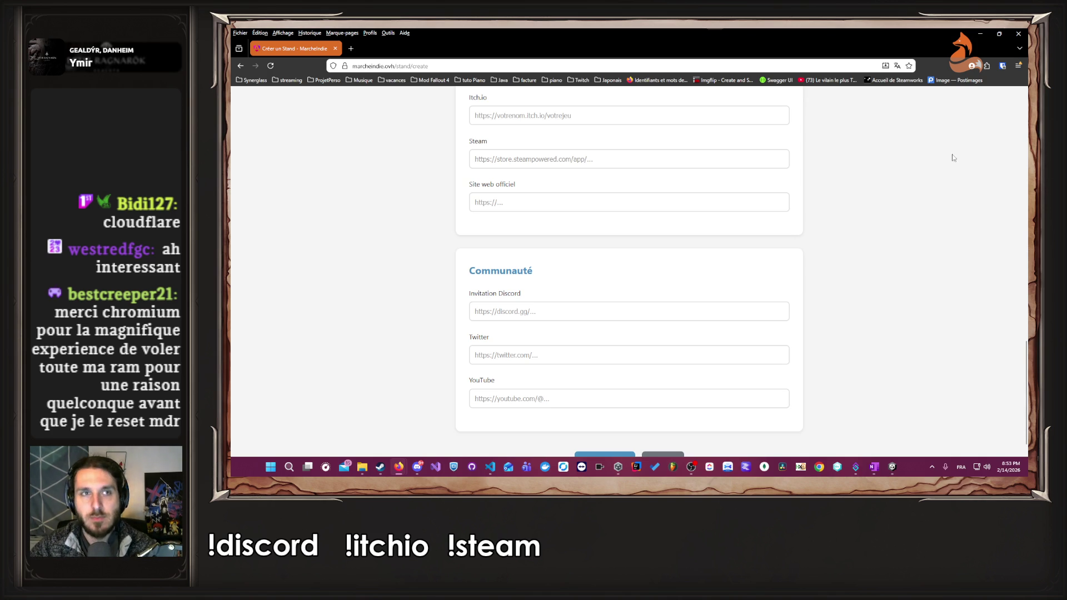
{"action": "left_click", "coordinate": [980, 33]}
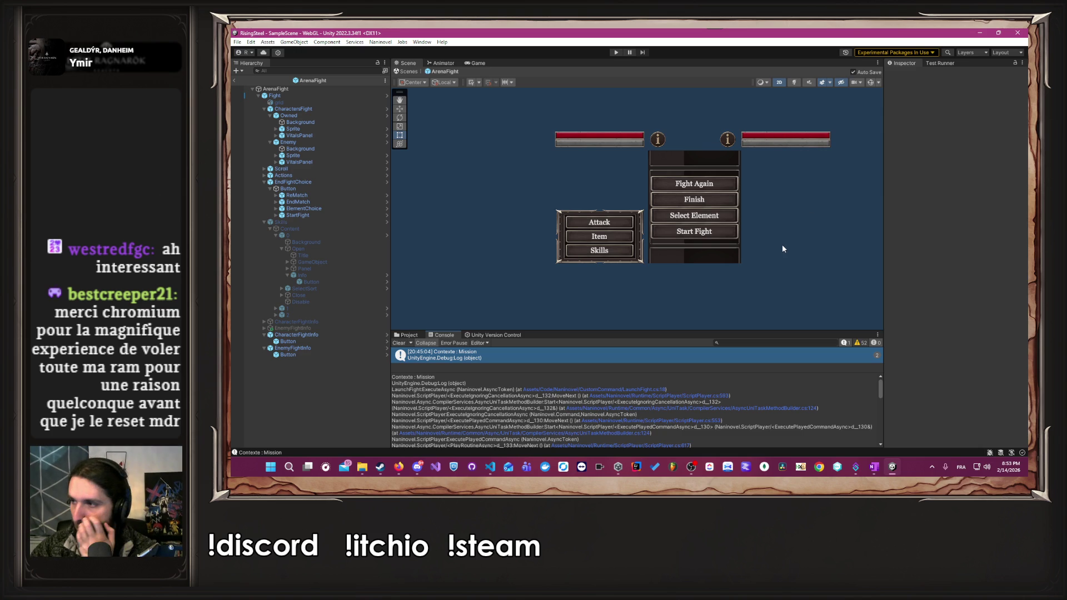
Clear the old Console logs and show the Mission folder in the Project tab
{"action": "mouse_move", "coordinate": [754, 210]}
{"action": "left_mouse_down"}
{"action": "mouse_move", "coordinate": [739, 197]}
{"action": "mouse_move", "coordinate": [734, 209]}
{"action": "left_mouse_up"}
{"action": "scroll", "coordinate": [741, 199], "scroll_direction": "up", "scroll_amount": 3}
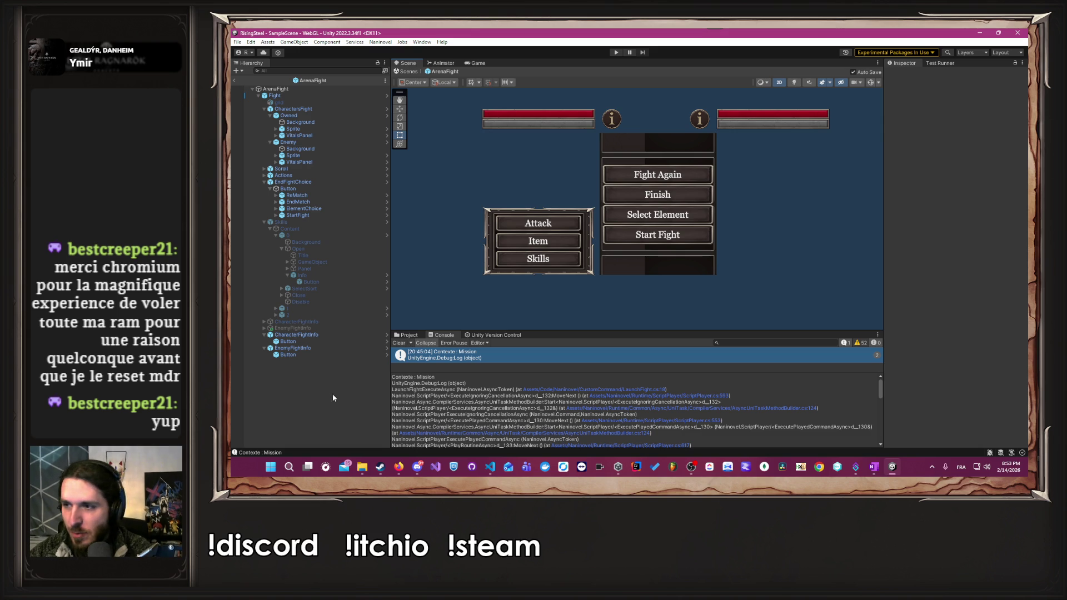
{"action": "left_click", "coordinate": [399, 343]}
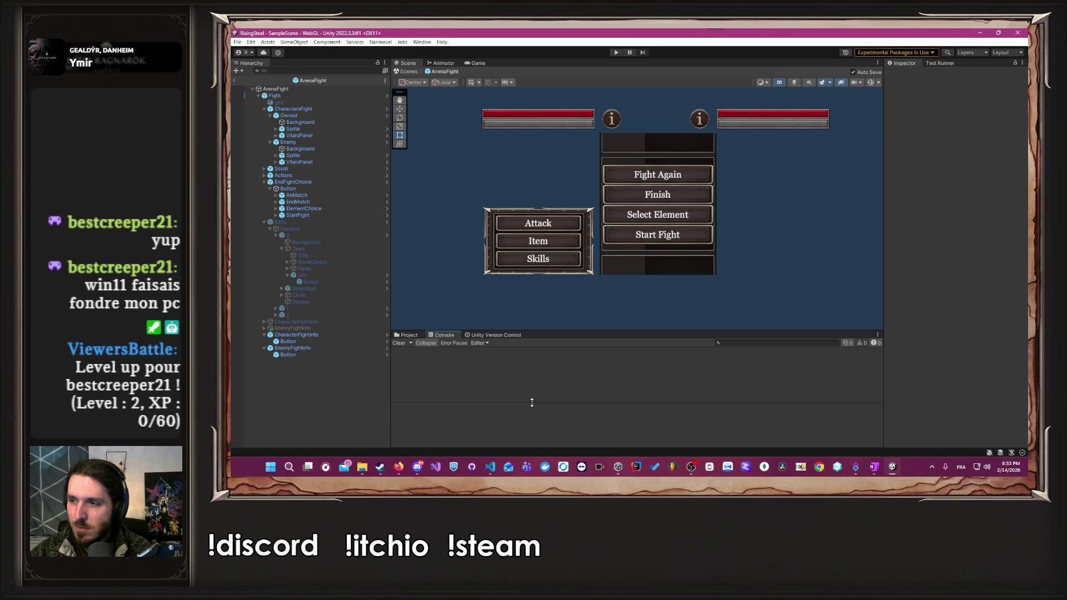
{"action": "left_click", "coordinate": [407, 336]}
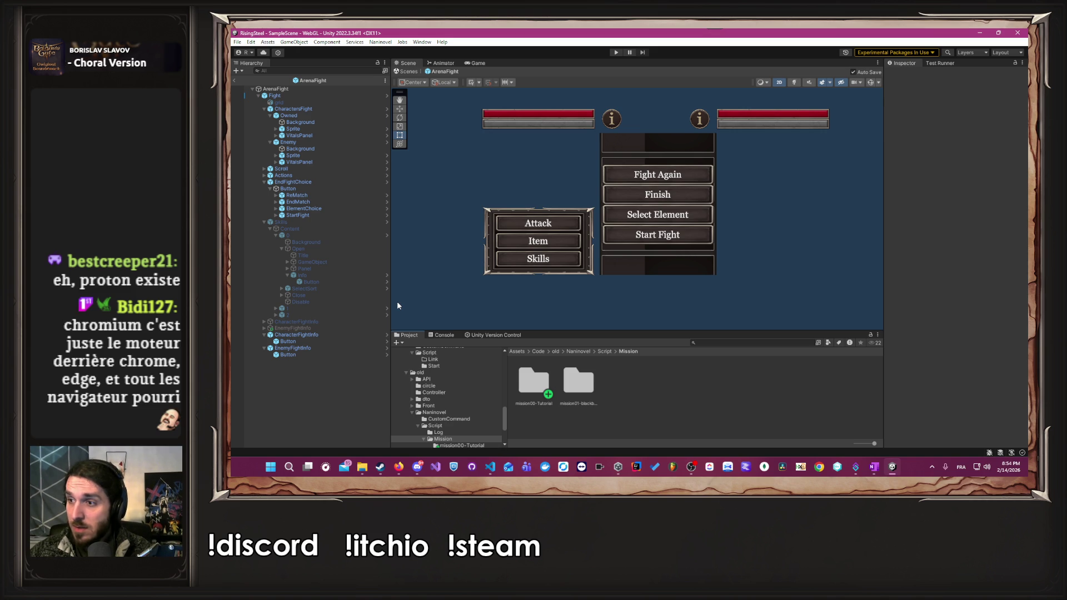
{"action": "key", "text": "alt+Tab"}
{"action": "key", "text": "Tab"}
{"action": "key", "text": "Tab"}
{"action": "key", "text": "Tab"}
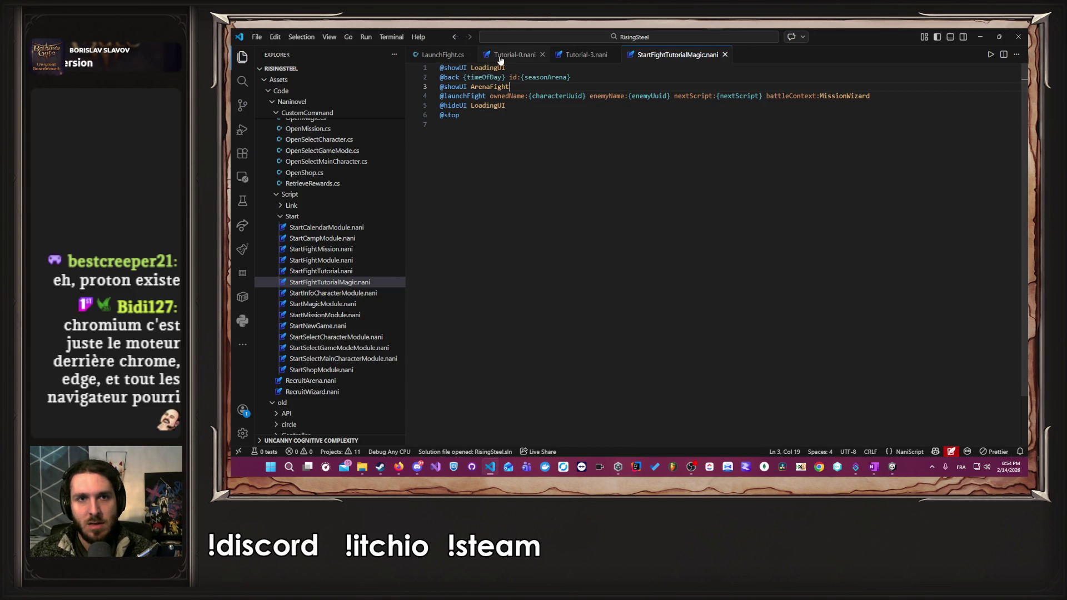
View Tutorial-0.nani, then return to Unity and enter Play mode
{"action": "left_click", "coordinate": [497, 54]}
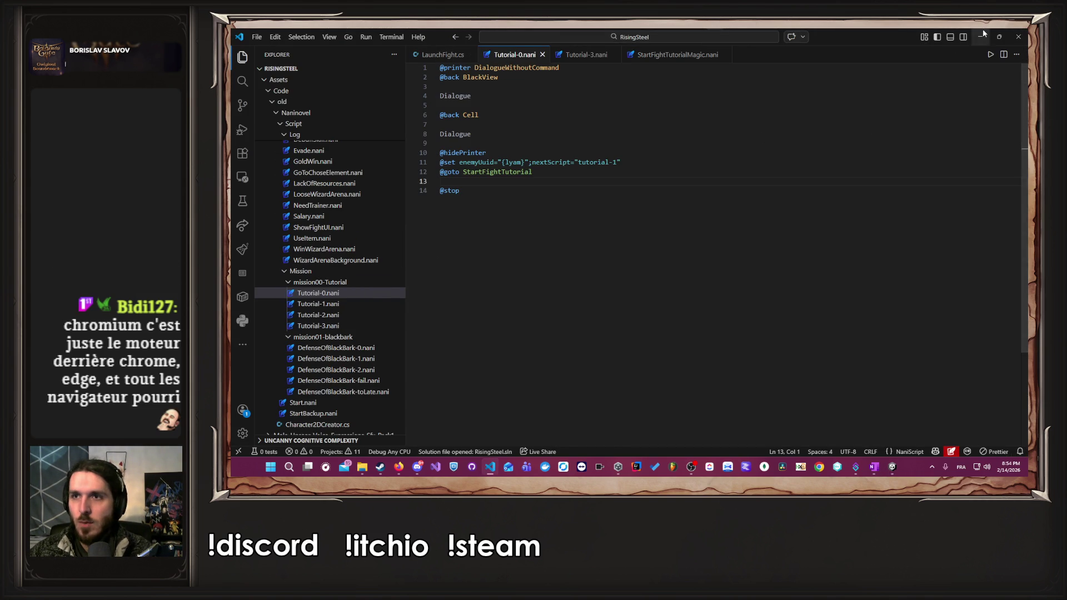
{"action": "left_click", "coordinate": [980, 35]}
{"action": "left_click", "coordinate": [615, 52]}
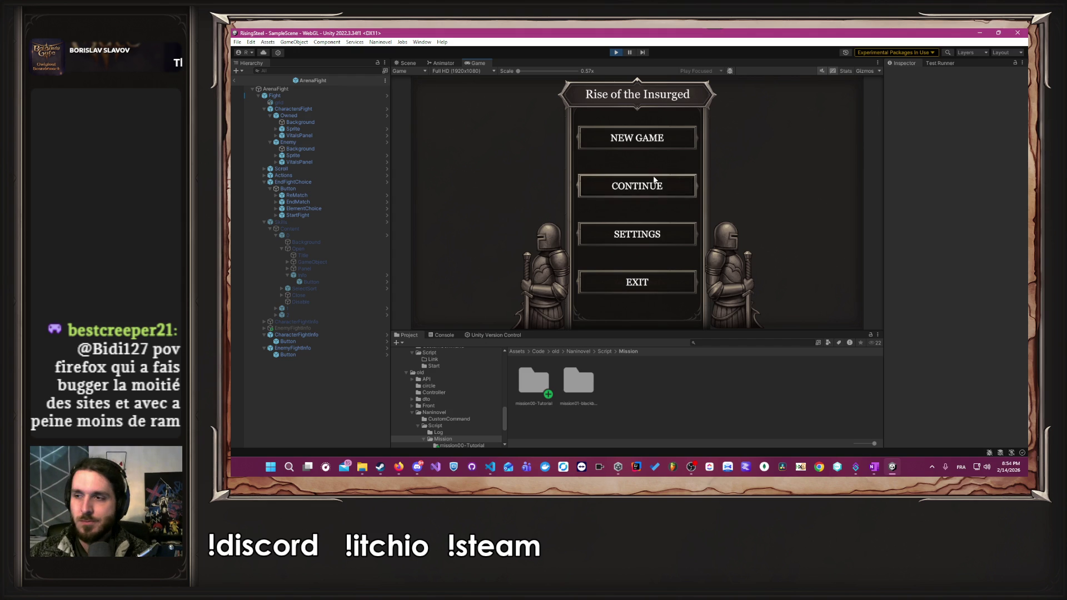
Start a new game, enter a player name, and go through the intro into the arena fight
{"action": "left_click", "coordinate": [625, 142]}
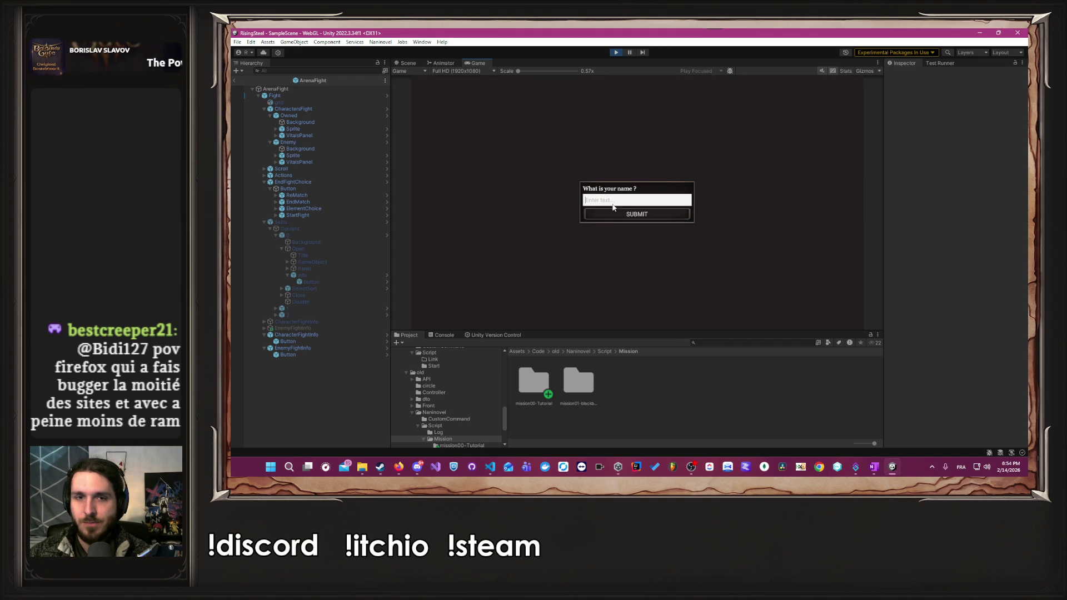
{"action": "left_click", "coordinate": [609, 204]}
{"action": "type", "text": "Alber"}
{"action": "key", "text": "Return"}
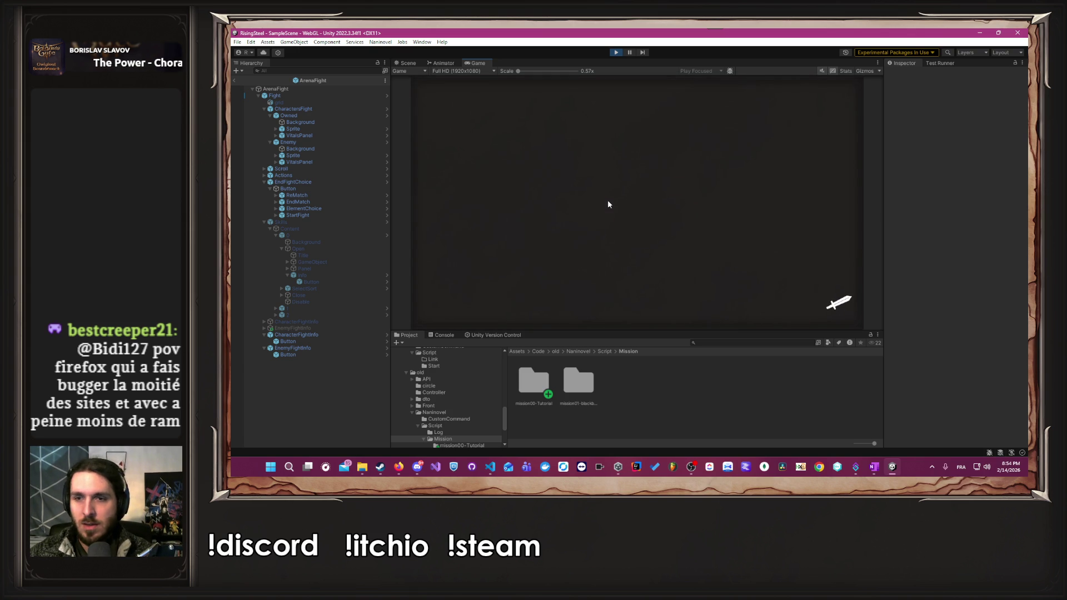
{"action": "left_click", "coordinate": [756, 159]}
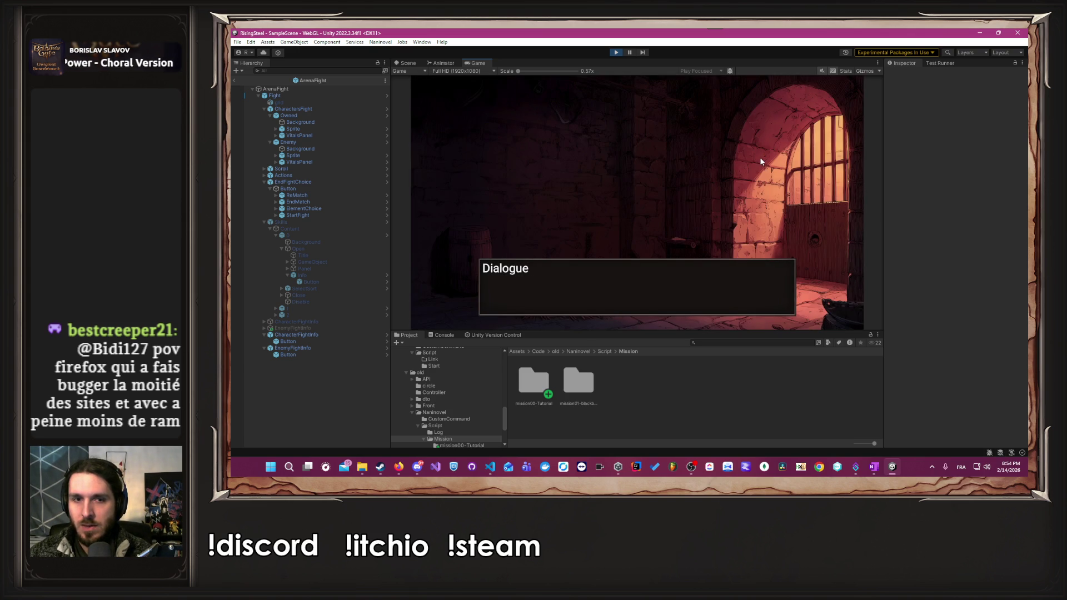
{"action": "left_click", "coordinate": [761, 161]}
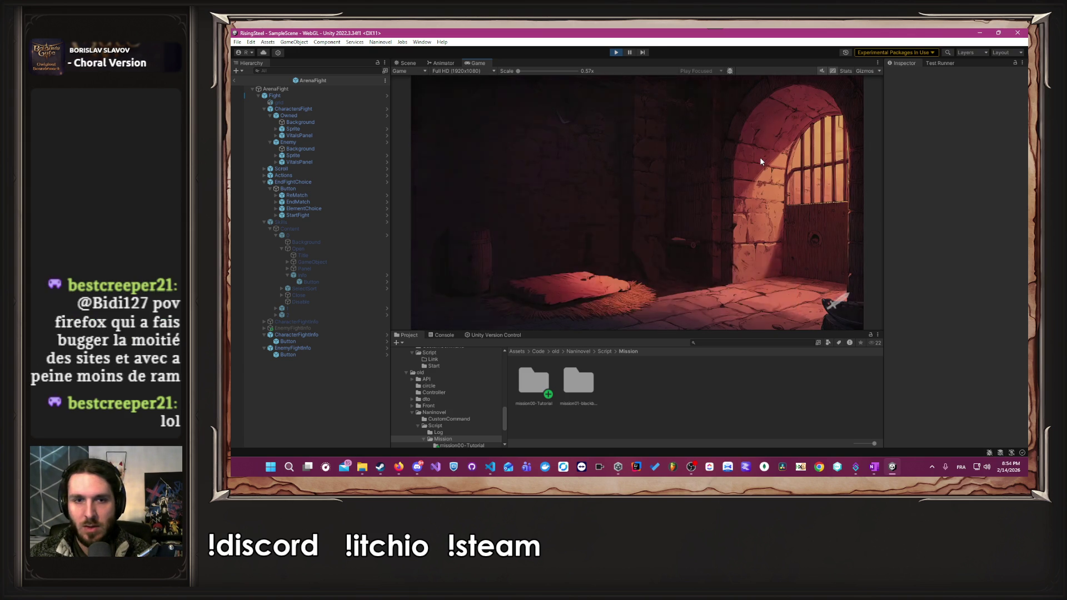
{"action": "left_click", "coordinate": [639, 203]}
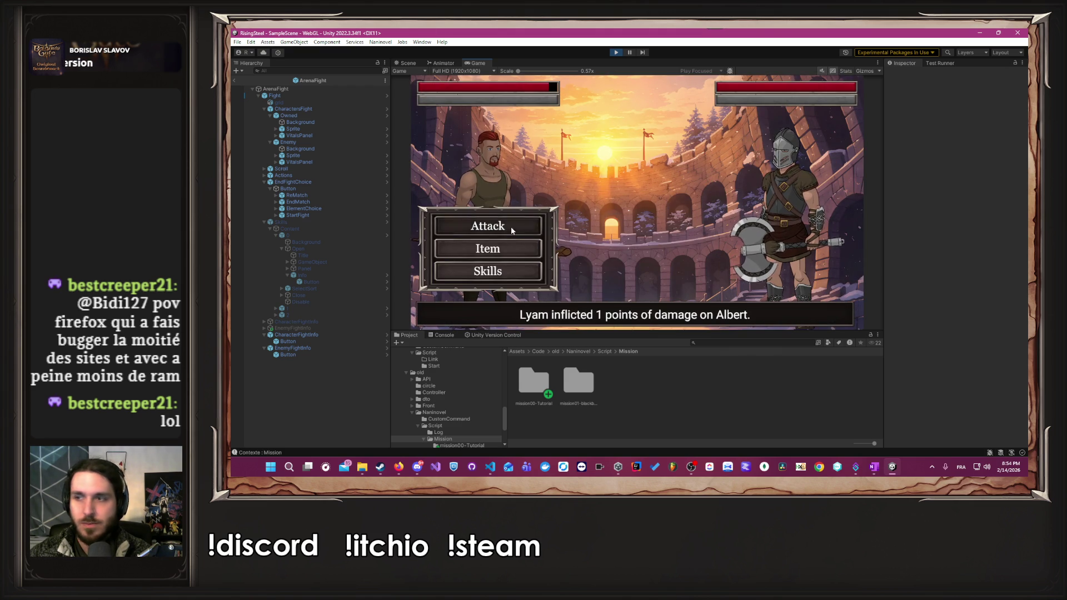
Attack five times to win the fight, then pass the reward screen to Element Craft
{"action": "left_click", "coordinate": [511, 225]}
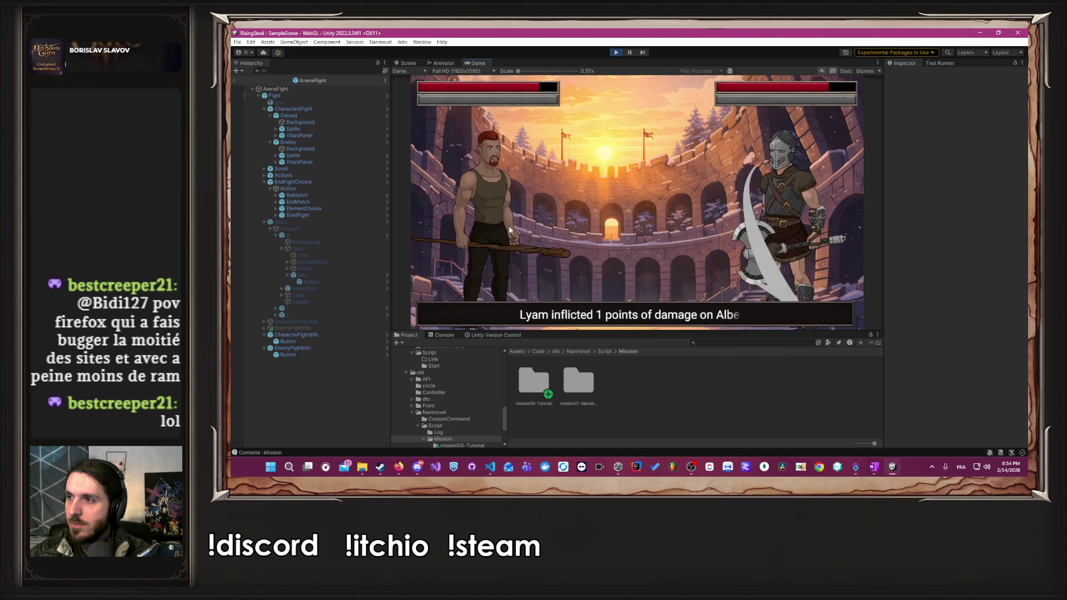
{"action": "left_click", "coordinate": [506, 225]}
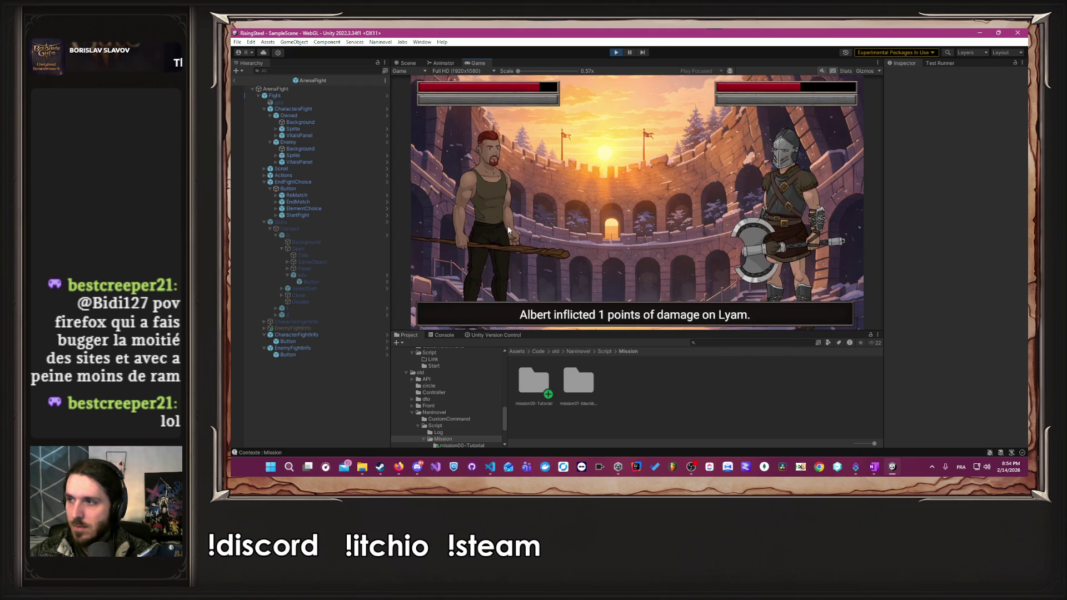
{"action": "left_click", "coordinate": [507, 227]}
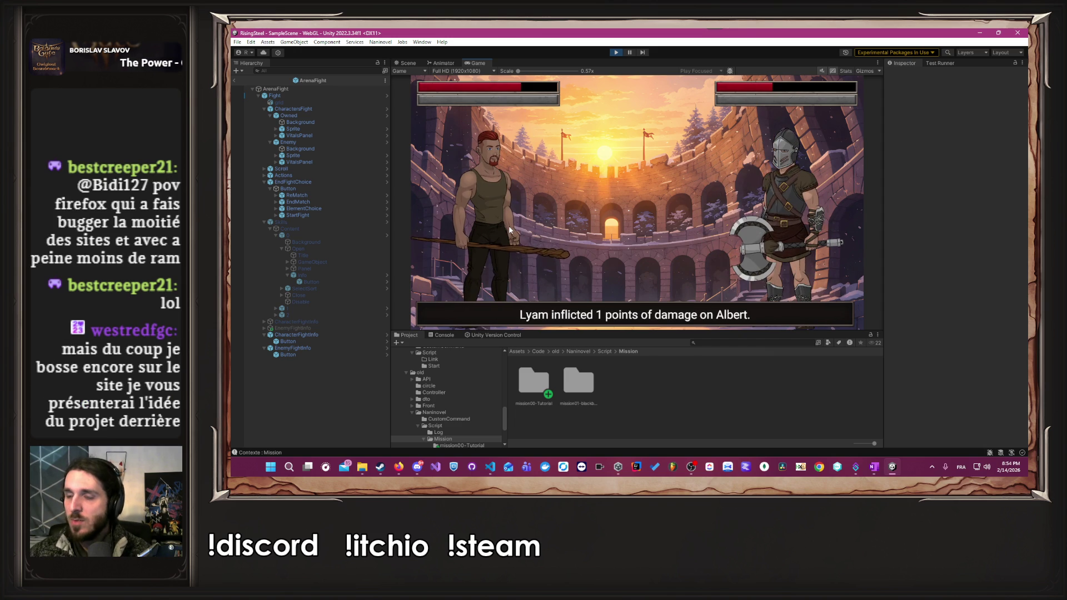
{"action": "left_click", "coordinate": [507, 226]}
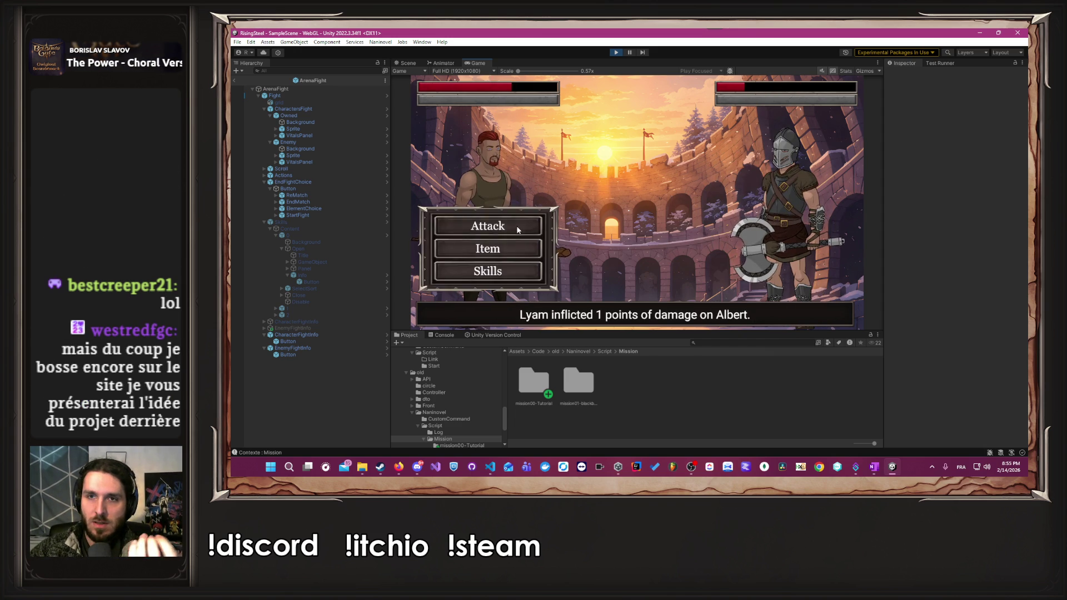
{"action": "left_click", "coordinate": [517, 229]}
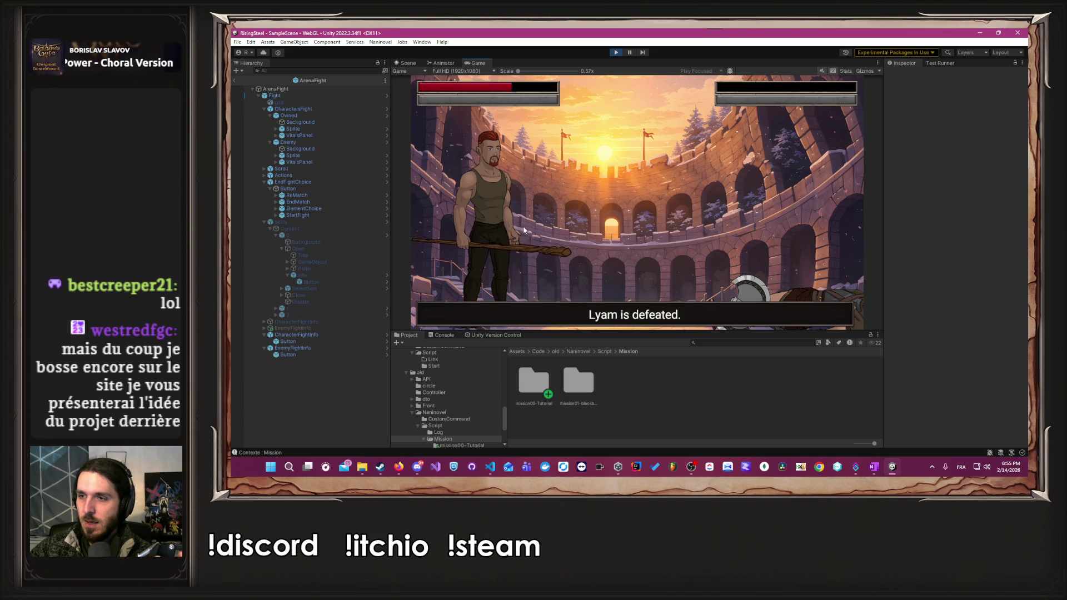
{"action": "left_click", "coordinate": [527, 230]}
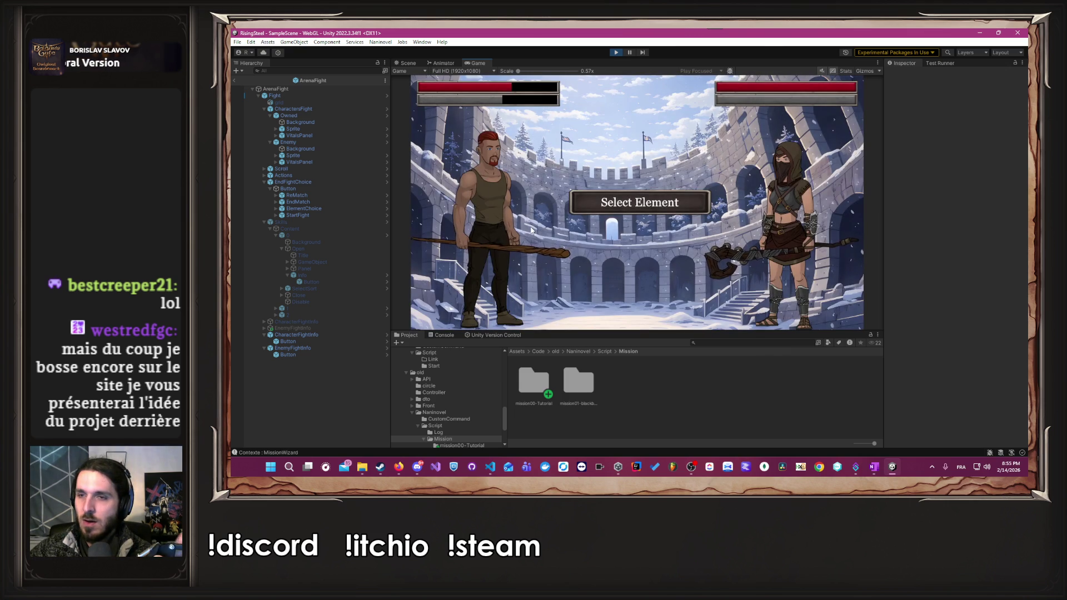
{"action": "left_click", "coordinate": [616, 211]}
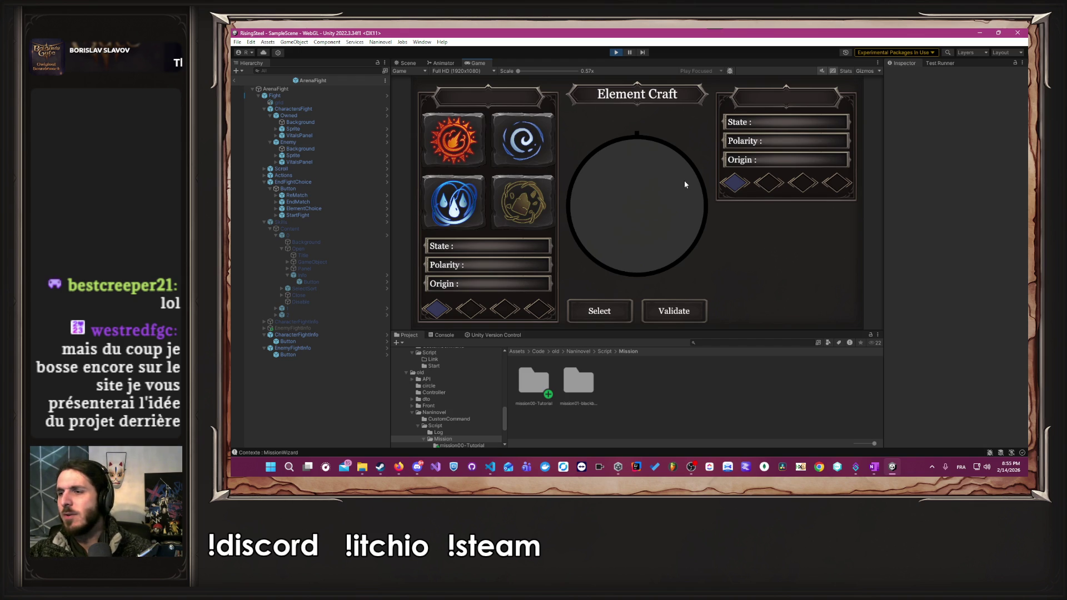
Compare Fire, Air, Earth and Water, then select and validate Fire as the element
{"action": "left_click", "coordinate": [453, 139]}
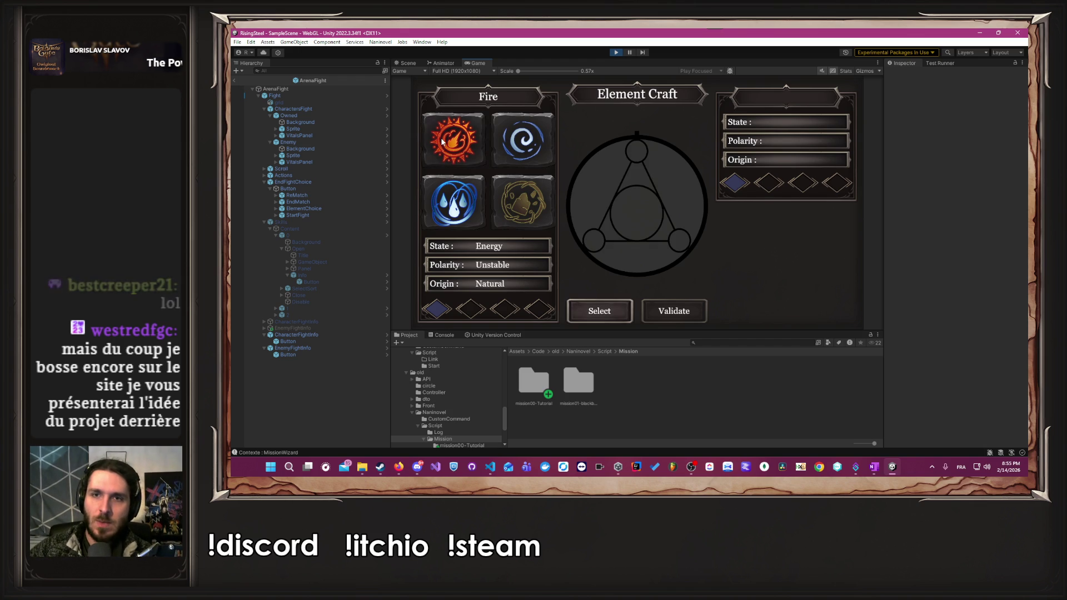
{"action": "left_click", "coordinate": [523, 141]}
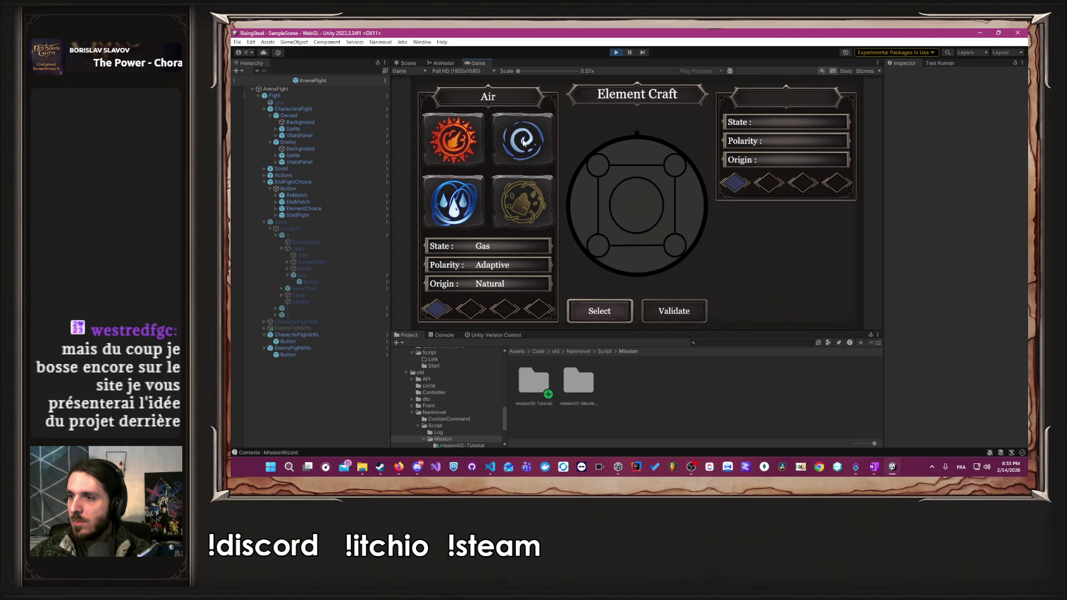
{"action": "left_click", "coordinate": [522, 200]}
{"action": "left_click", "coordinate": [453, 202]}
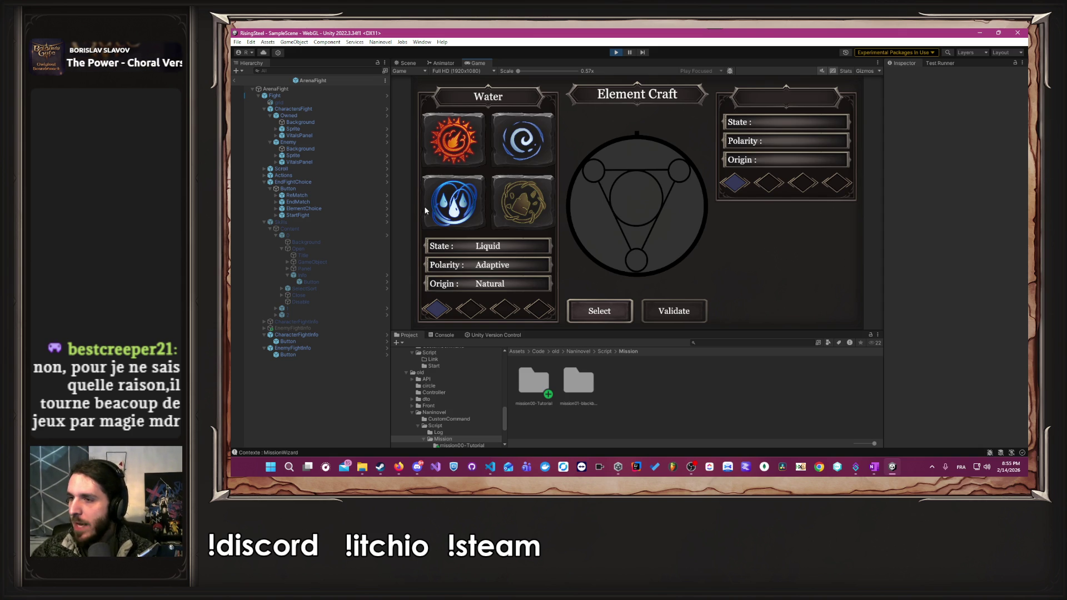
{"action": "left_click", "coordinate": [453, 139]}
{"action": "left_click", "coordinate": [615, 314]}
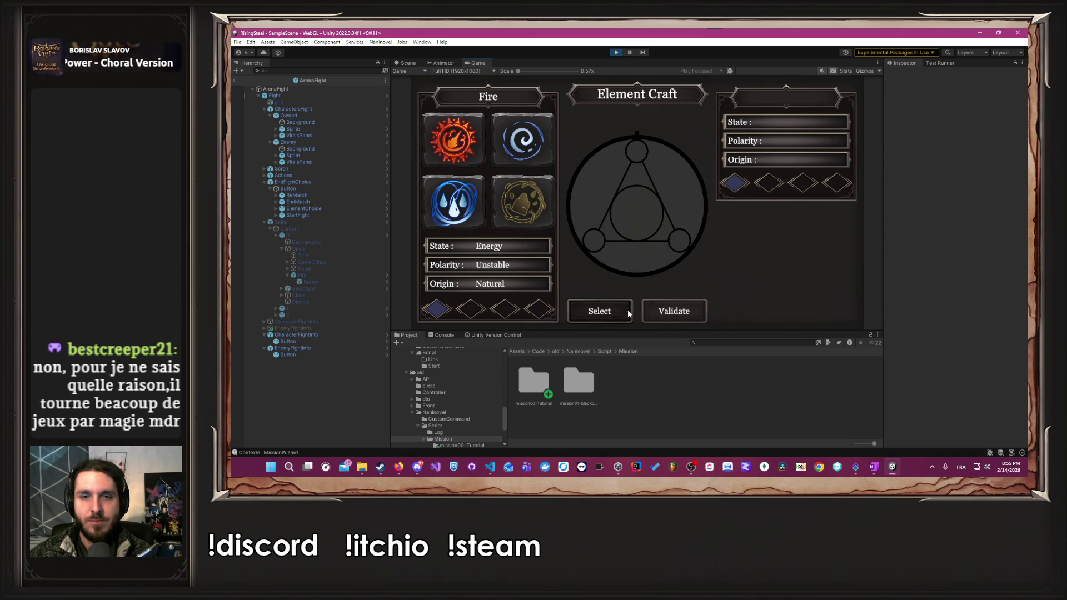
{"action": "left_click", "coordinate": [653, 309]}
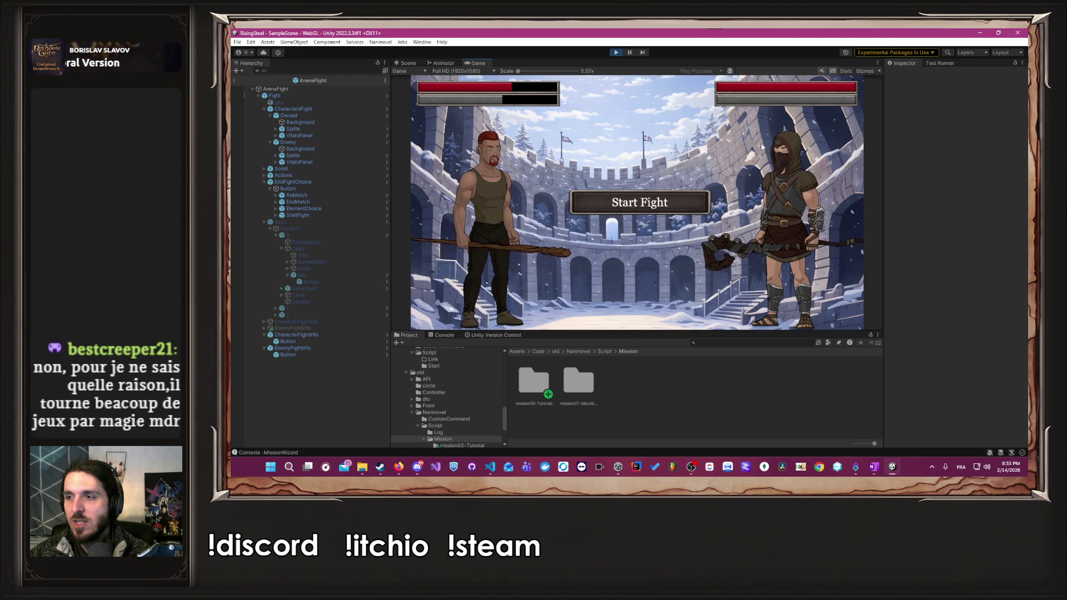
Start the fight, attack Albert three times, then stop play mode and return to VS Code
{"action": "left_click", "coordinate": [693, 210]}
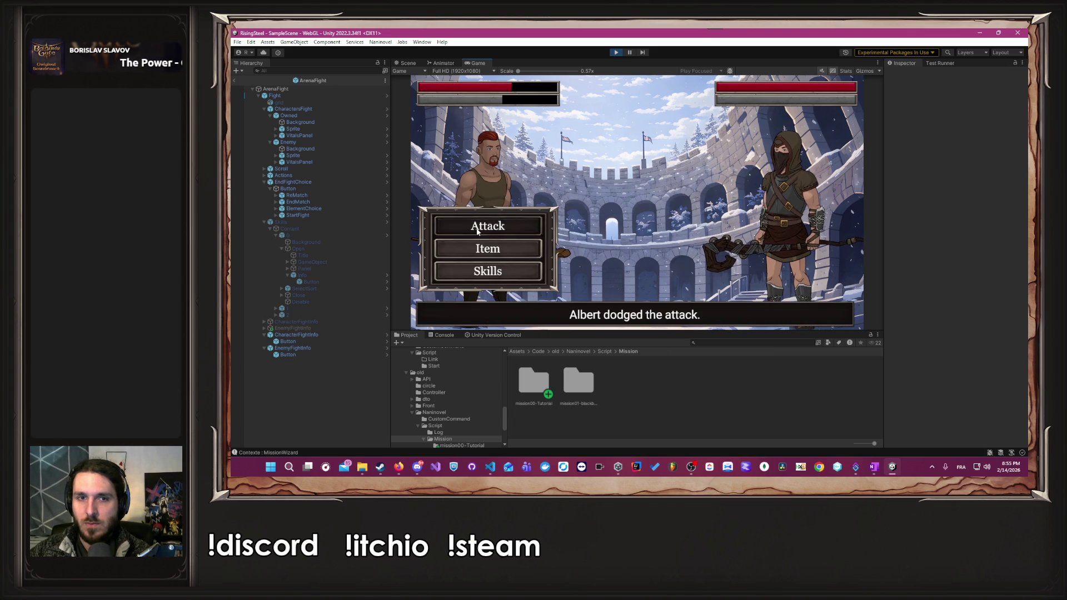
{"action": "left_click", "coordinate": [477, 229]}
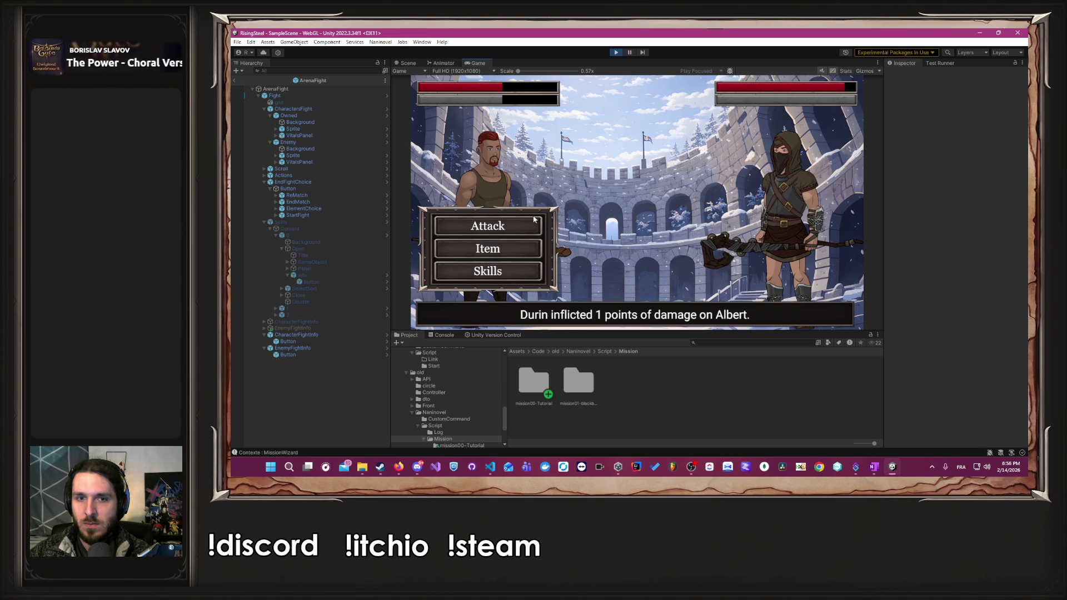
{"action": "left_click", "coordinate": [527, 222]}
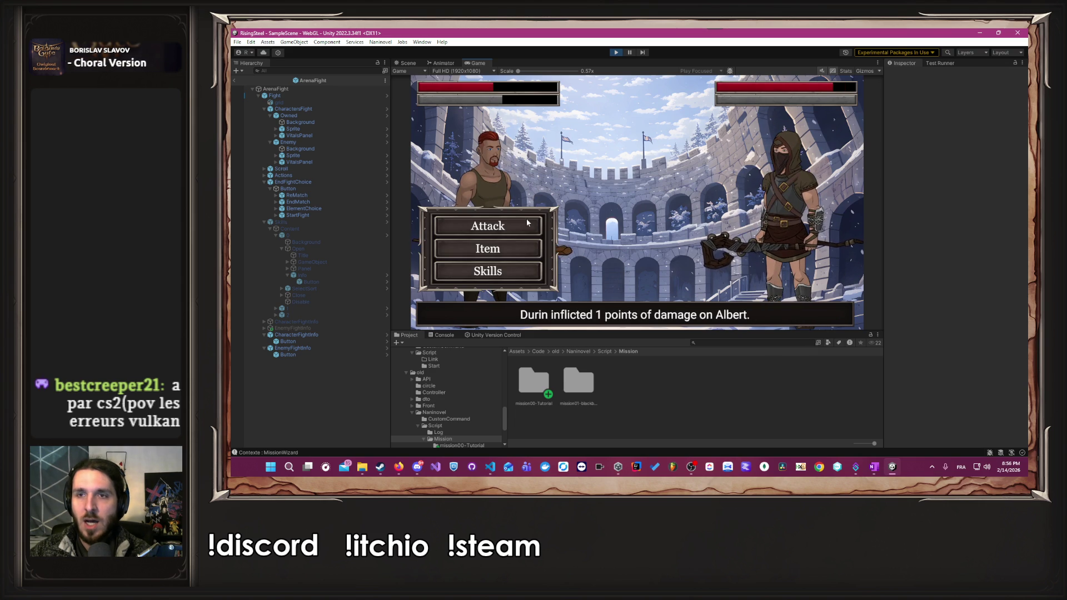
{"action": "left_click", "coordinate": [526, 223]}
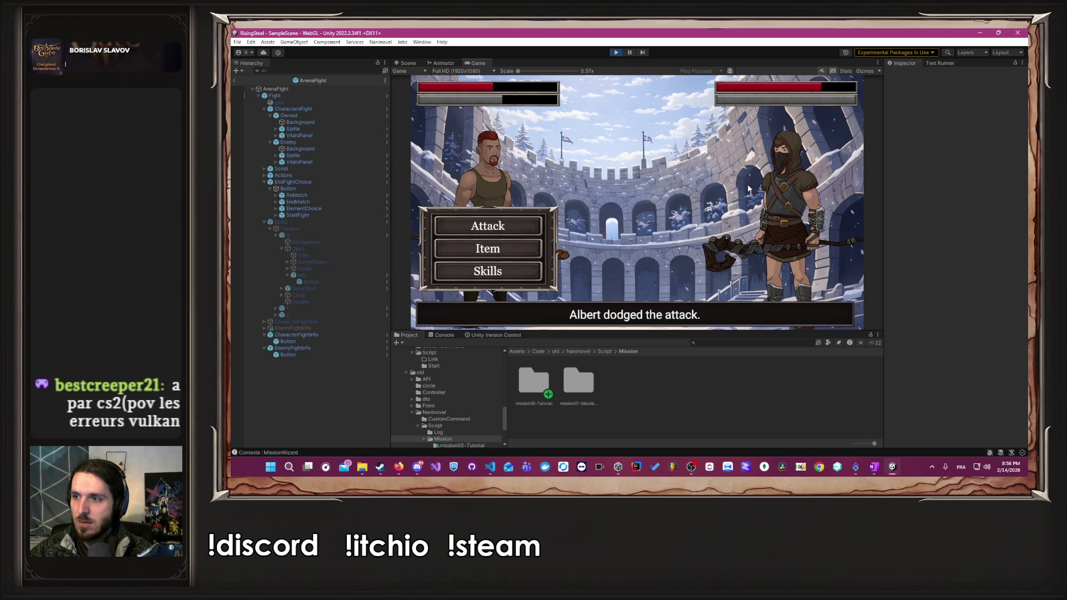
{"action": "left_click", "coordinate": [616, 53]}
{"action": "key", "text": "alt+Tab"}
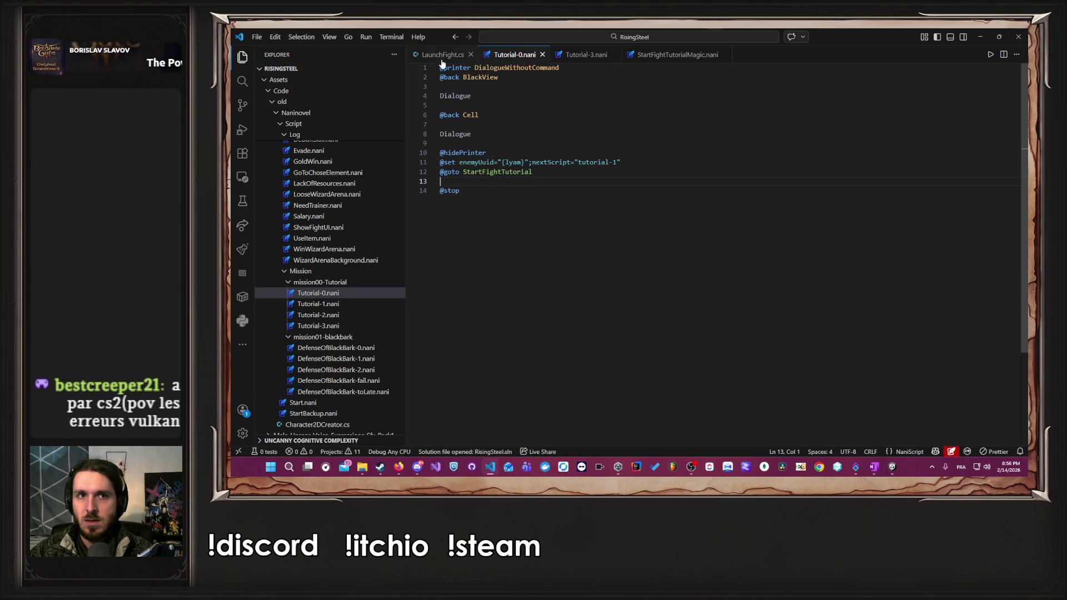
Open LaunchFight.cs, glance at StartFightTutorialMagic.nani, and return to LaunchFight.cs
{"action": "left_click", "coordinate": [447, 56]}
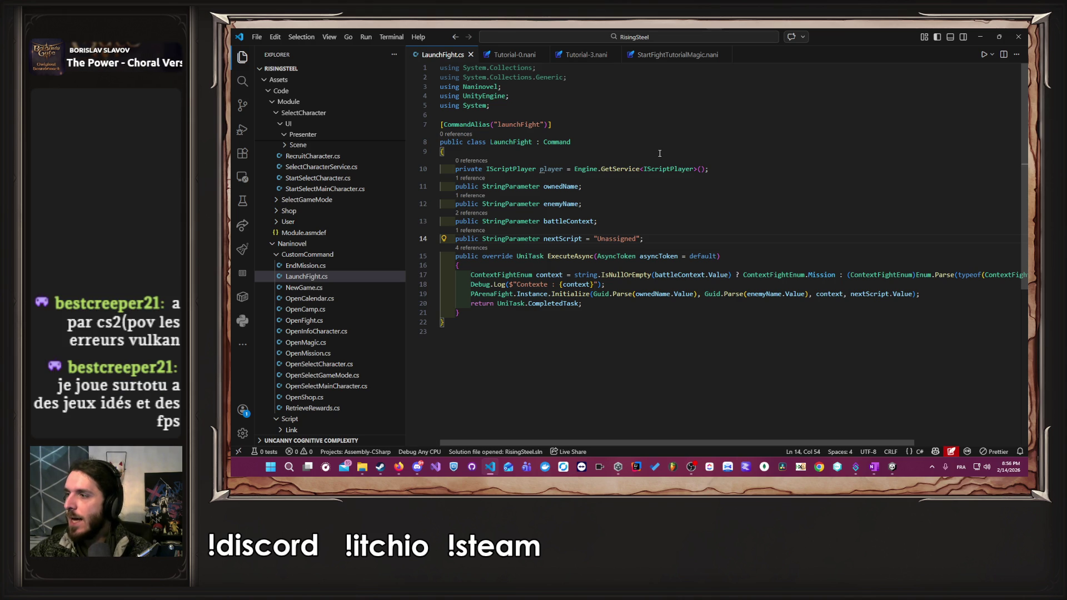
{"action": "left_click", "coordinate": [679, 53]}
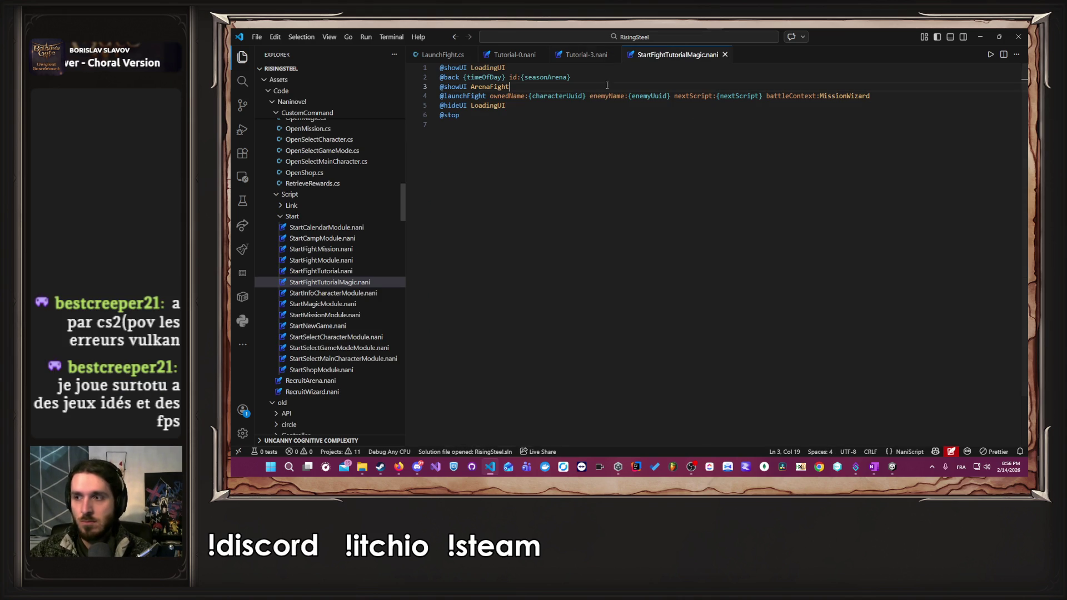
{"action": "left_click", "coordinate": [456, 36]}
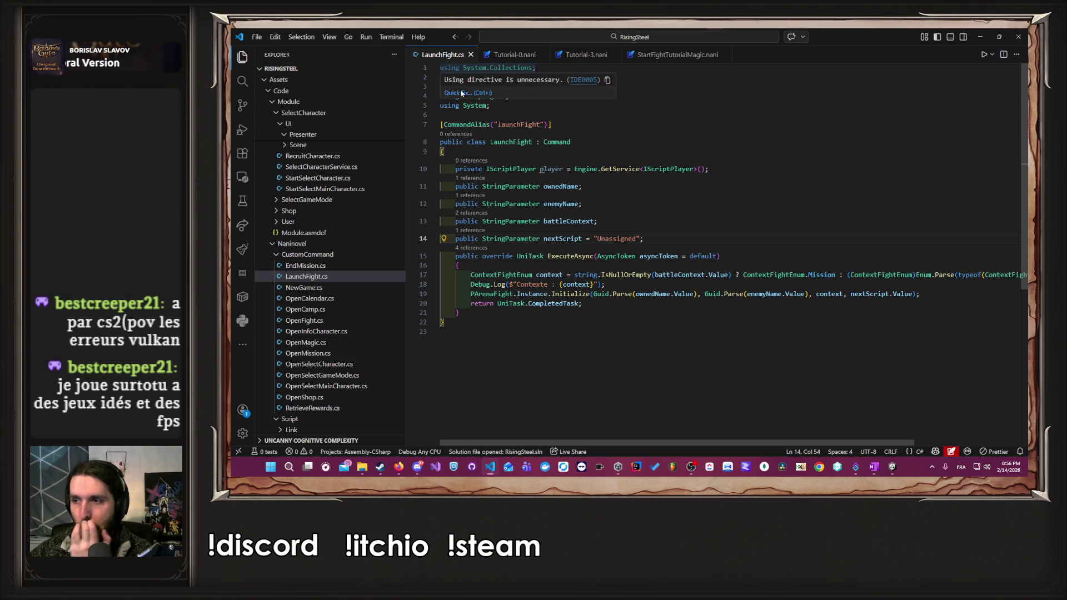
{"action": "left_click", "coordinate": [632, 221]}
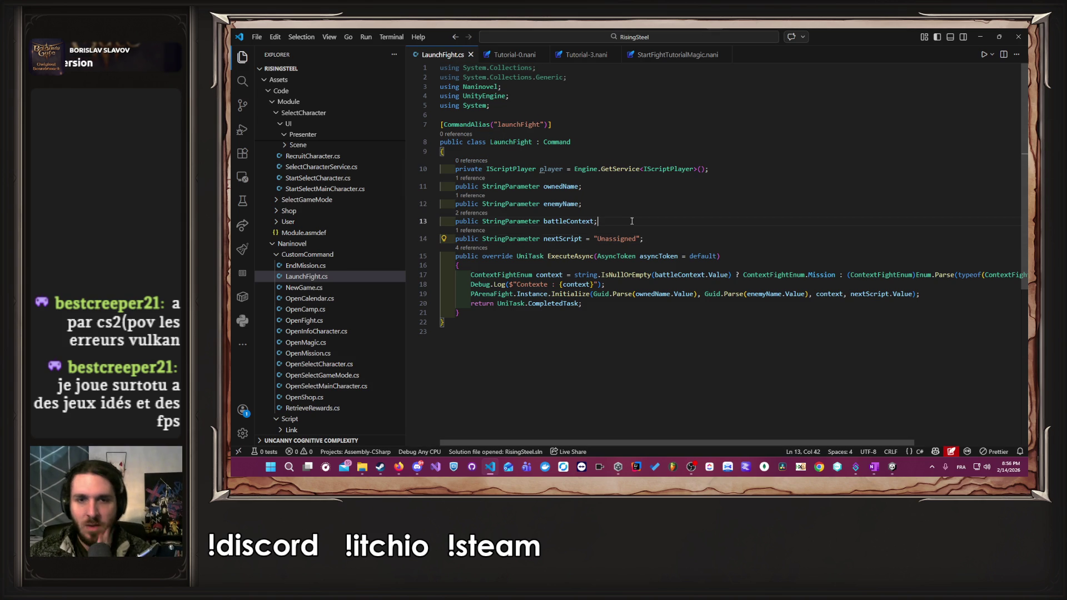
Jump to PArenaFight.Initialize and inspect its battleContext and enemyUuid parameters
{"action": "left_click", "coordinate": [573, 294], "text": "ctrl"}
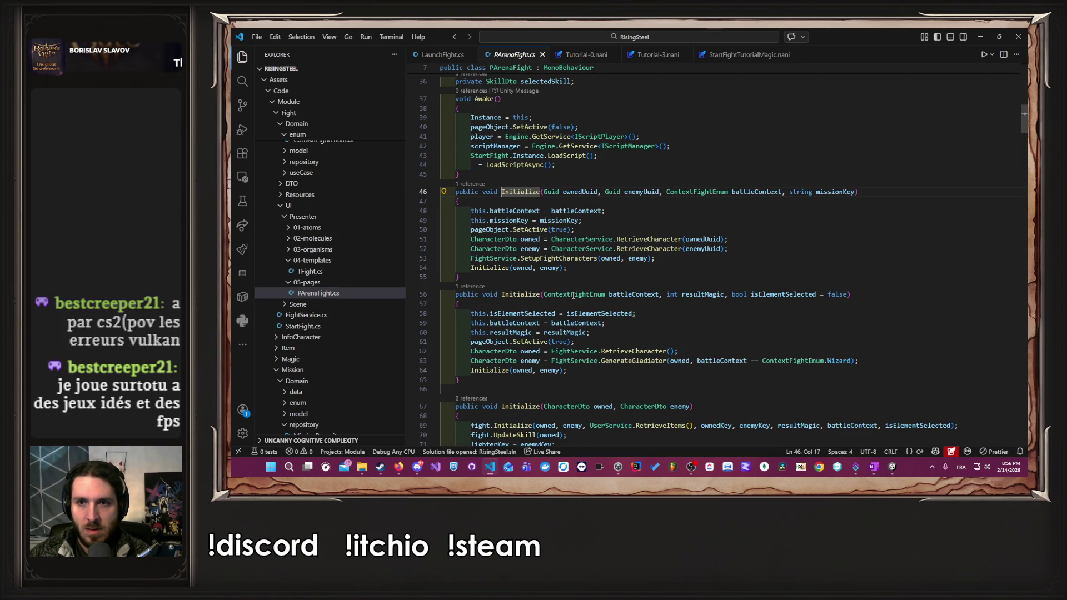
{"action": "double_click", "coordinate": [740, 193]}
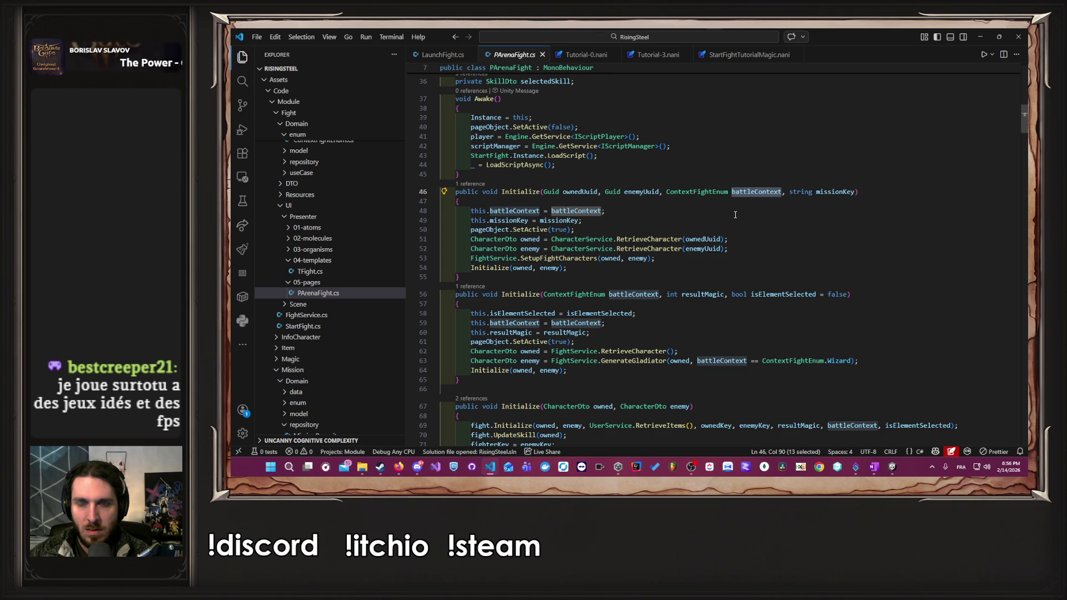
{"action": "left_click", "coordinate": [719, 250]}
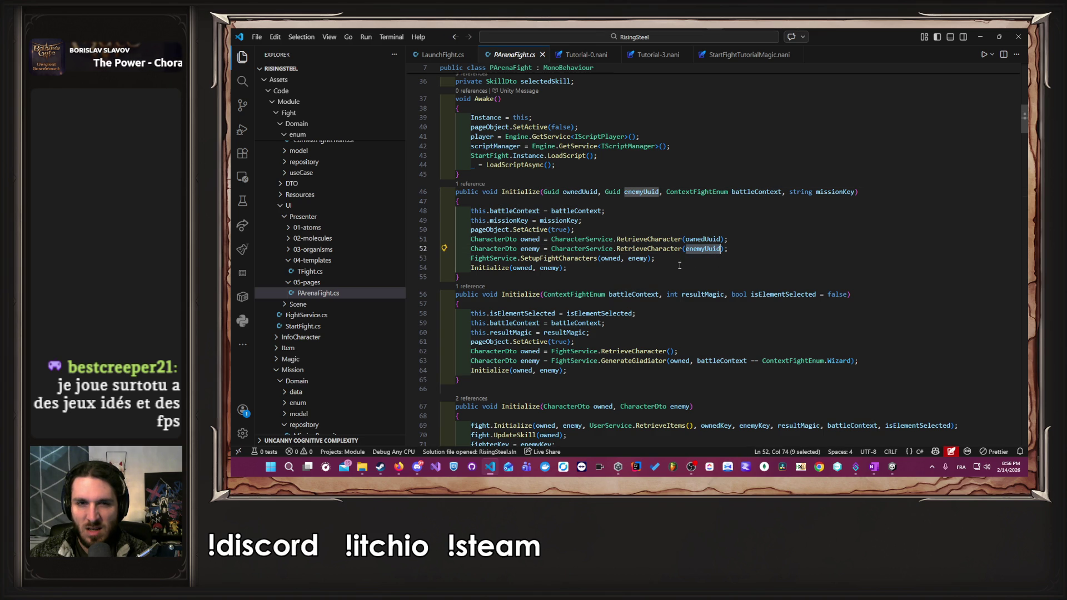
{"action": "left_click", "coordinate": [485, 274]}
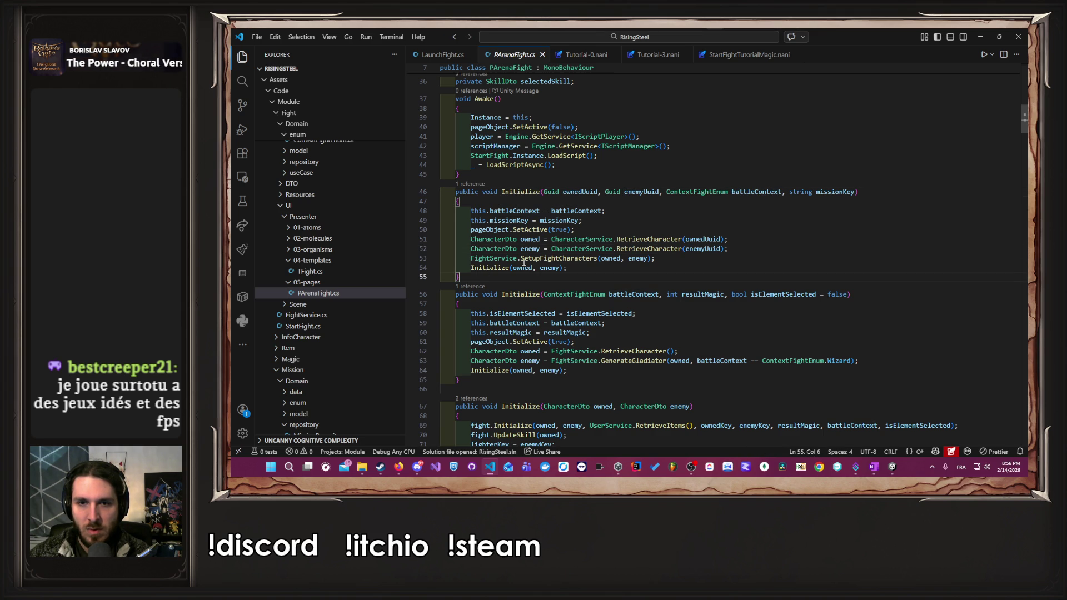
{"action": "left_click", "coordinate": [775, 231]}
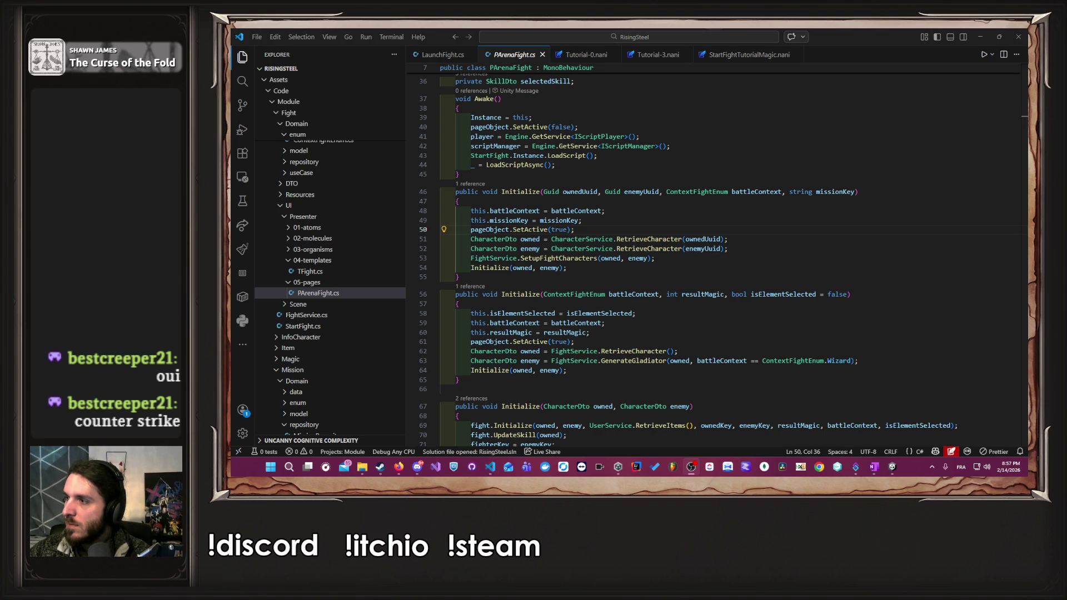
{"action": "left_click", "coordinate": [638, 130]}
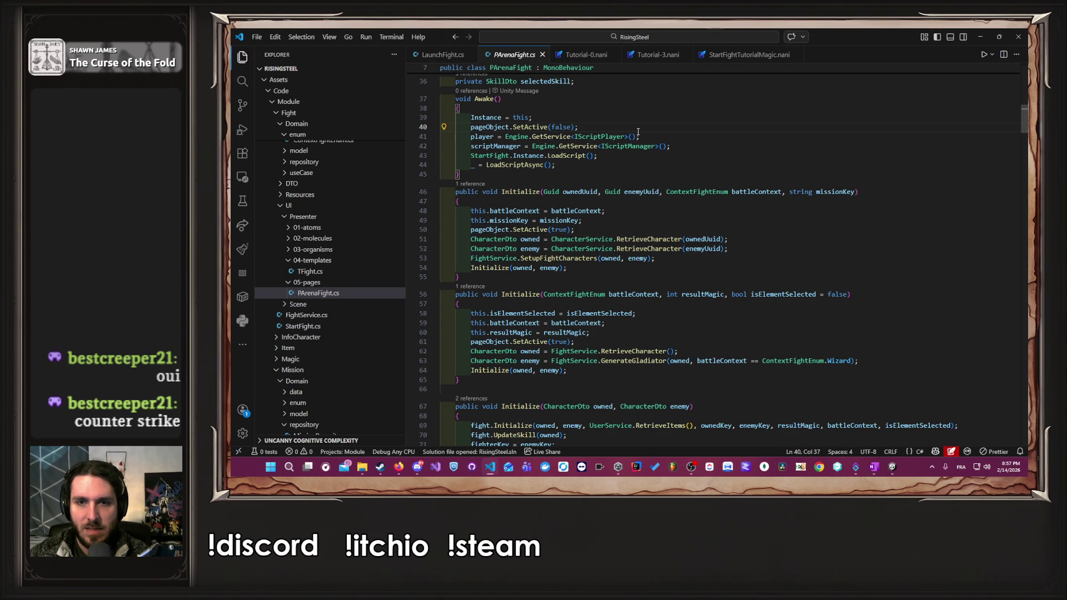
{"action": "left_click", "coordinate": [439, 58]}
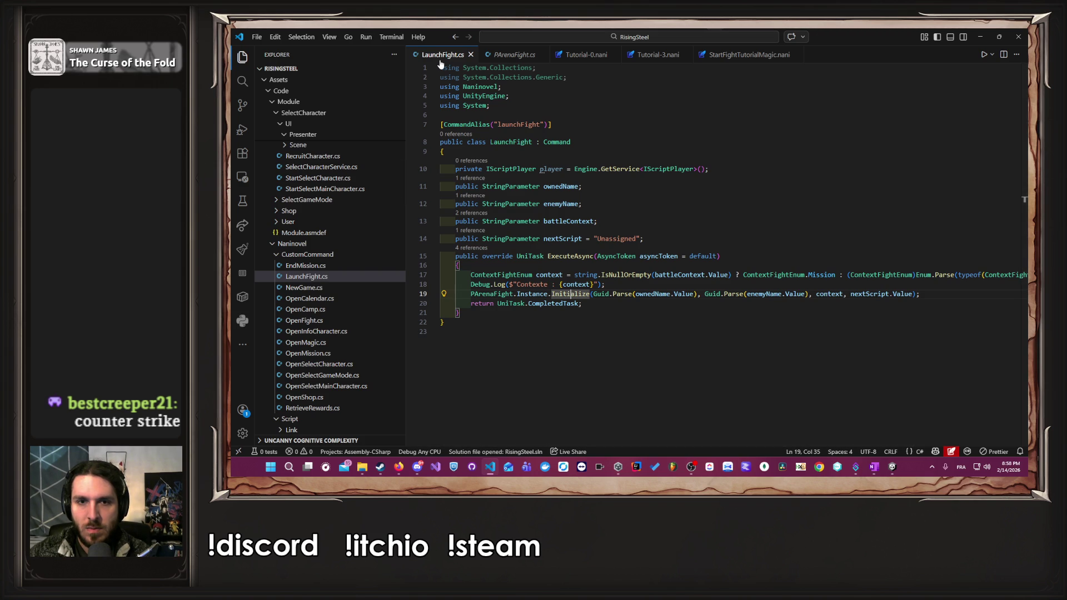
Look through Tutorial-0.nani, StartFightTutorialMagic.nani and PArenaFight.cs, then return to LaunchFight.cs
{"action": "left_click", "coordinate": [586, 67]}
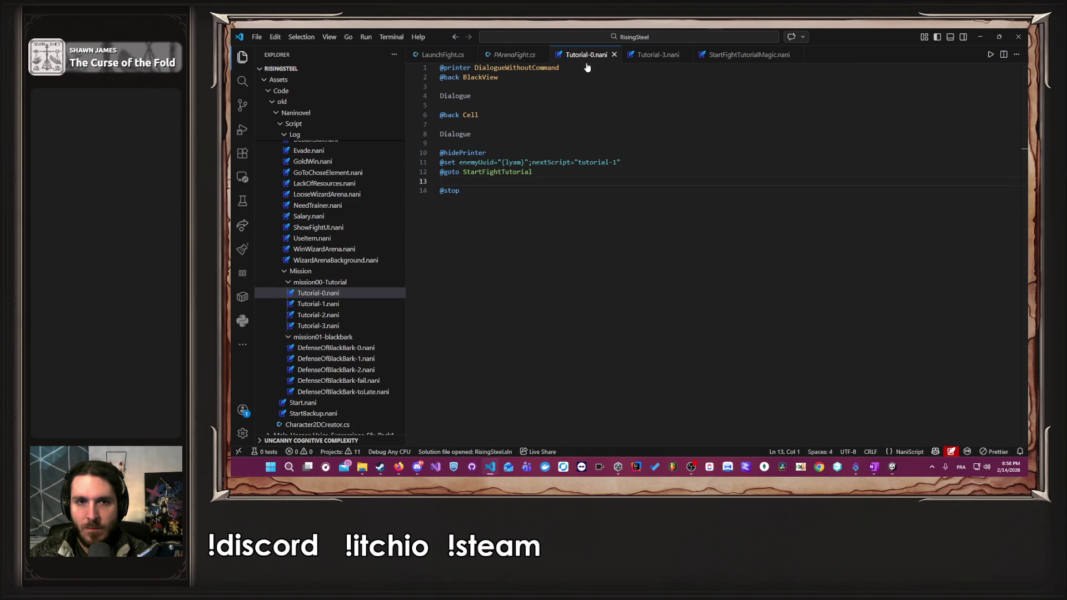
{"action": "left_click_drag", "start_coordinate": [492, 172], "coordinate": [544, 178]}
{"action": "left_click", "coordinate": [544, 178]}
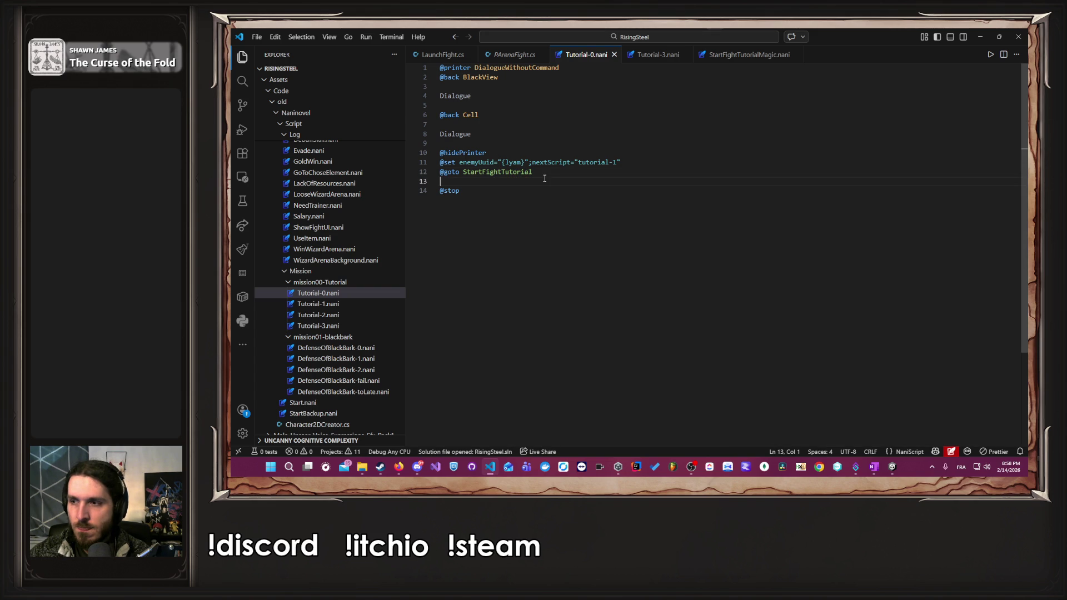
{"action": "left_click", "coordinate": [715, 55]}
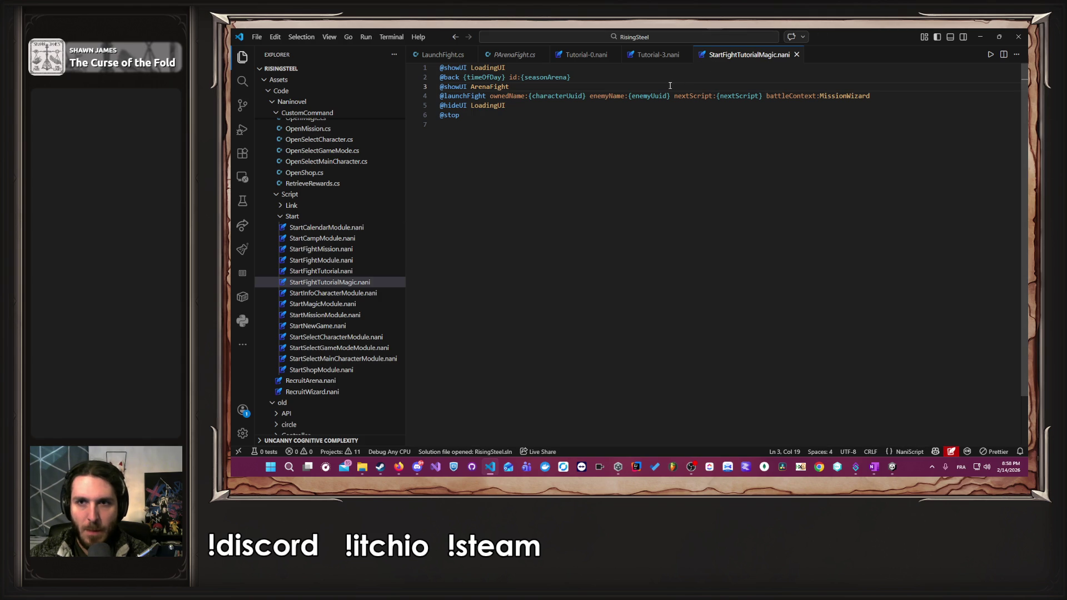
{"action": "left_click", "coordinate": [515, 54]}
{"action": "left_click", "coordinate": [443, 55]}
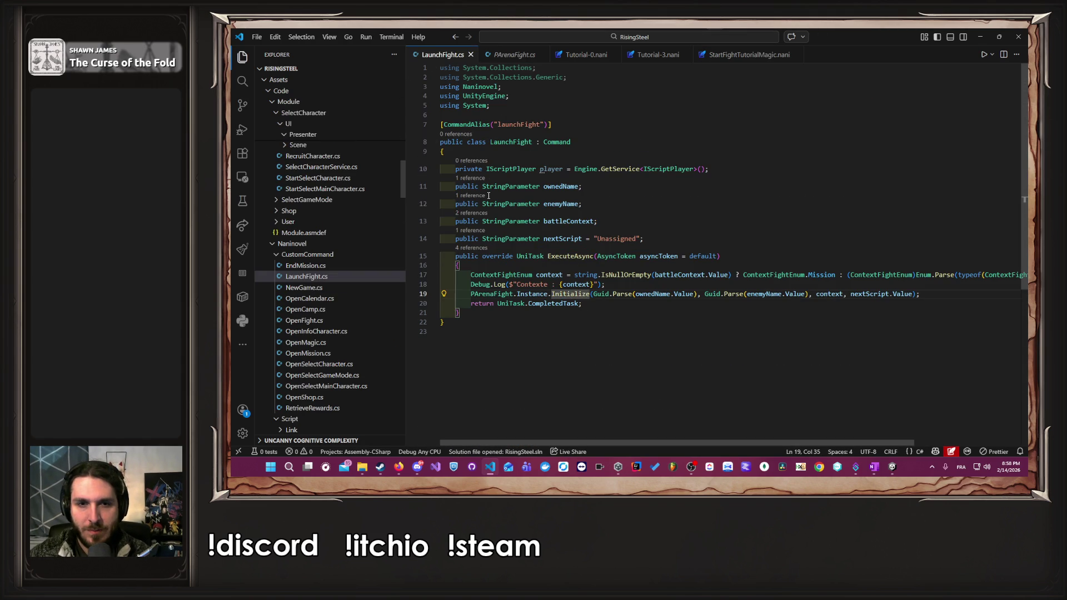
Go to the Initialize definition in PArenaFight.cs from LaunchFight.cs, then switch to Unity
{"action": "mouse_move", "coordinate": [735, 442]}
{"action": "left_mouse_down"}
{"action": "mouse_move", "coordinate": [774, 444]}
{"action": "mouse_move", "coordinate": [599, 394]}
{"action": "left_mouse_up"}
{"action": "mouse_move", "coordinate": [576, 298]}
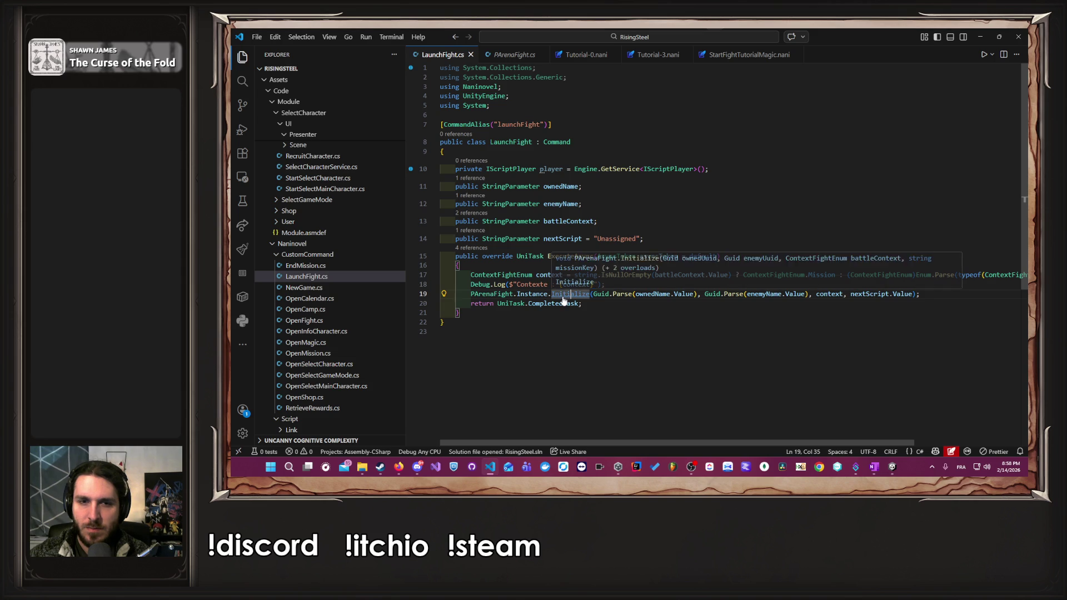
{"action": "left_click", "coordinate": [569, 293], "text": "ctrl"}
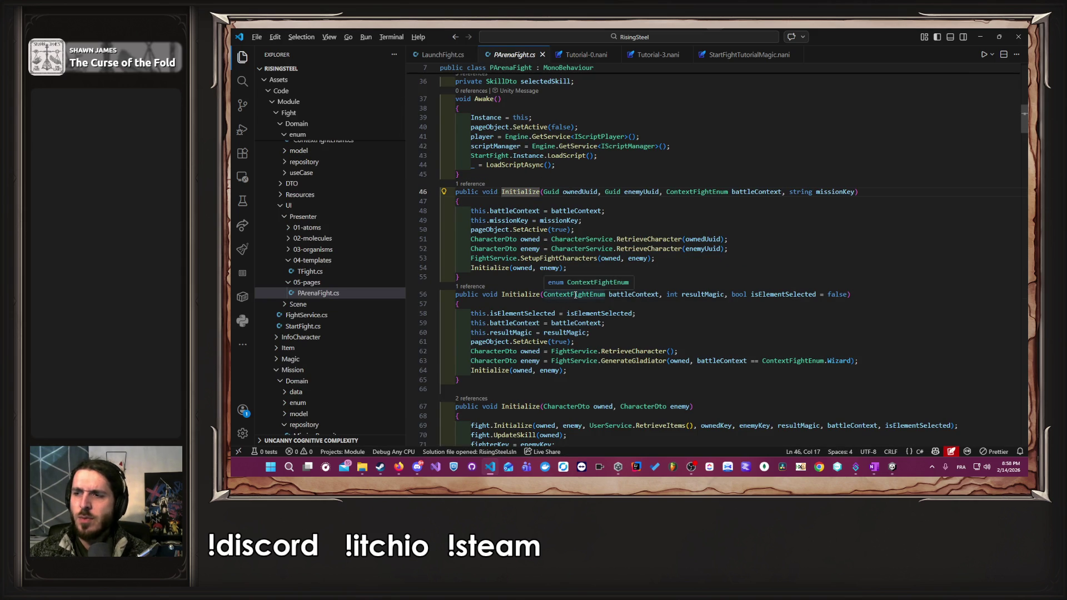
{"action": "key", "text": "alt+Tab"}
{"action": "key", "text": "alt+Tab"}
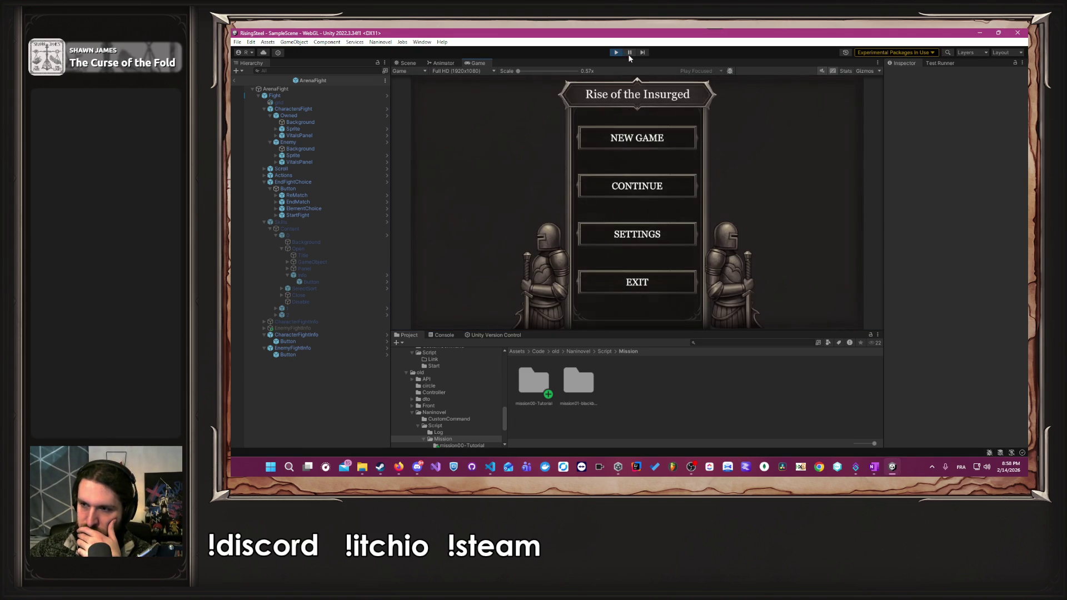
Start a new game as 'Al' and attack in the arena until the enemy falls
{"action": "left_click", "coordinate": [675, 141]}
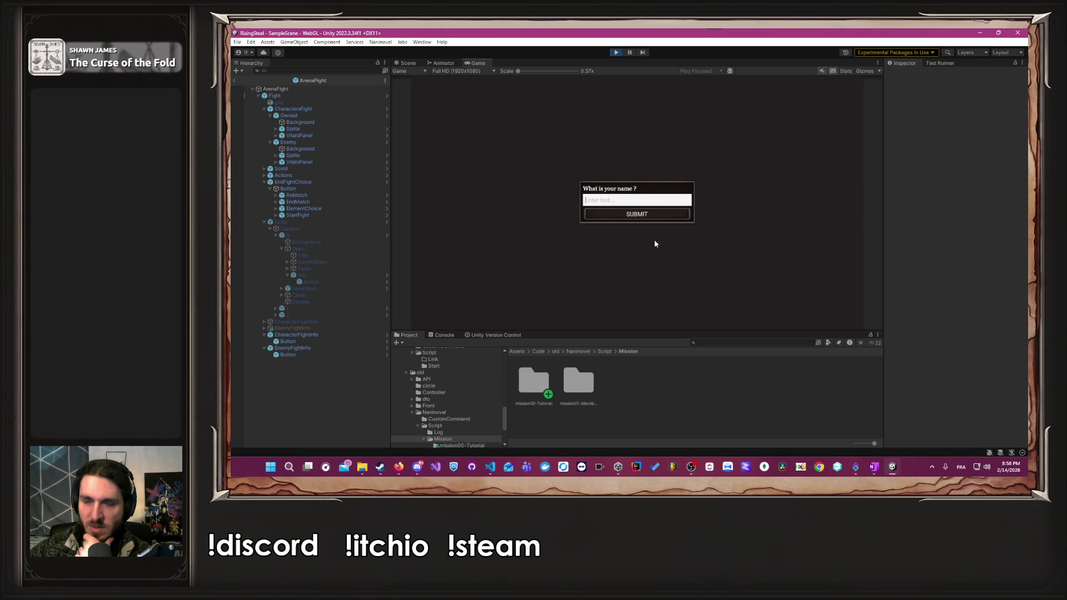
{"action": "type", "text": "Al"}
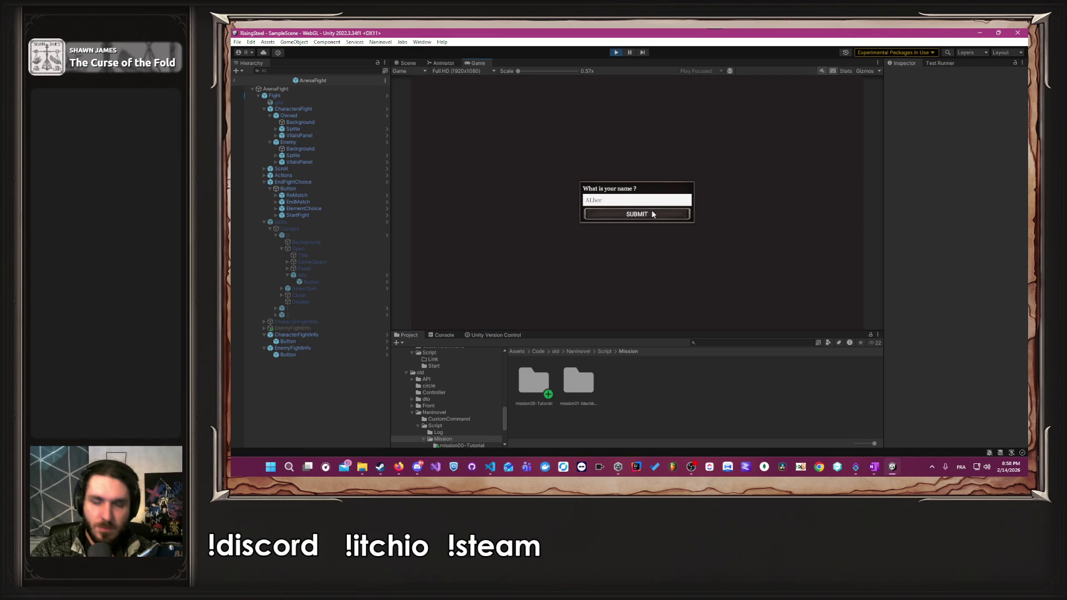
{"action": "left_click", "coordinate": [653, 214]}
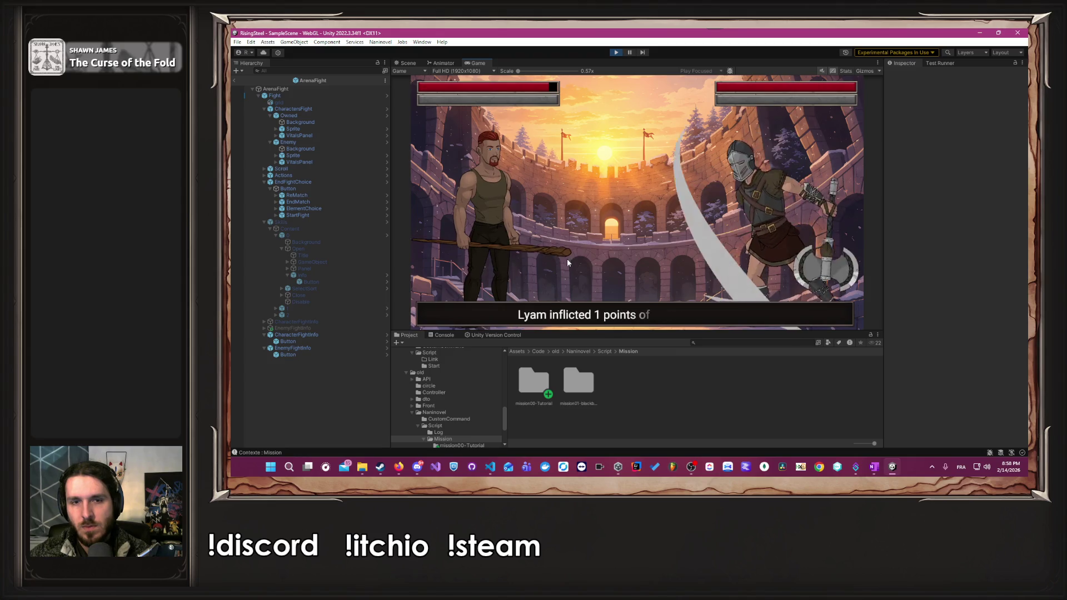
{"action": "left_click", "coordinate": [488, 226]}
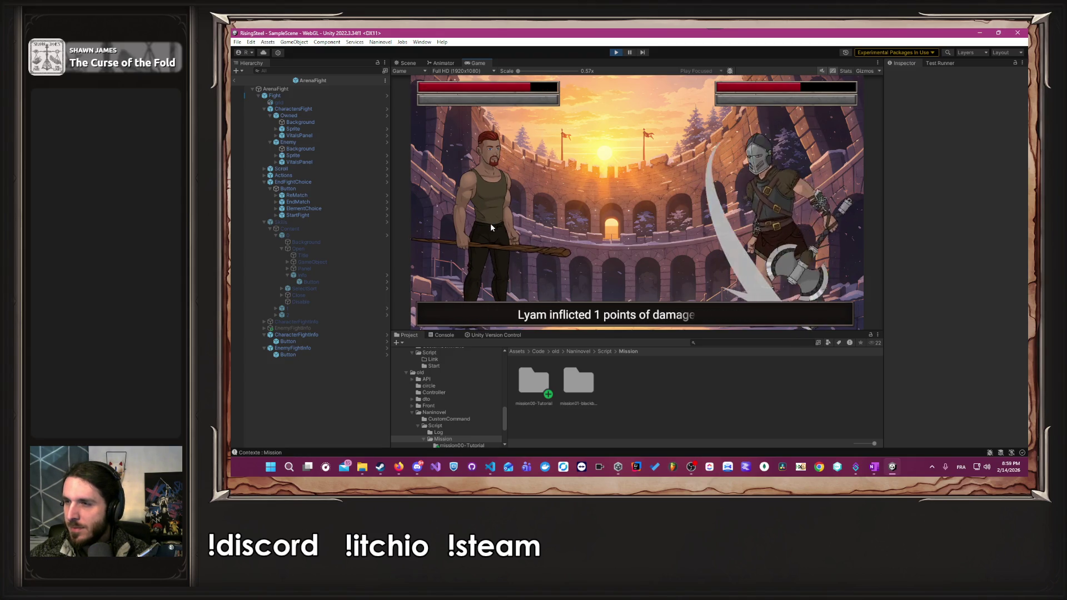
{"action": "left_click", "coordinate": [492, 226]}
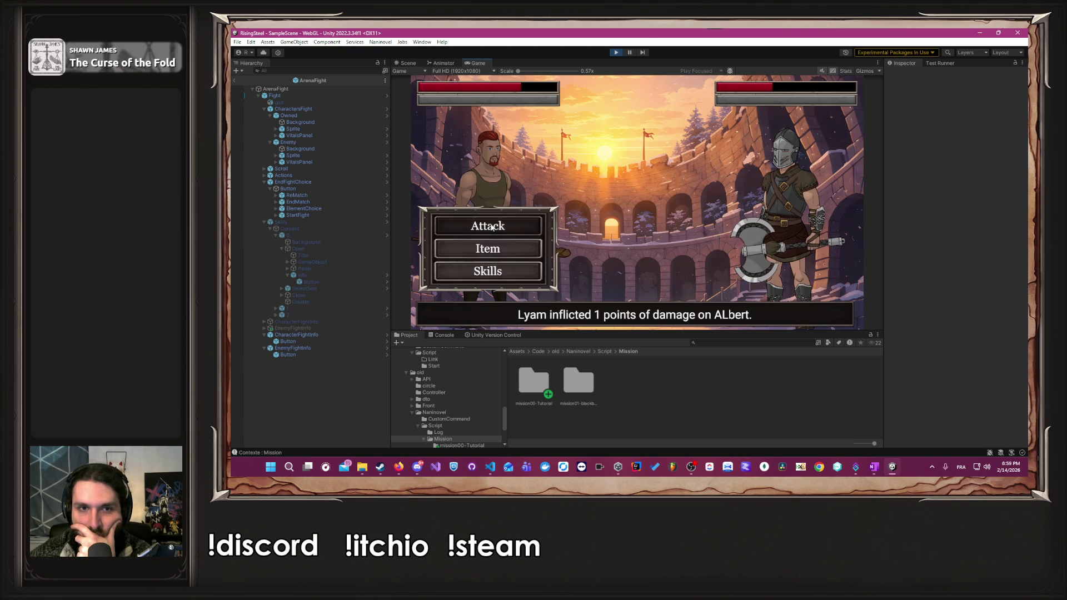
{"action": "left_click", "coordinate": [490, 222]}
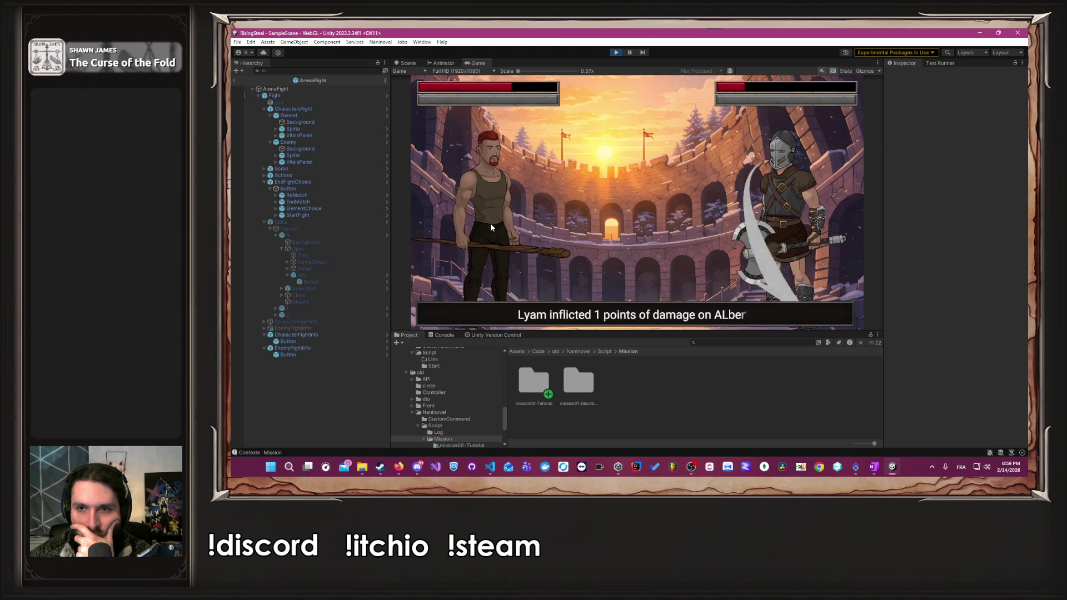
{"action": "left_click", "coordinate": [490, 223]}
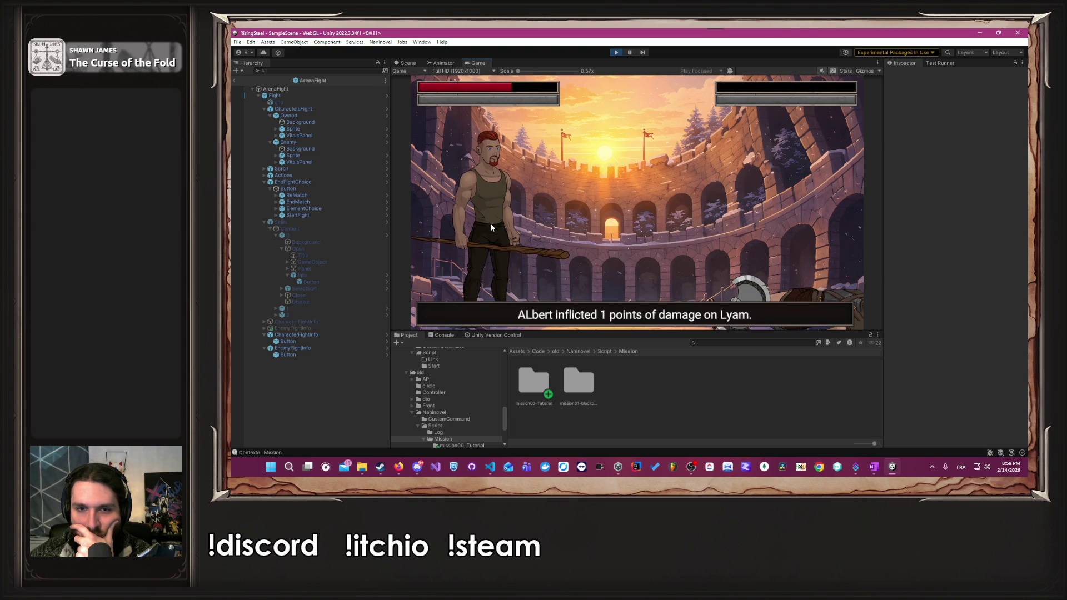
{"action": "left_click", "coordinate": [526, 231]}
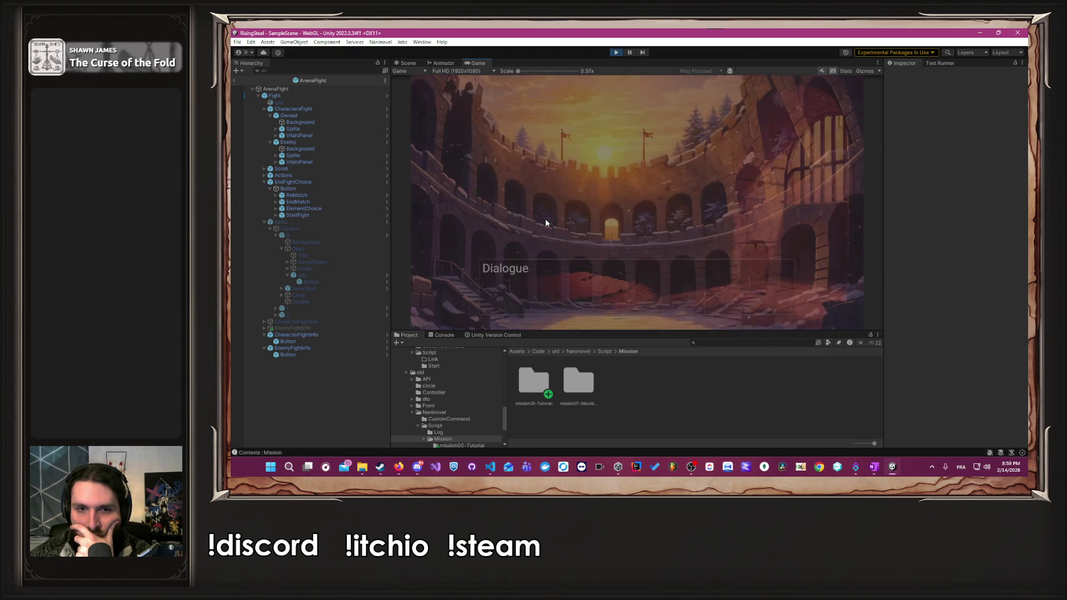
Get past the shop explanation, craft and validate the Fire element, then stop the game
{"action": "left_click", "coordinate": [546, 220]}
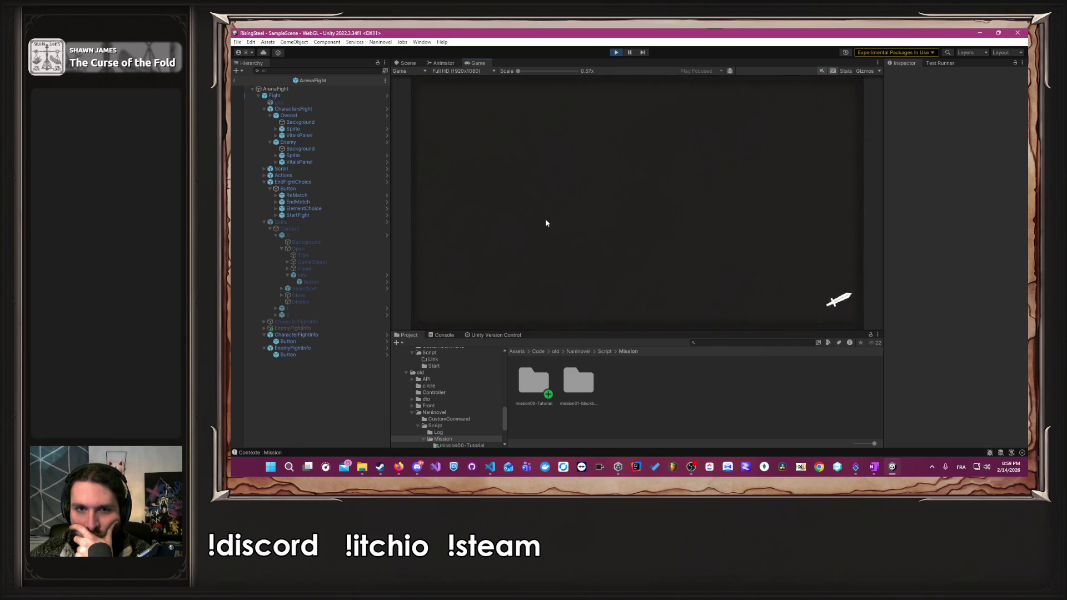
{"action": "left_click", "coordinate": [619, 197]}
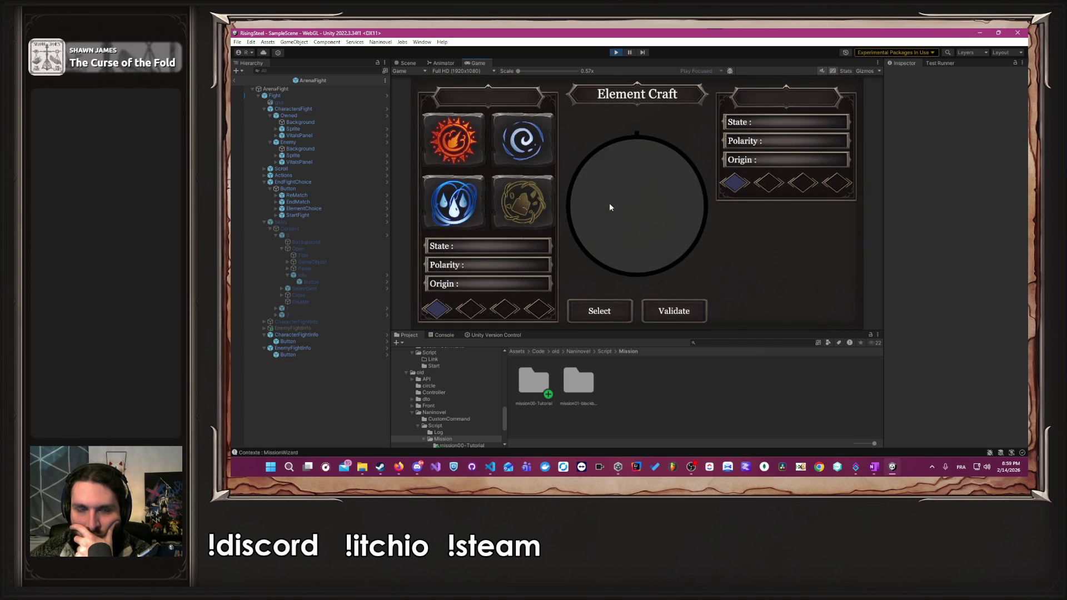
{"action": "left_click", "coordinate": [471, 156]}
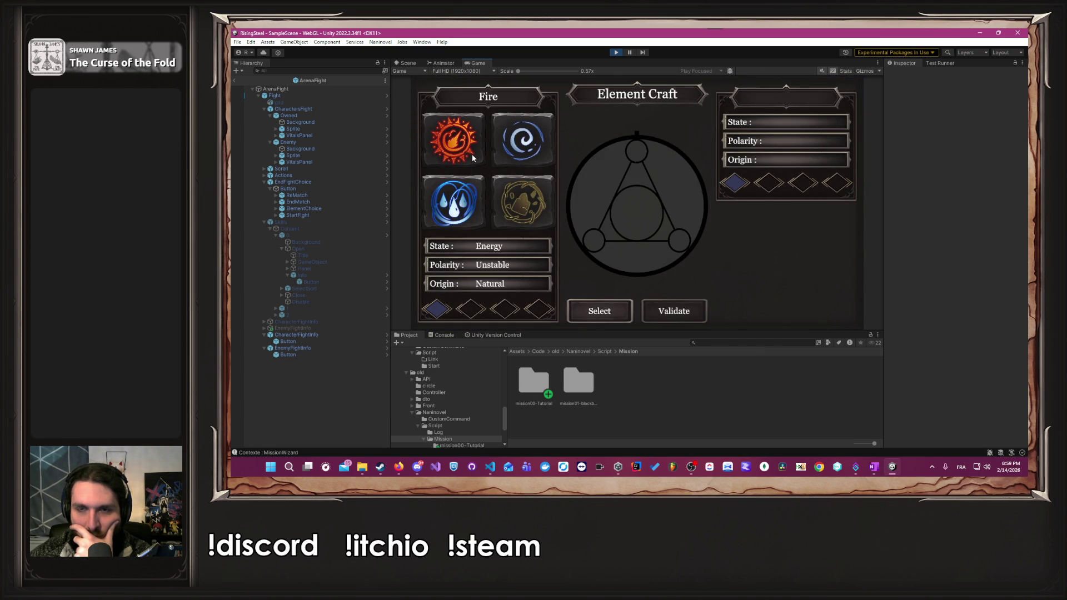
{"action": "left_click", "coordinate": [580, 309]}
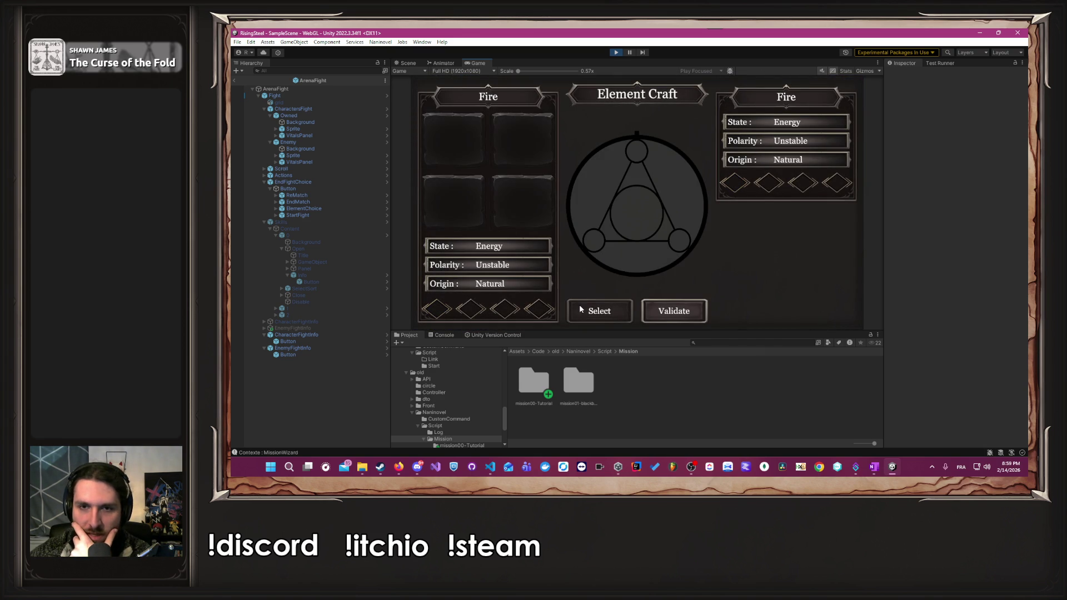
{"action": "left_click", "coordinate": [697, 312]}
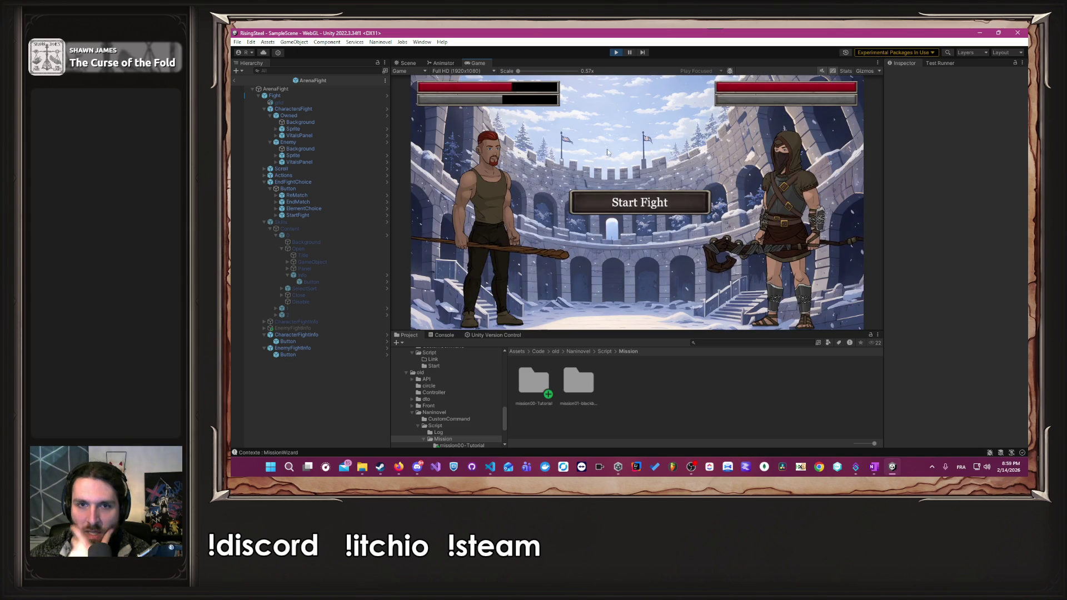
{"action": "left_click", "coordinate": [614, 53]}
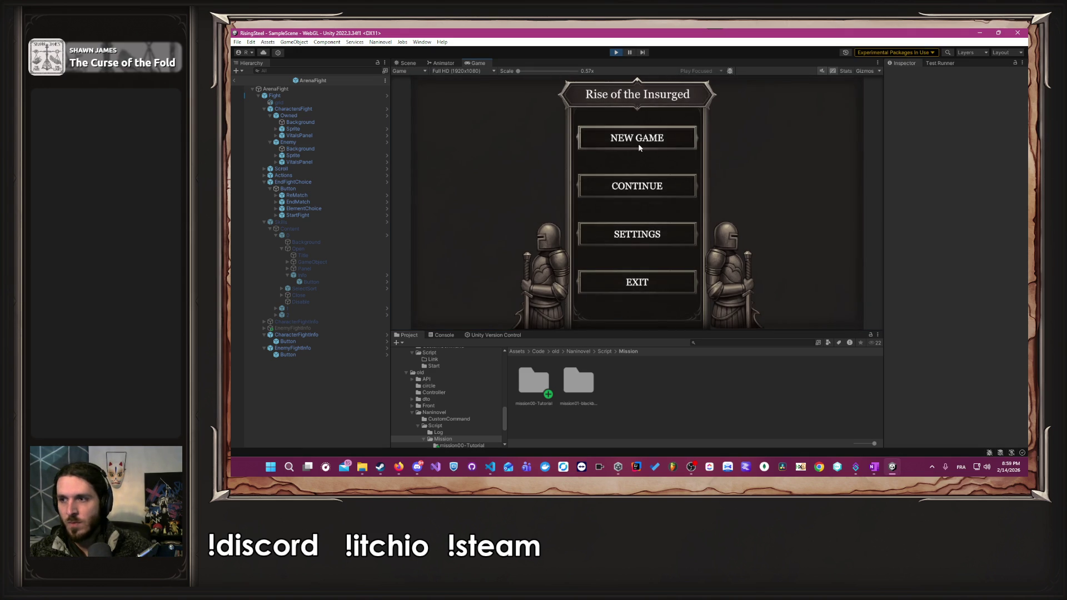
Start a new game as 'Albert' and attack the arena enemy five times
{"action": "left_click", "coordinate": [642, 145]}
{"action": "type", "text": "Albert"}
{"action": "key", "text": "Return"}
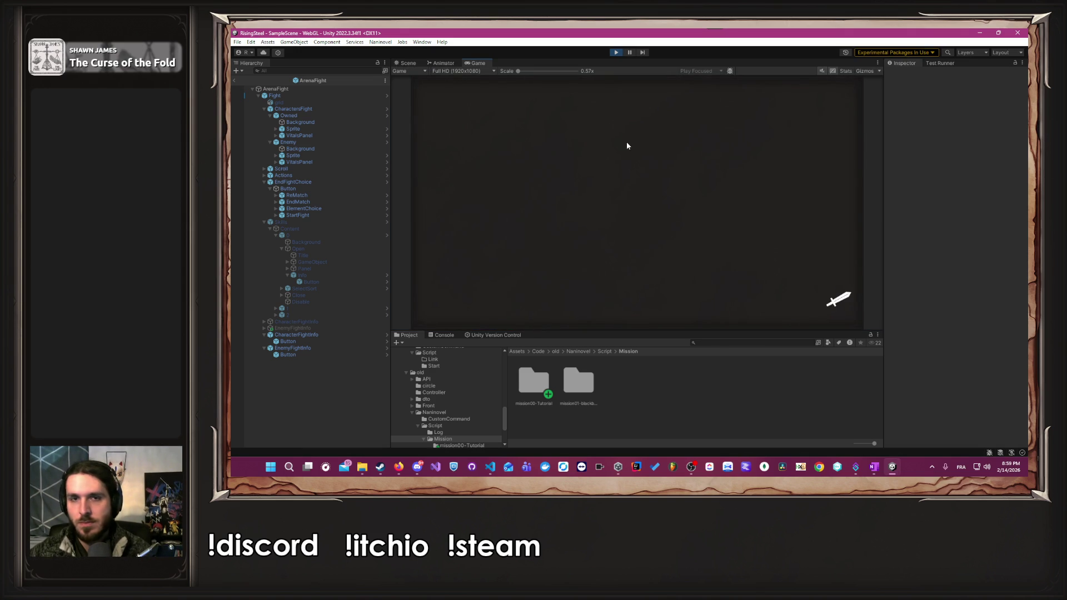
{"action": "left_click", "coordinate": [735, 228]}
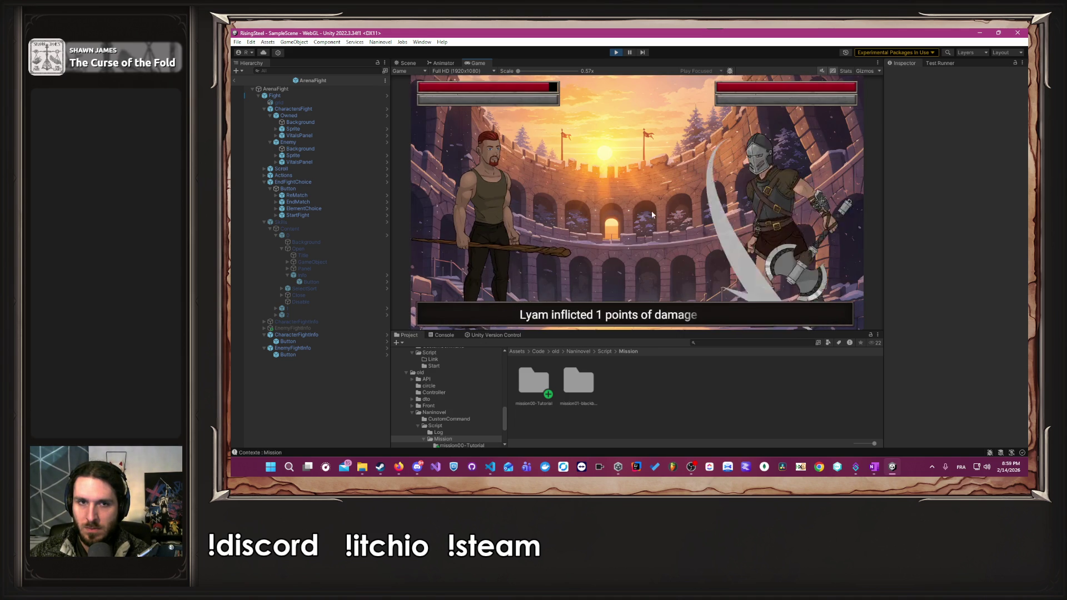
{"action": "left_click", "coordinate": [502, 224]}
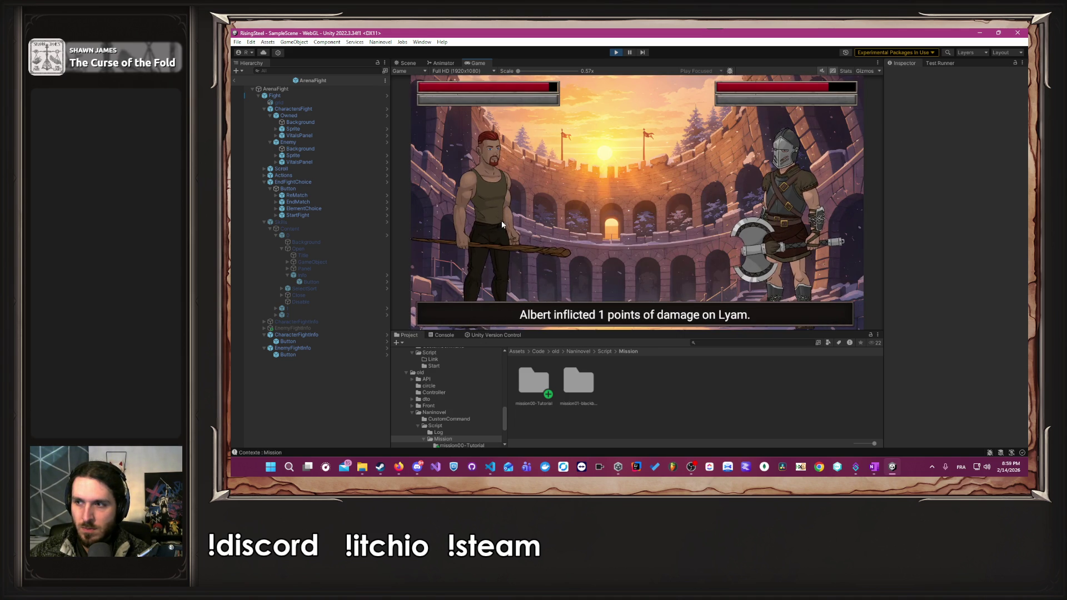
{"action": "left_click", "coordinate": [501, 225]}
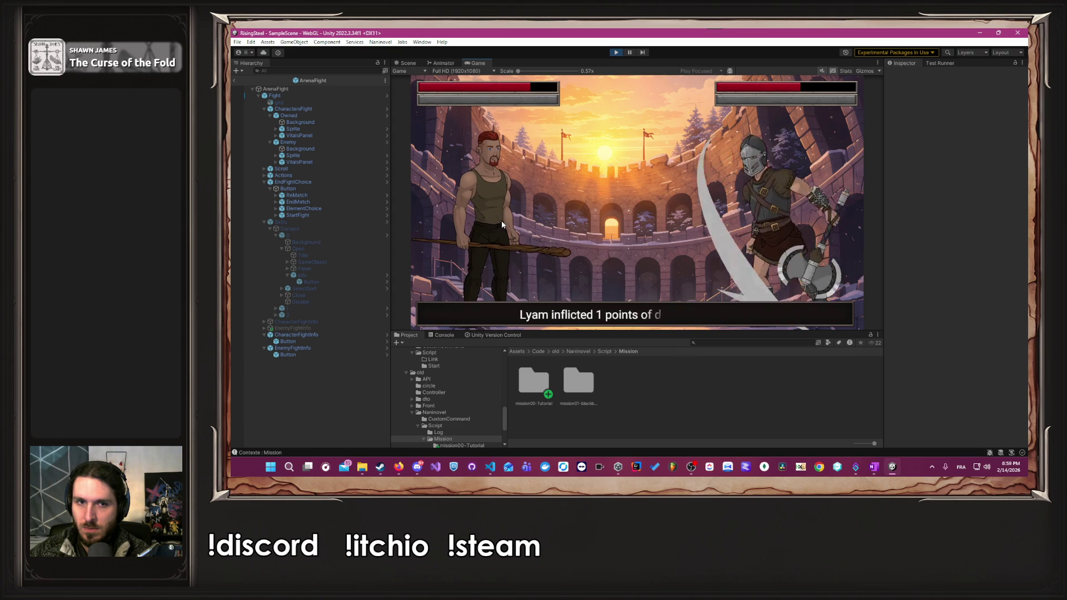
{"action": "left_click", "coordinate": [501, 225]}
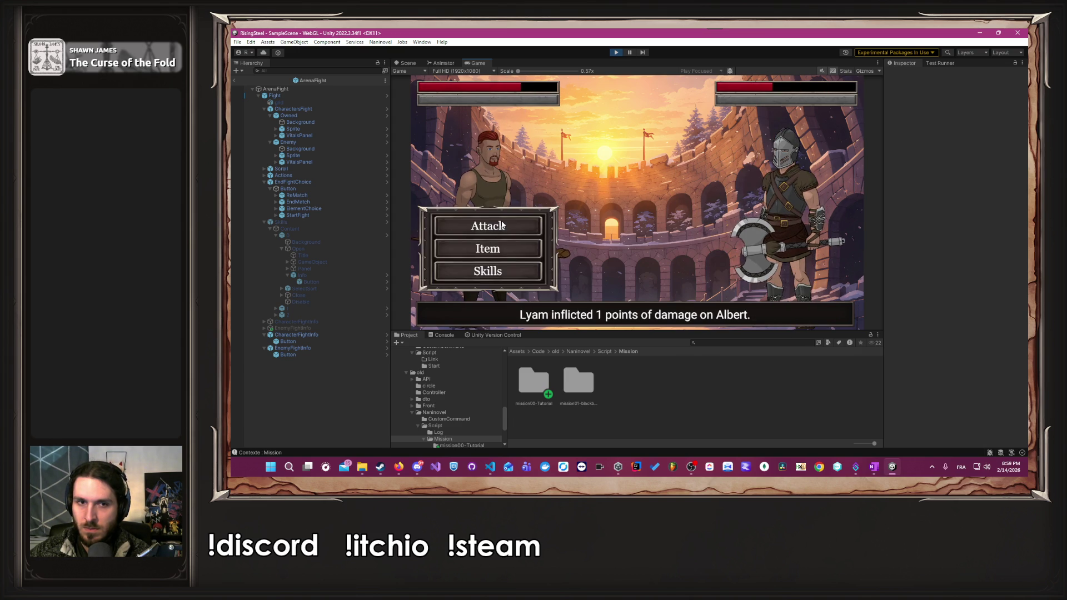
{"action": "left_click", "coordinate": [501, 224]}
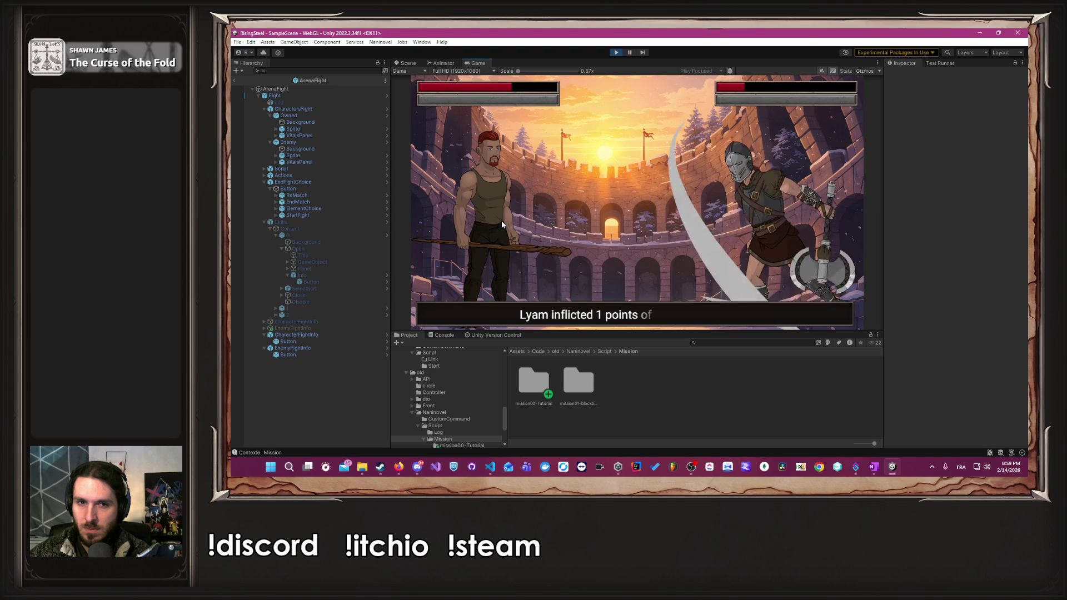
{"action": "left_click", "coordinate": [501, 225]}
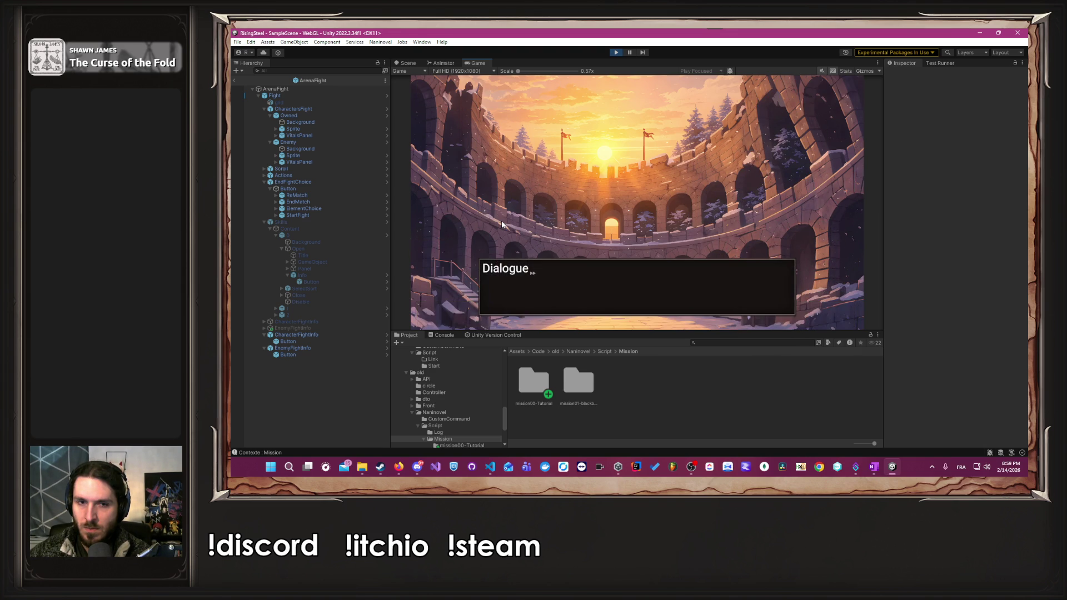
Craft an element, begin the next arena fight, attack once, then stop the game
{"action": "left_click", "coordinate": [501, 224]}
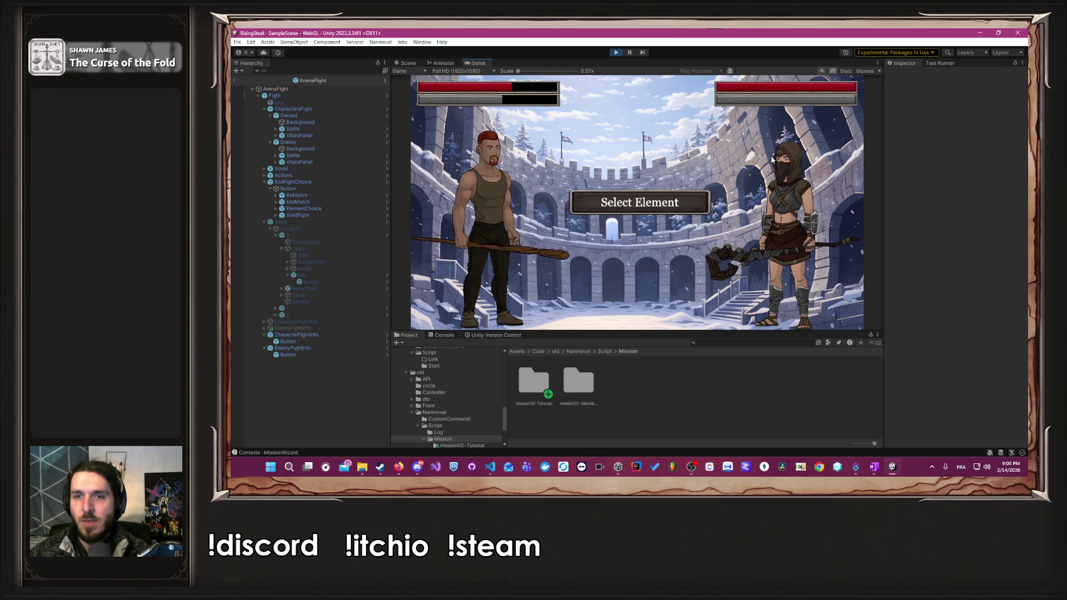
{"action": "left_click", "coordinate": [690, 204]}
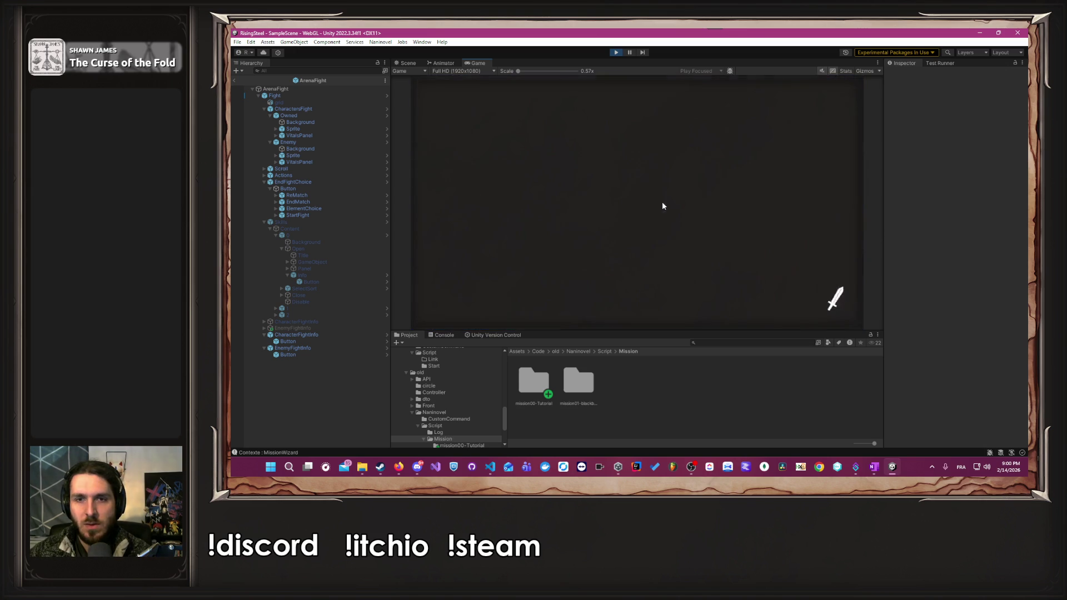
{"action": "left_click", "coordinate": [587, 305]}
{"action": "left_click", "coordinate": [674, 311]}
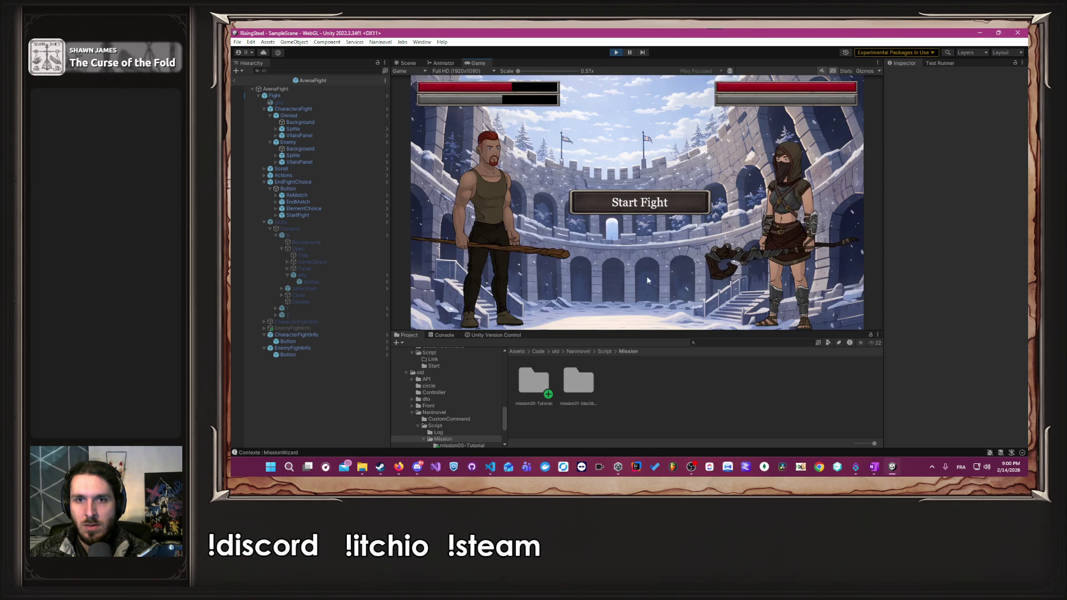
{"action": "left_click", "coordinate": [652, 205]}
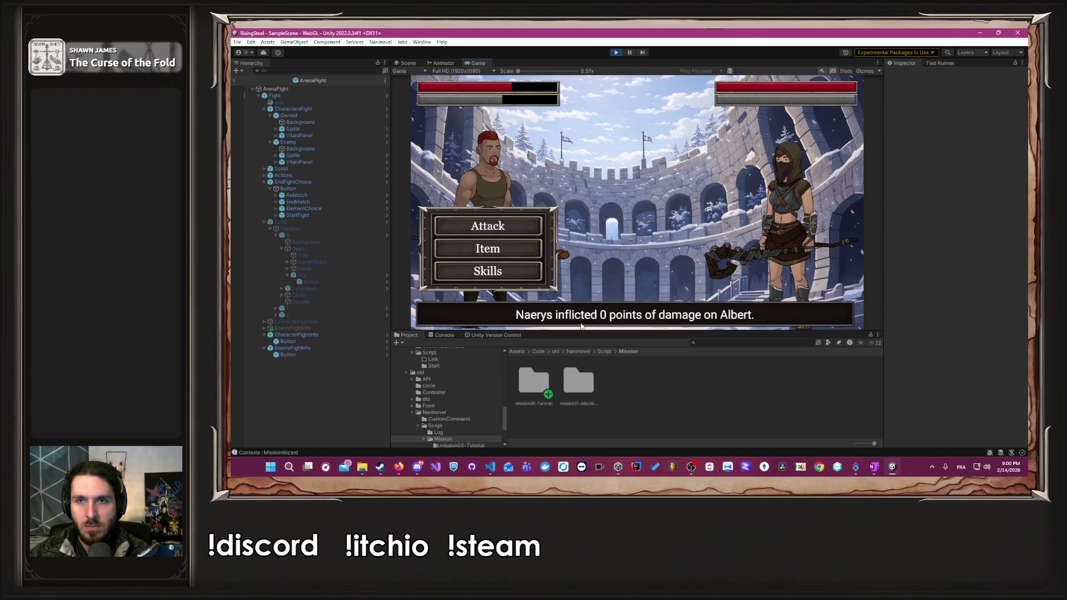
{"action": "left_click", "coordinate": [516, 227]}
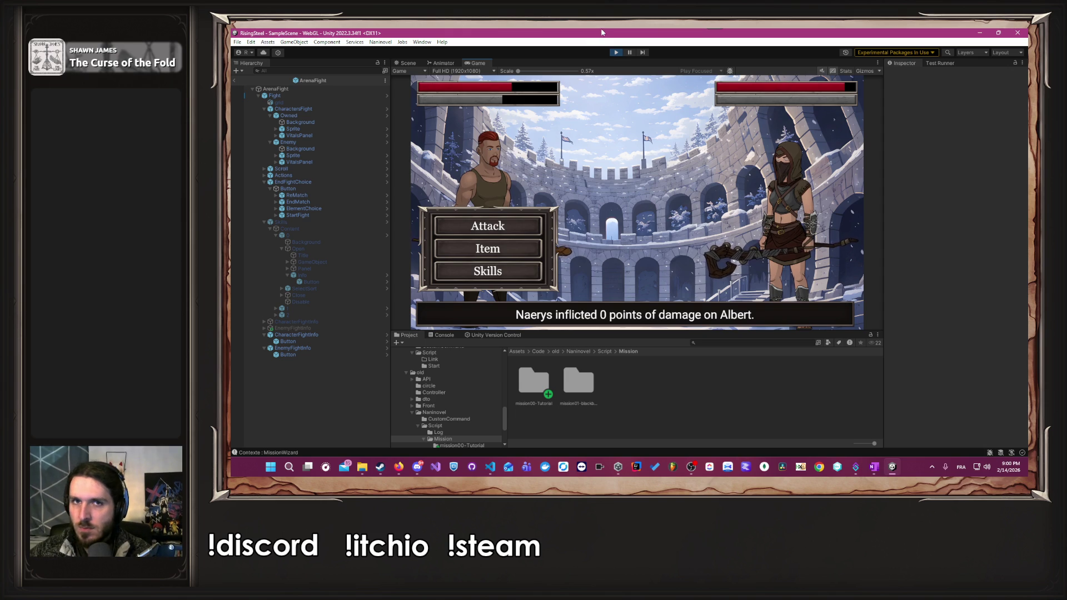
{"action": "left_click", "coordinate": [616, 53]}
Replay with a new game named 'A', choose the right-hand character, and begin the first fight
{"action": "left_click", "coordinate": [616, 52]}
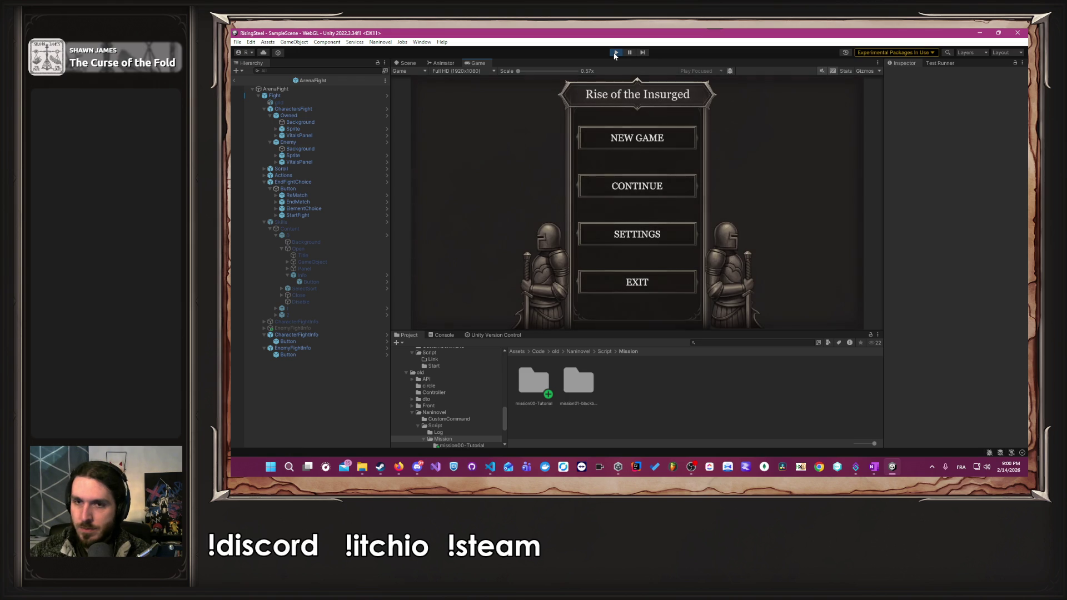
{"action": "left_click", "coordinate": [640, 142]}
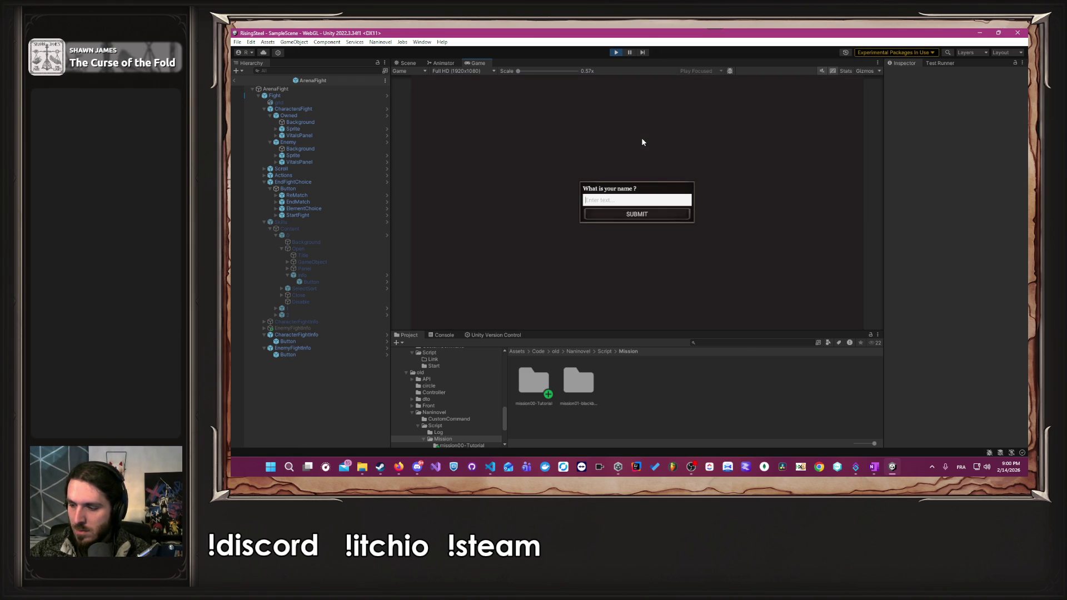
{"action": "type", "text": "Albert"}
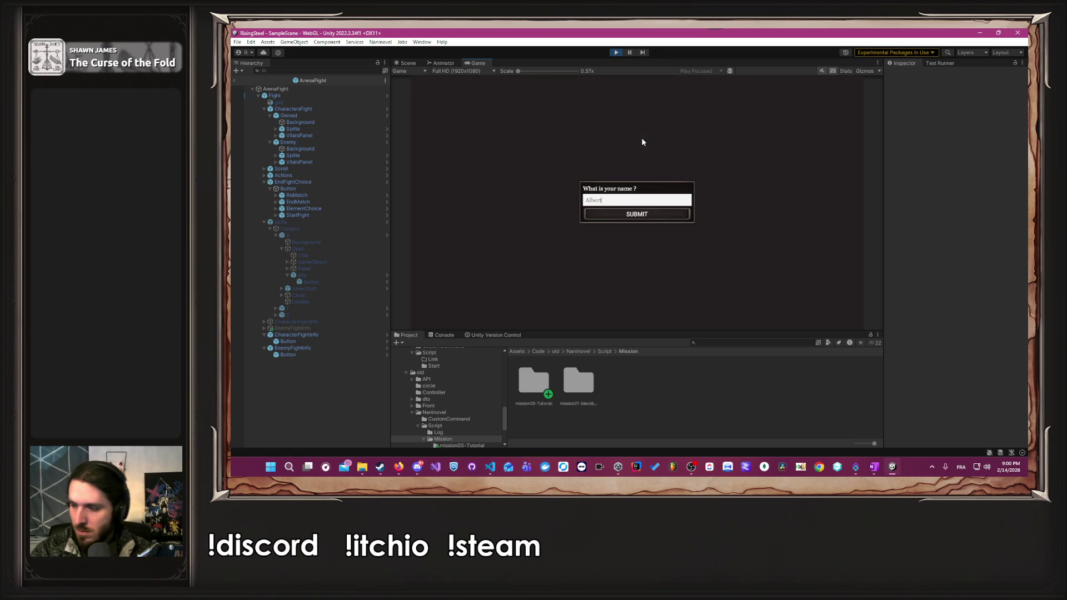
{"action": "key", "text": "Return"}
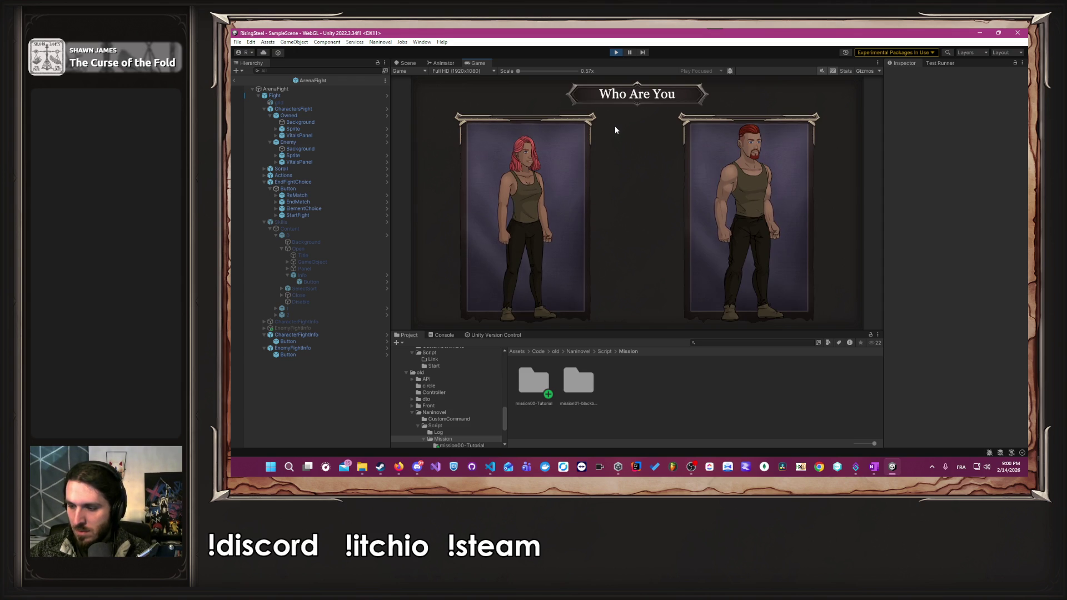
{"action": "left_click", "coordinate": [776, 200]}
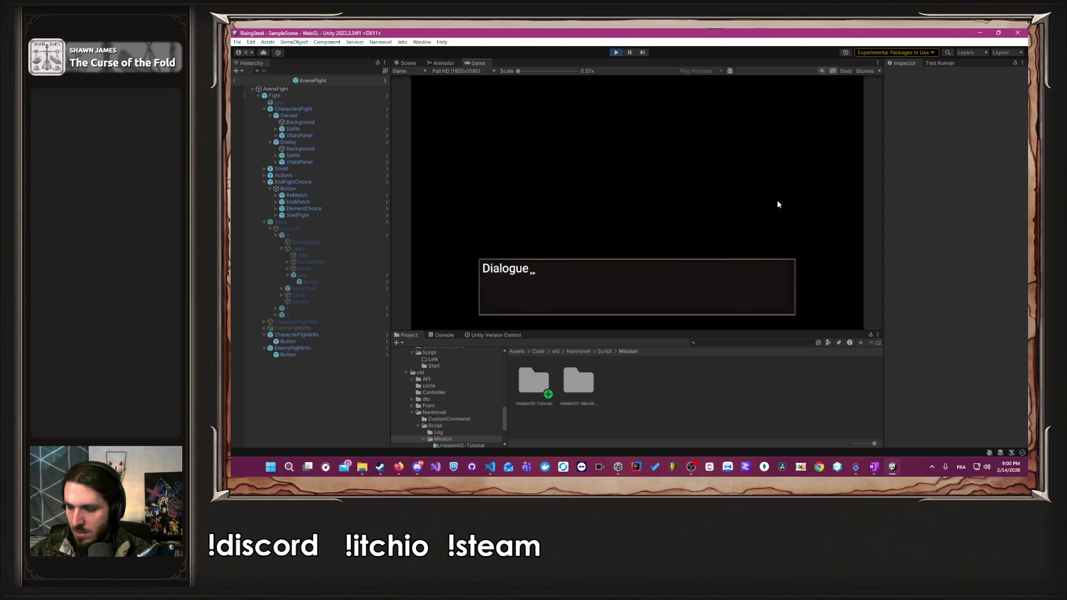
{"action": "left_click", "coordinate": [606, 94]}
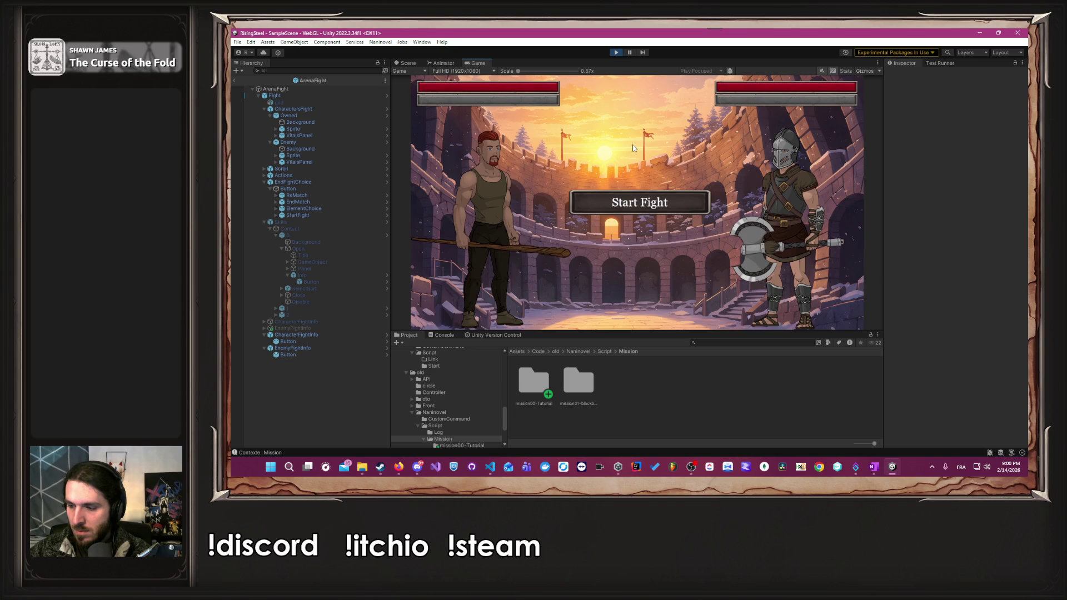
{"action": "left_click", "coordinate": [689, 207]}
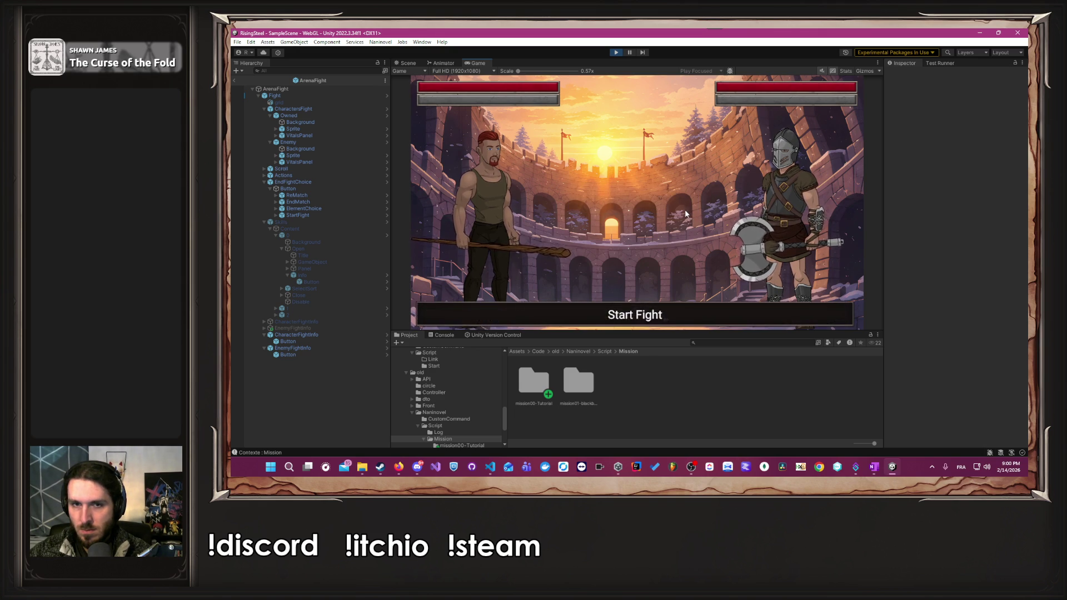
Attack the enemy gladiator five times to win, and get past the post-fight dialogue
{"action": "left_click", "coordinate": [492, 221]}
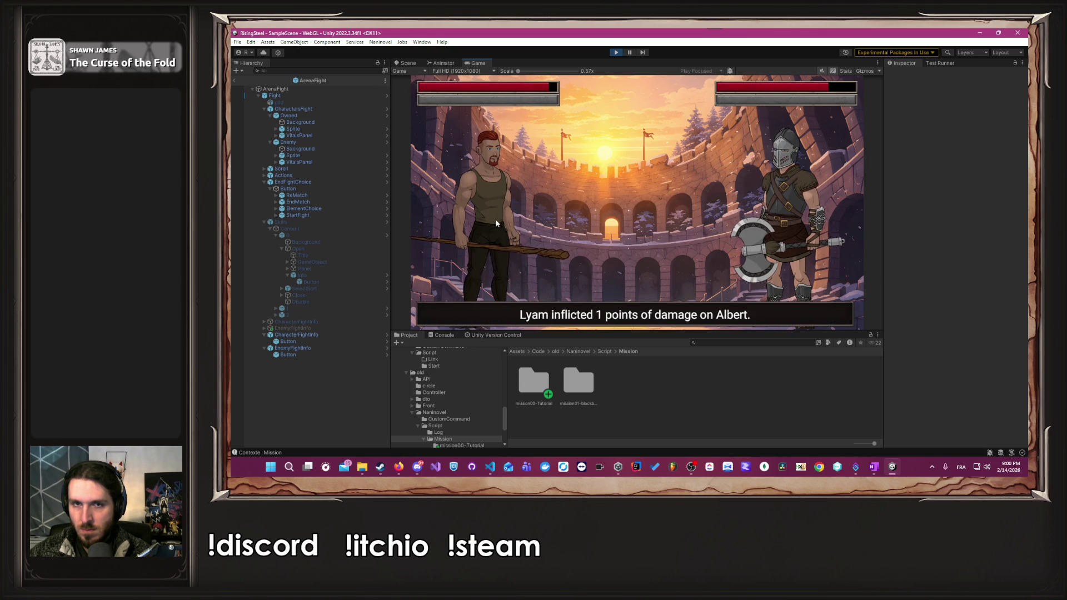
{"action": "left_click", "coordinate": [495, 224]}
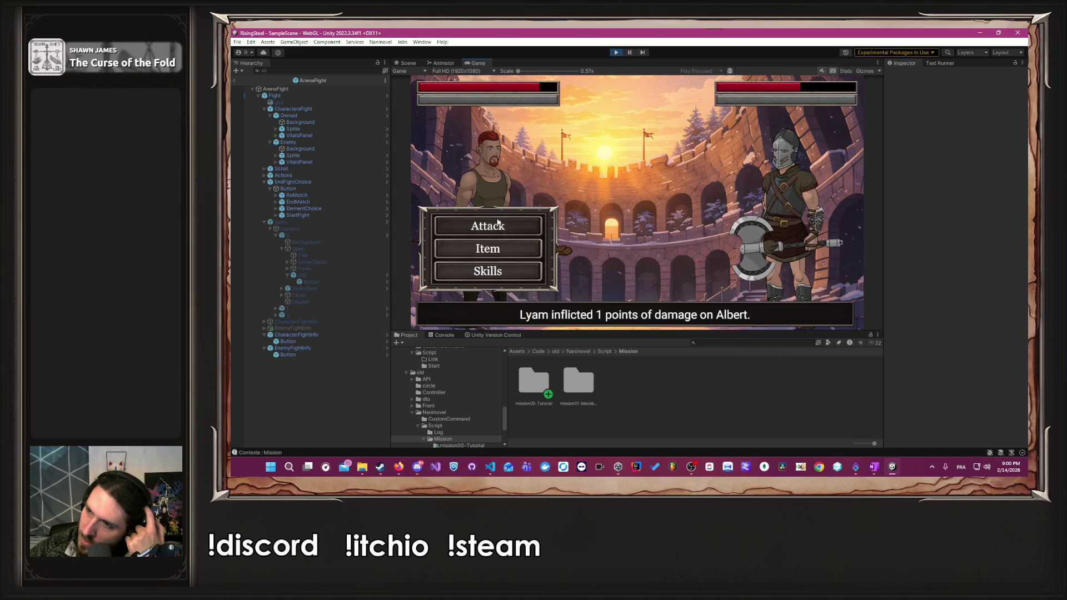
{"action": "left_click", "coordinate": [496, 222]}
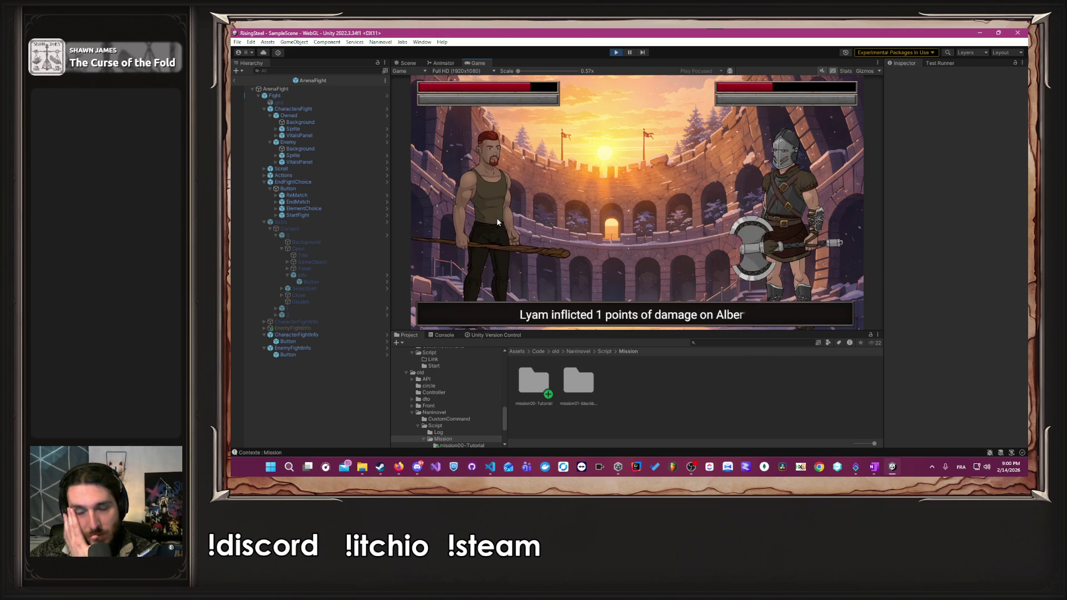
{"action": "left_click", "coordinate": [497, 223]}
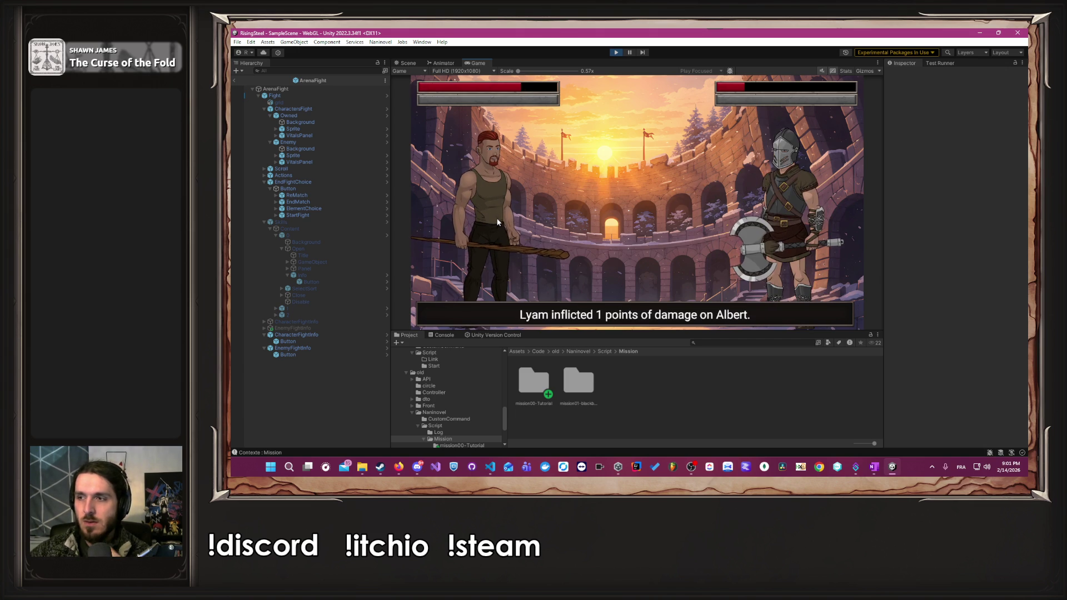
{"action": "left_click", "coordinate": [498, 222]}
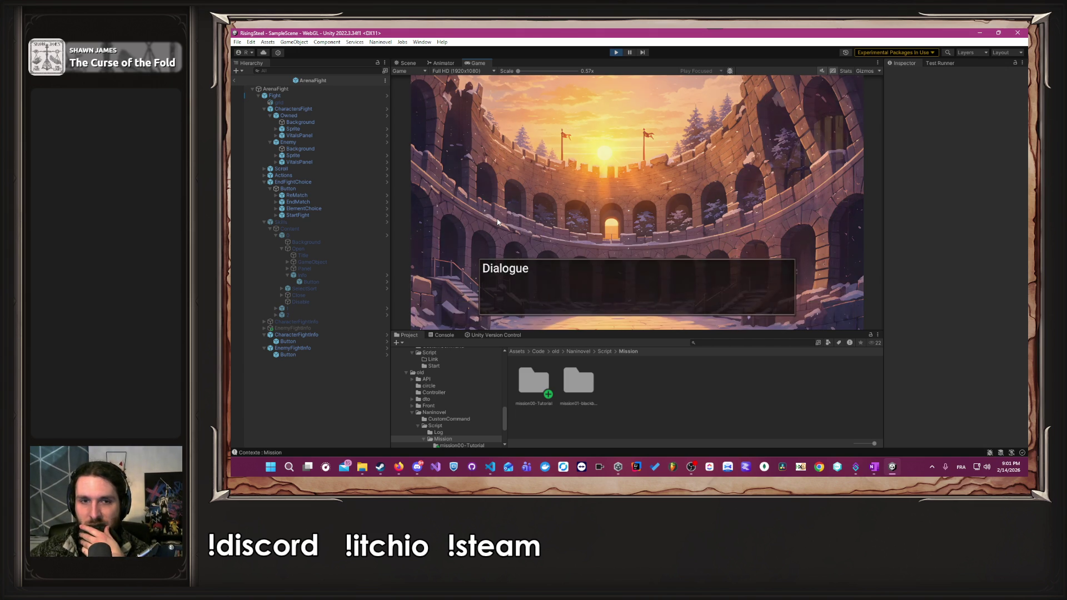
{"action": "left_click", "coordinate": [498, 222]}
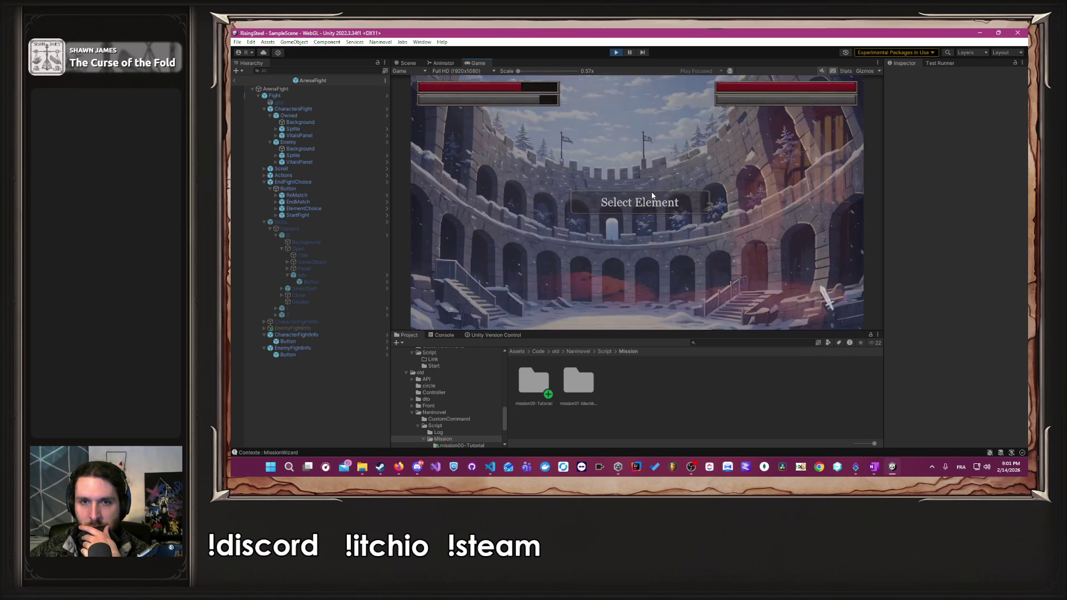
Craft the Water element, begin the second arena fight, then stop playing with Ctrl+P
{"action": "left_click", "coordinate": [653, 196]}
{"action": "left_click", "coordinate": [453, 202]}
{"action": "left_click", "coordinate": [595, 311]}
{"action": "left_click", "coordinate": [669, 312]}
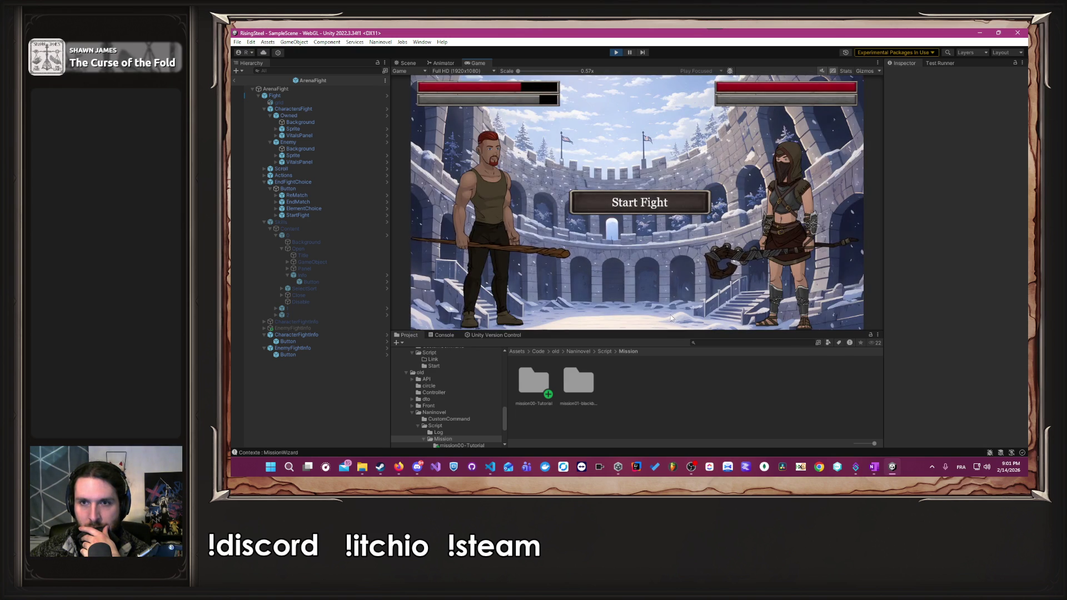
{"action": "left_click", "coordinate": [638, 201]}
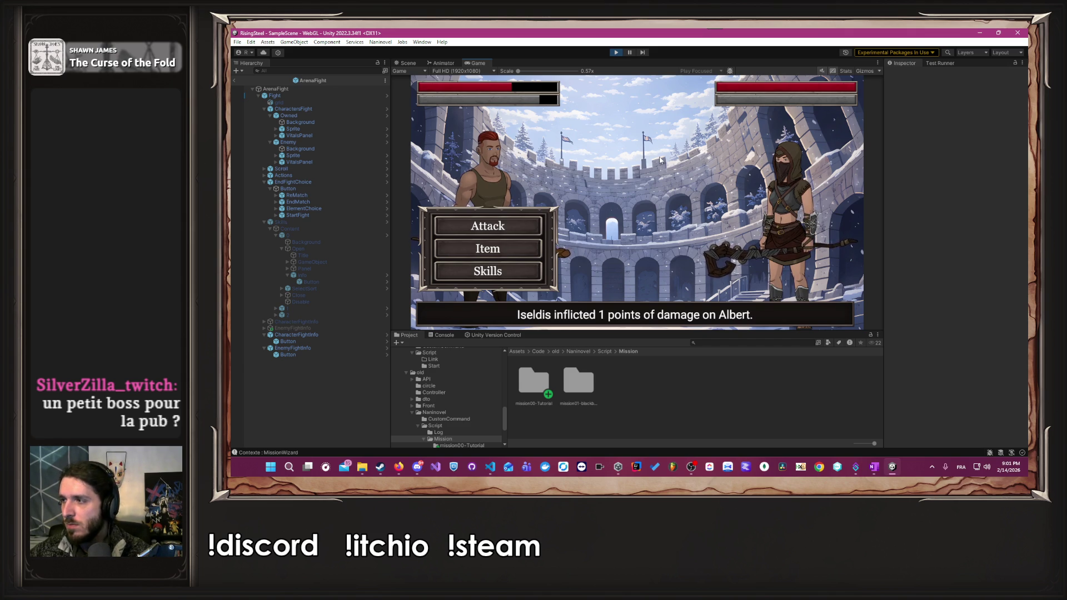
{"action": "key", "text": "ctrl+p"}
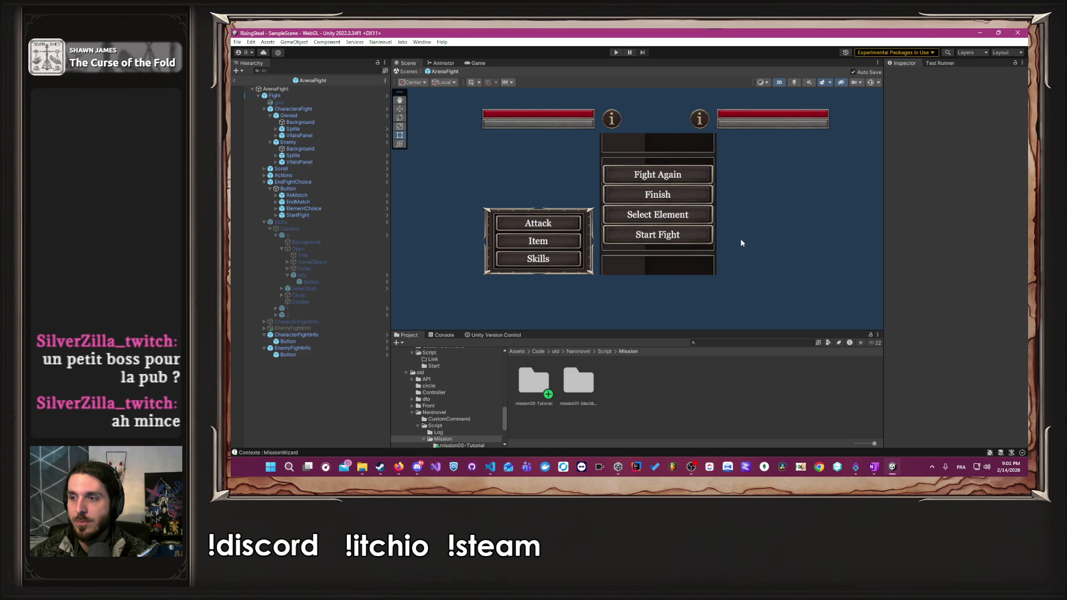
{"action": "left_click_drag", "start_coordinate": [741, 240], "coordinate": [721, 242]}
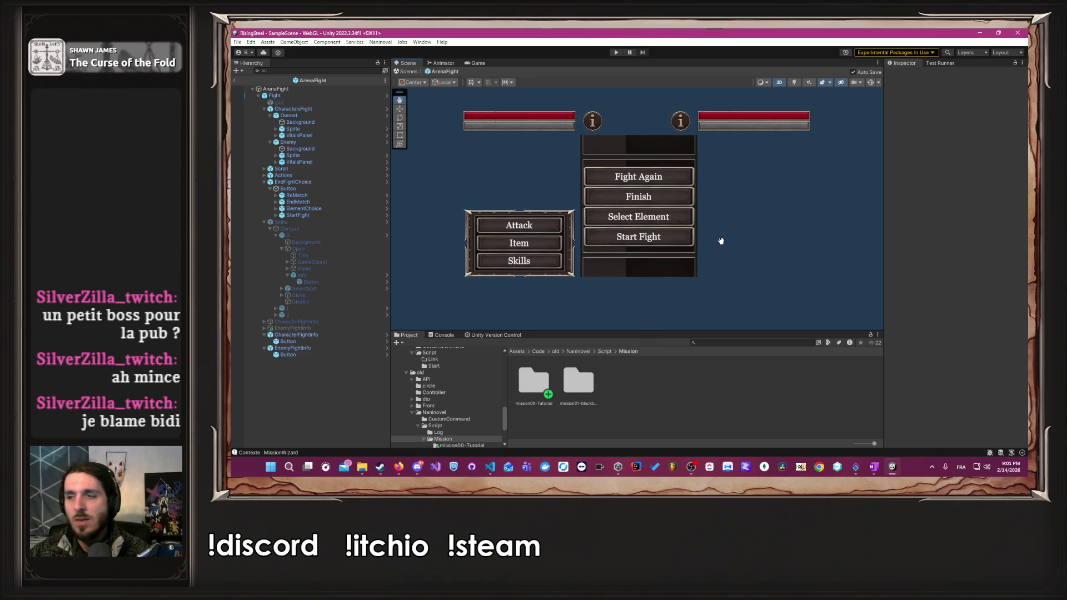
{"action": "key", "text": "alt+Tab"}
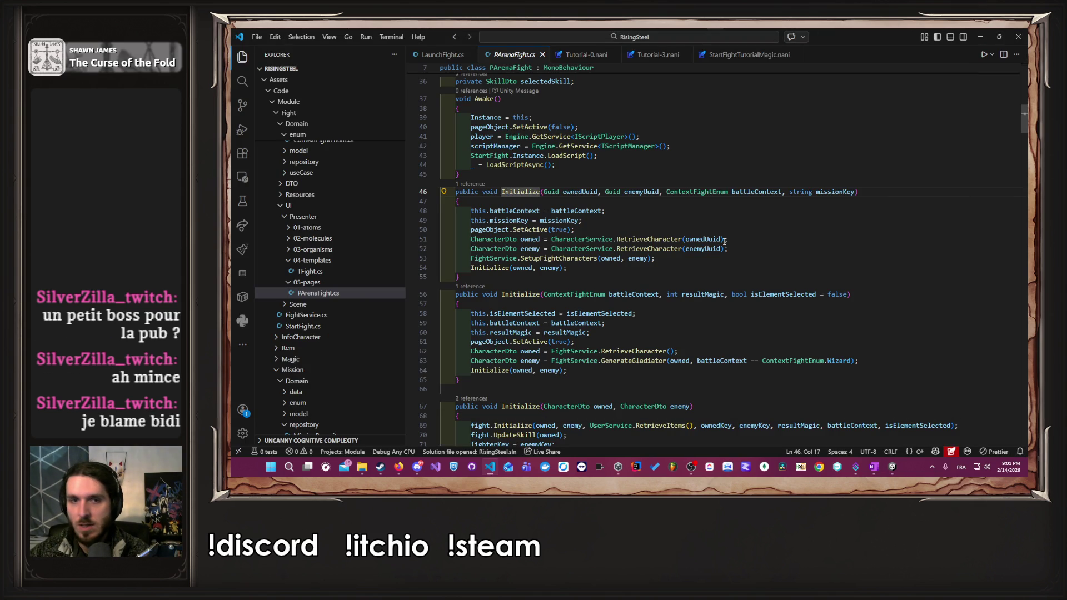
{"action": "scroll", "coordinate": [722, 249], "scroll_direction": "down", "scroll_amount": 1}
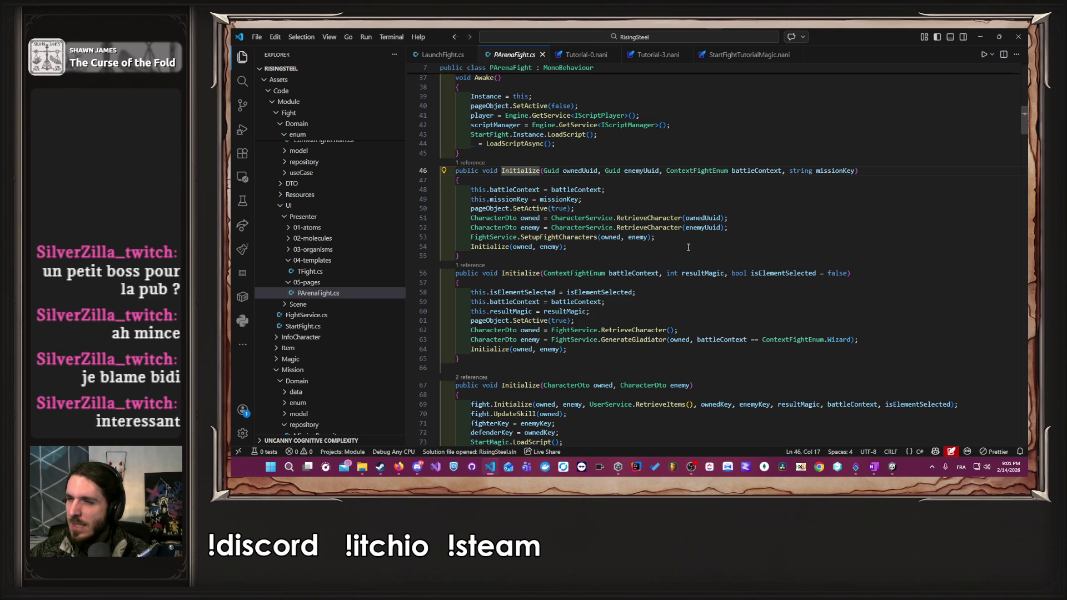
{"action": "scroll", "coordinate": [688, 248], "scroll_direction": "down", "scroll_amount": 1}
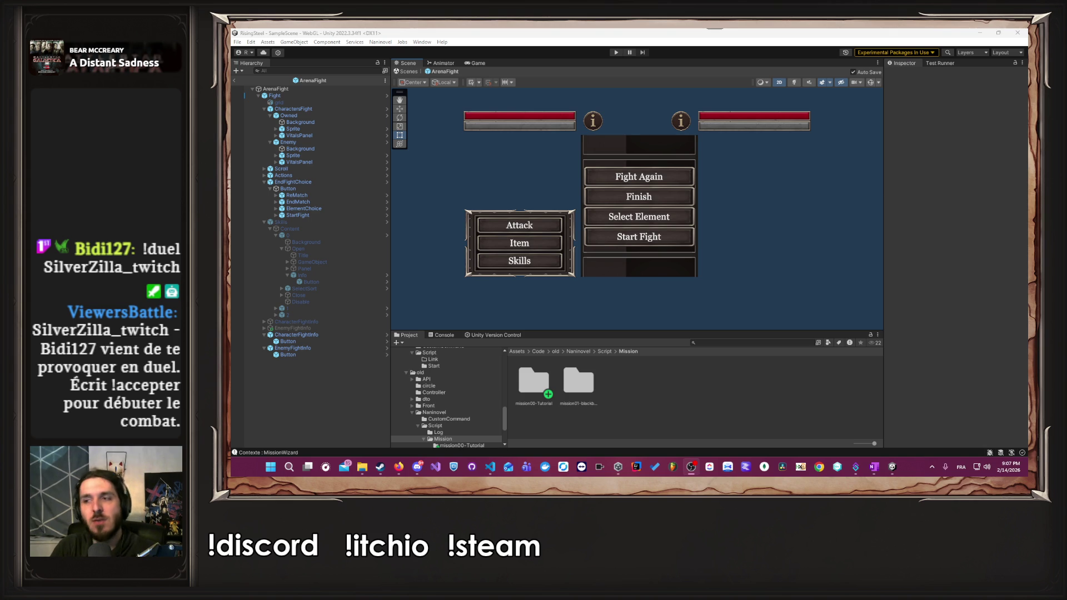
Bring the VS Code window showing PArenaFight.cs in front of Unity, centred and taller
{"action": "left_click", "coordinate": [790, 293]}
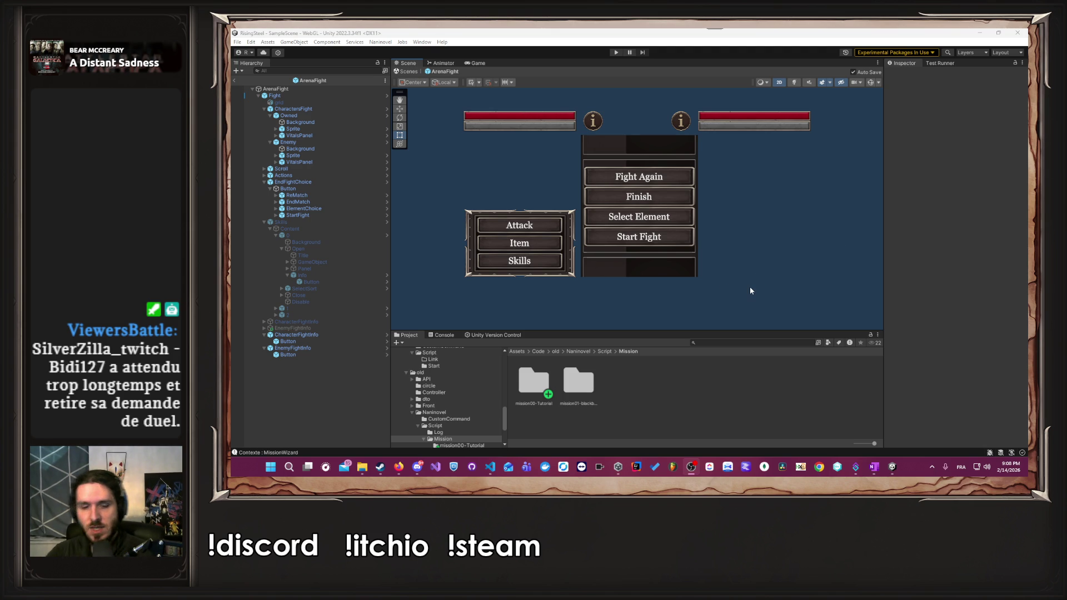
{"action": "key", "text": "alt+Tab"}
{"action": "key", "text": "Tab"}
{"action": "key", "text": "Tab"}
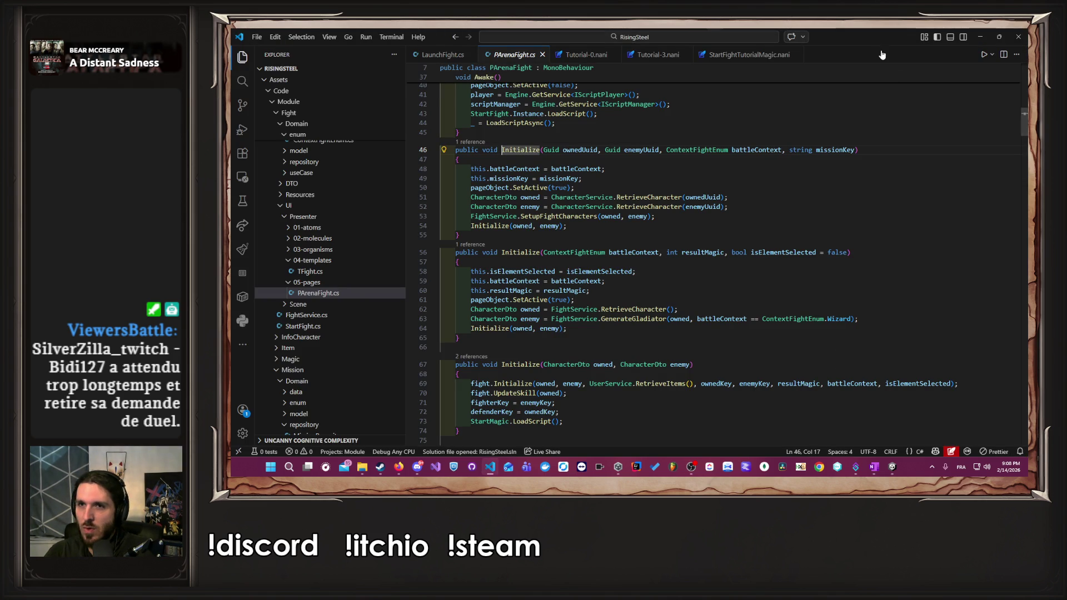
{"action": "mouse_move", "coordinate": [882, 37]}
{"action": "left_mouse_down"}
{"action": "mouse_move", "coordinate": [828, 109]}
{"action": "mouse_move", "coordinate": [804, 106]}
{"action": "left_mouse_up"}
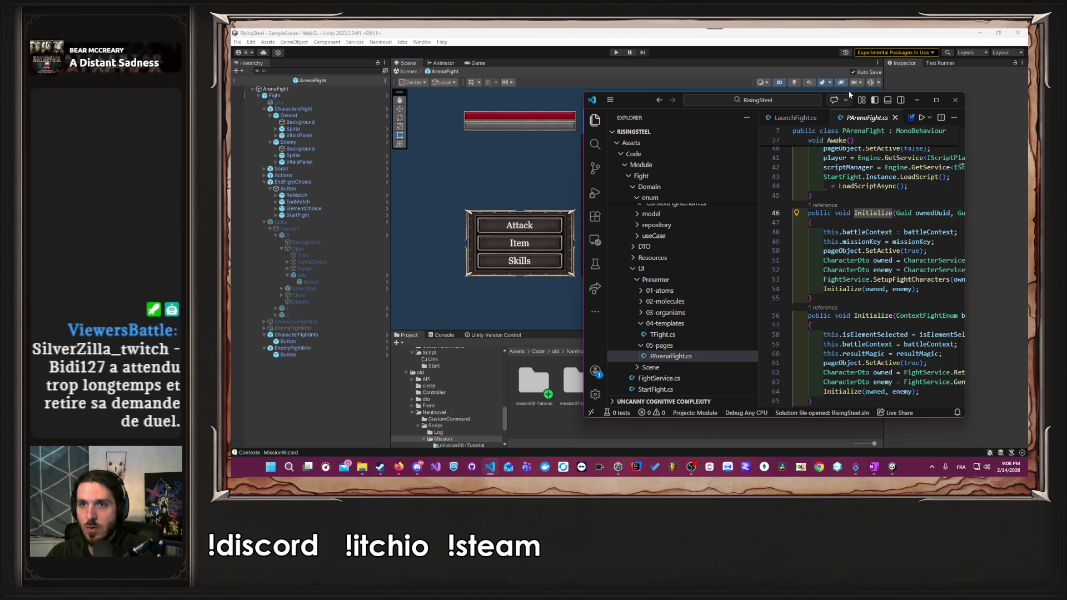
{"action": "left_click_drag", "start_coordinate": [848, 93], "coordinate": [836, 26]}
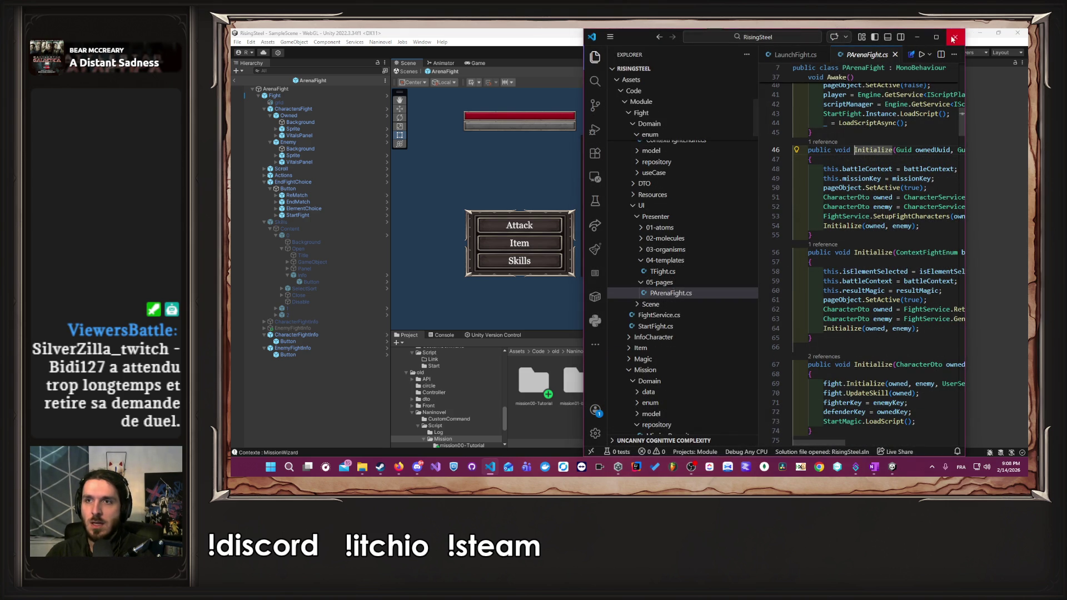
Maximize VS Code and look over the Initialize parameters and the SetupFightCharacters call
{"action": "left_click", "coordinate": [935, 37]}
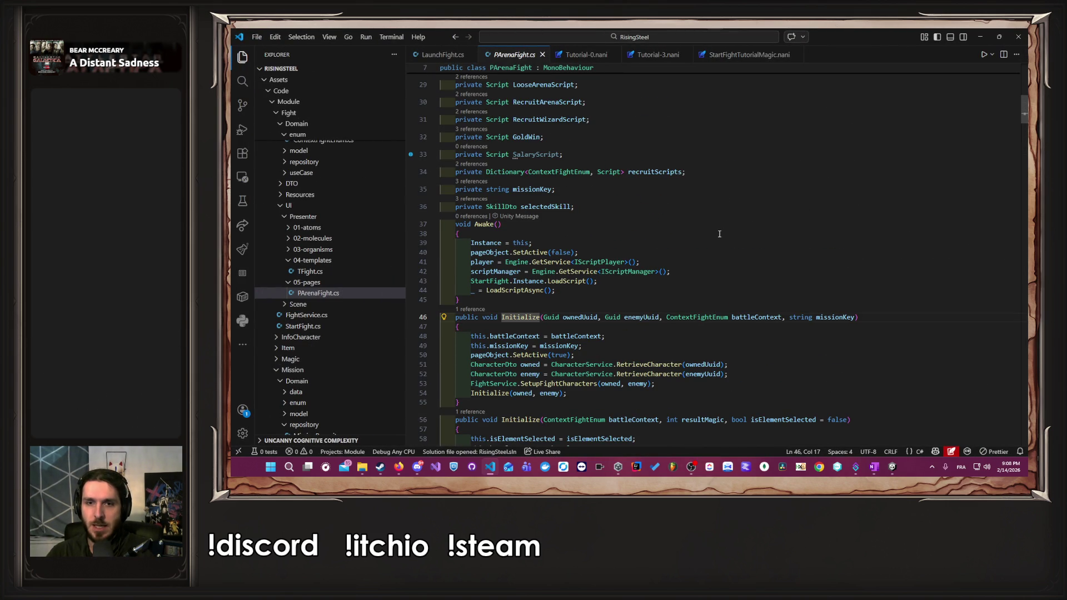
{"action": "scroll", "coordinate": [719, 234], "scroll_direction": "down", "scroll_amount": 2}
{"action": "left_click", "coordinate": [676, 274]}
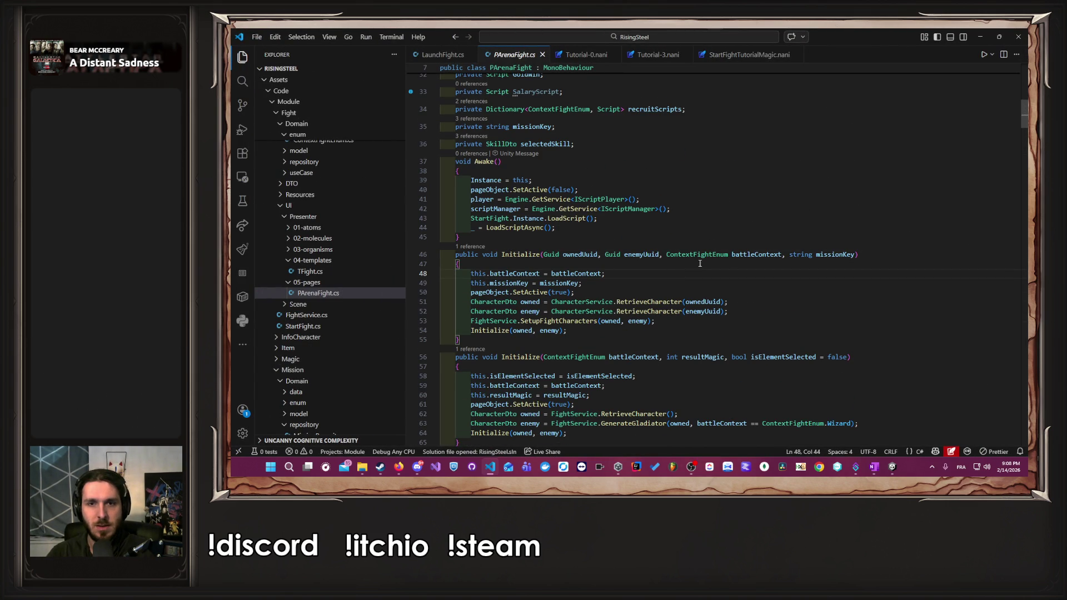
{"action": "scroll", "coordinate": [643, 259], "scroll_direction": "down", "scroll_amount": 1}
{"action": "double_click", "coordinate": [643, 234]}
{"action": "scroll", "coordinate": [644, 237], "scroll_direction": "down", "scroll_amount": 1}
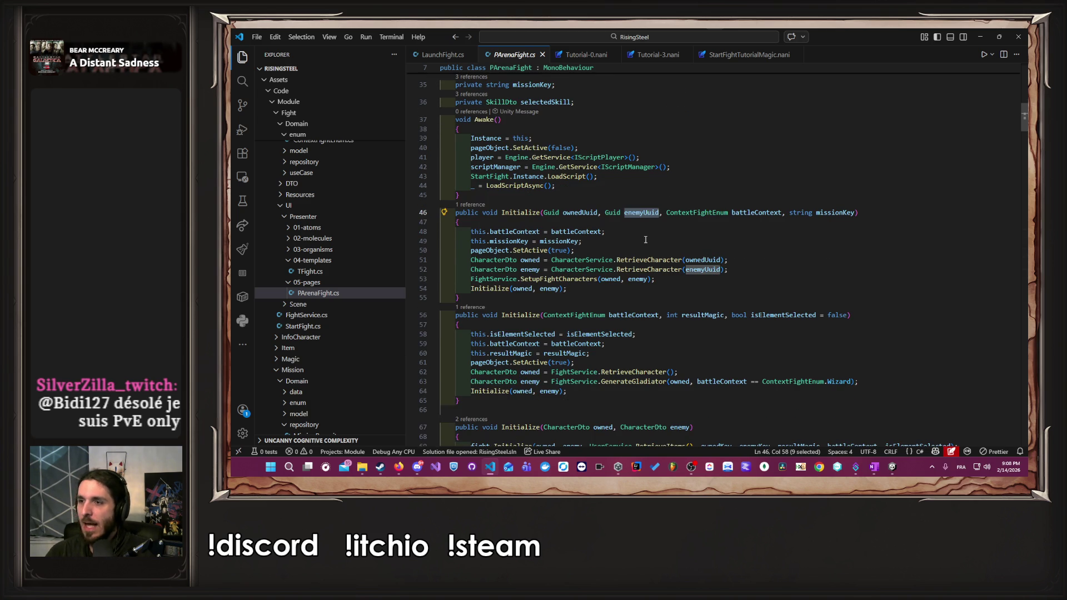
{"action": "scroll", "coordinate": [645, 240], "scroll_direction": "down", "scroll_amount": 2}
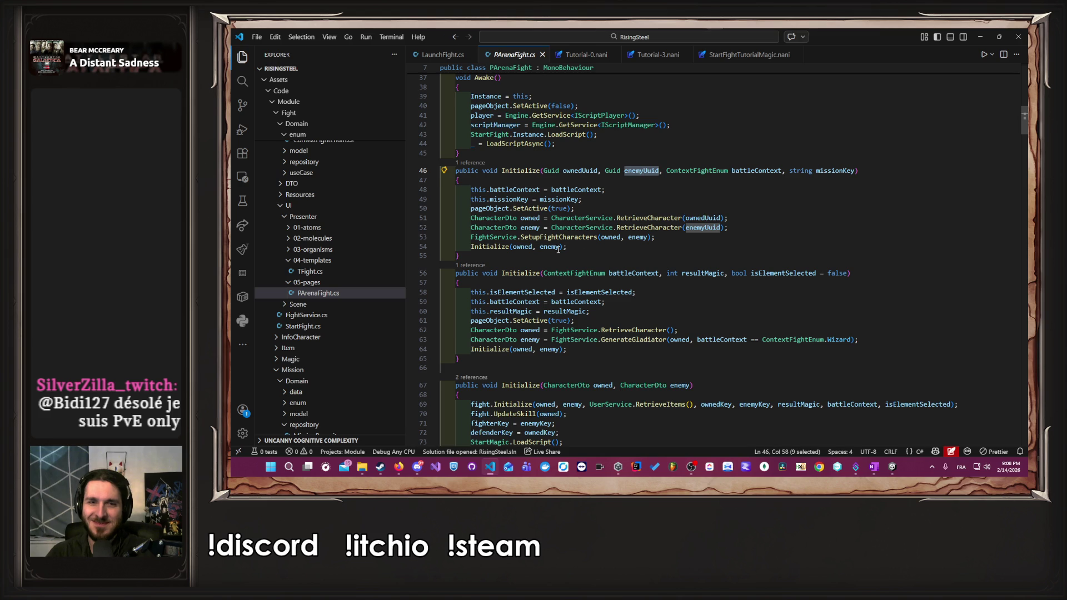
{"action": "left_click", "coordinate": [545, 237]}
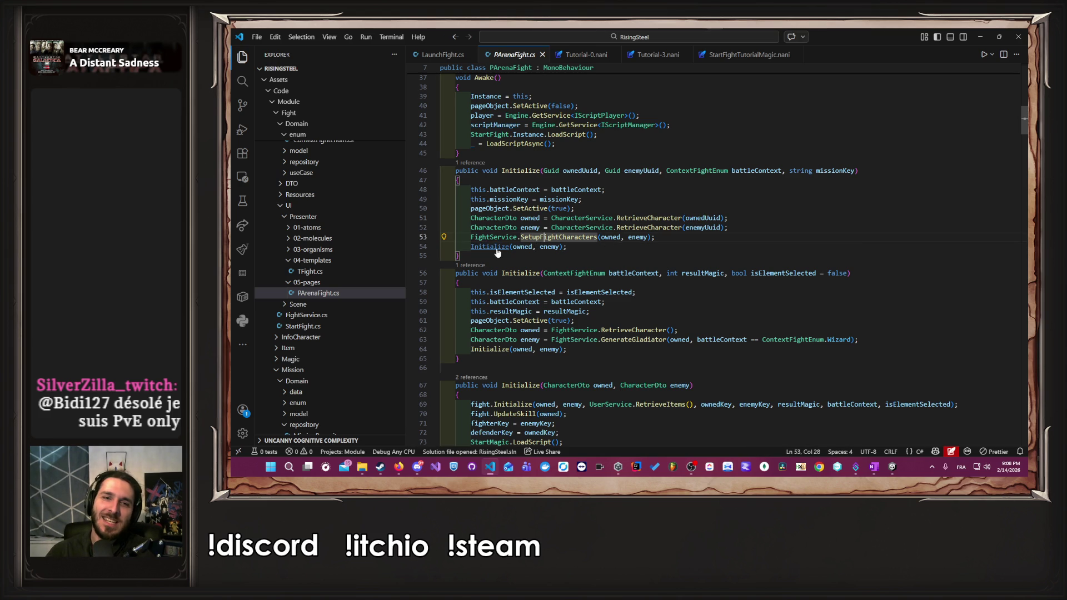
Go to the called Initialize and add a blank line after its opening brace
{"action": "left_click", "coordinate": [489, 246], "text": "ctrl"}
{"action": "scroll", "coordinate": [660, 272], "scroll_direction": "down", "scroll_amount": 3}
{"action": "scroll", "coordinate": [659, 271], "scroll_direction": "up", "scroll_amount": 4}
{"action": "left_click", "coordinate": [639, 199]}
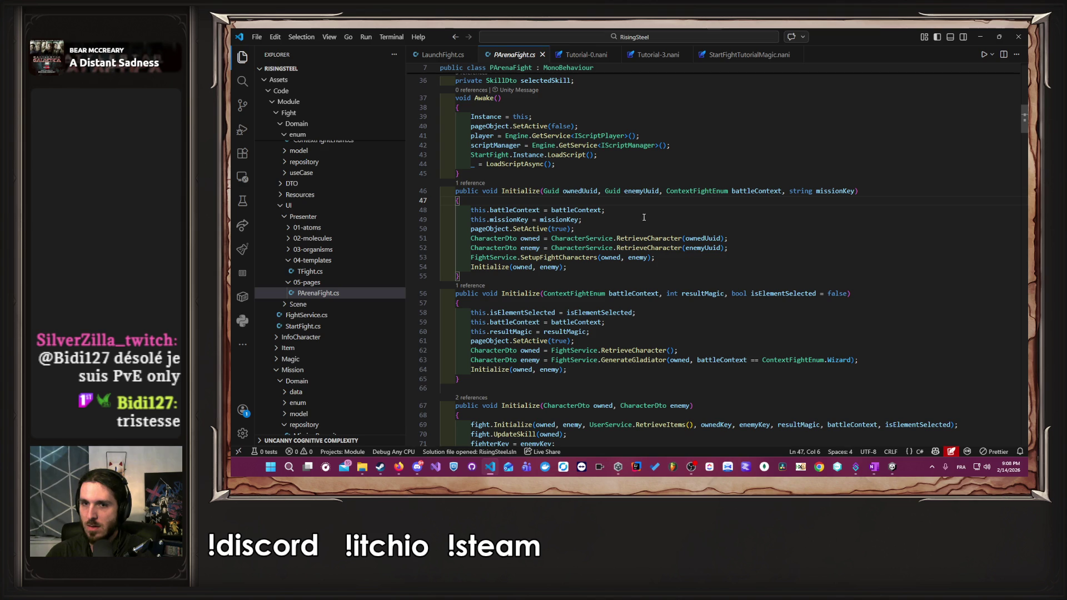
{"action": "key", "text": "Return"}
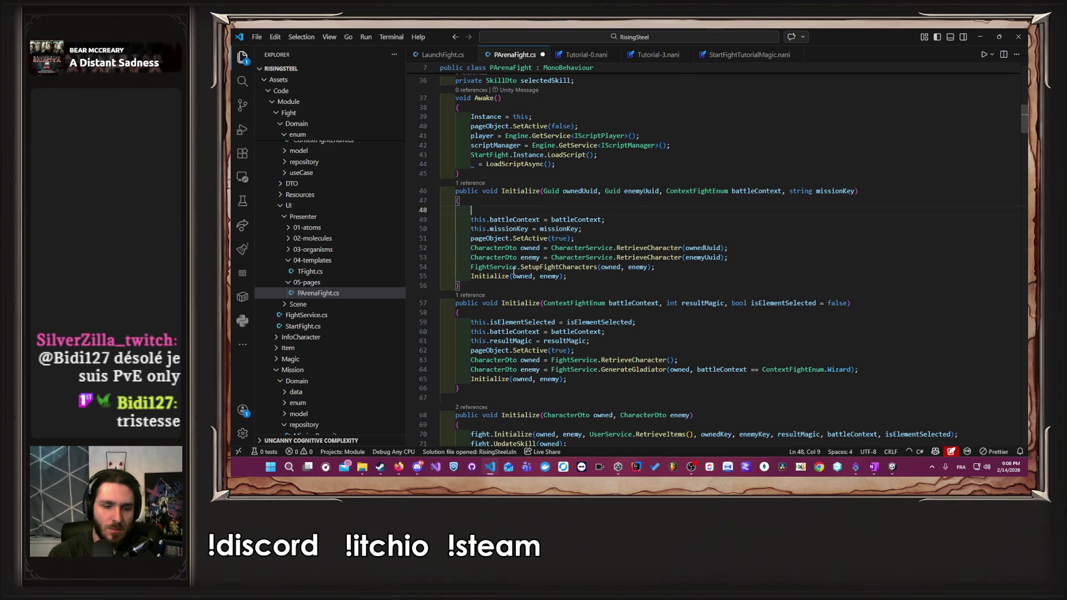
Write Debug.Log("A"); as the first line of the Guid-based Initialize method
{"action": "type", "text": "Debug"}
{"action": "key", "text": "Tab"}
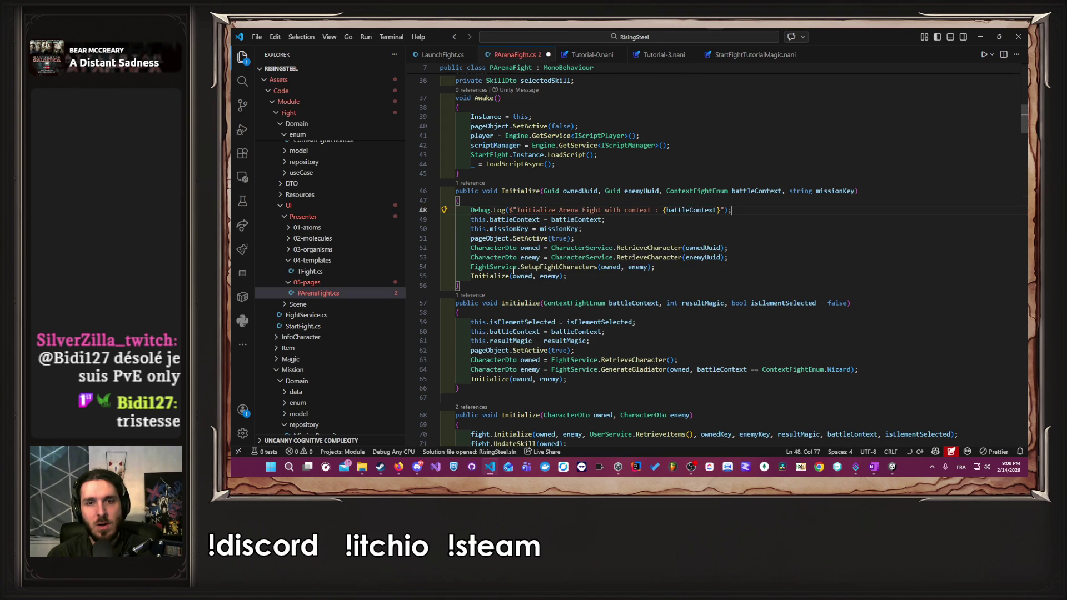
{"action": "key", "text": "ctrl+shift+Left"}
{"action": "key", "text": "ctrl+shift+Left"}
{"action": "key", "text": "ctrl+shift+Left"}
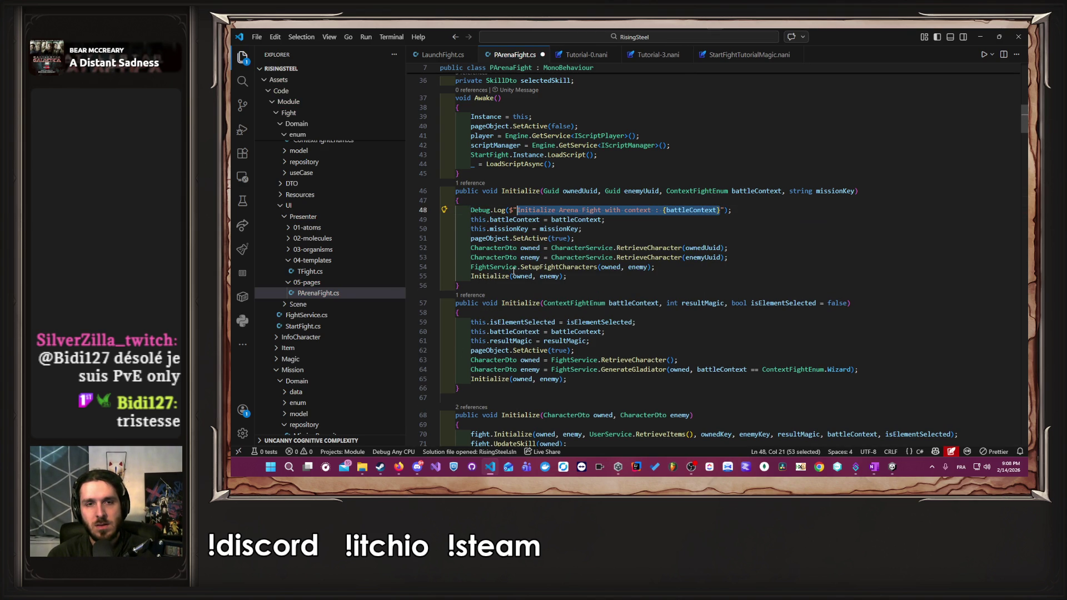
{"action": "key", "text": "Left"}
{"action": "key", "text": "ctrl+shift+Right"}
{"action": "key", "text": "ctrl+shift+Right"}
{"action": "key", "text": "ctrl+shift+Right"}
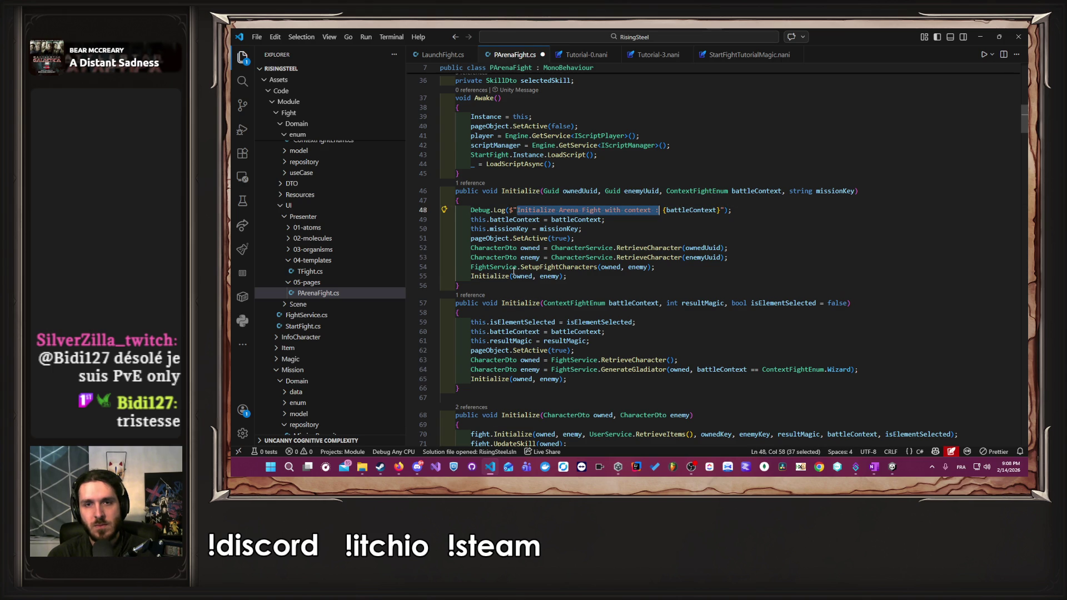
{"action": "key", "text": "BackSpace"}
{"action": "key", "text": "Right"}
{"action": "key", "text": "Left"}
{"action": "key", "text": "ctrl+shift+Right"}
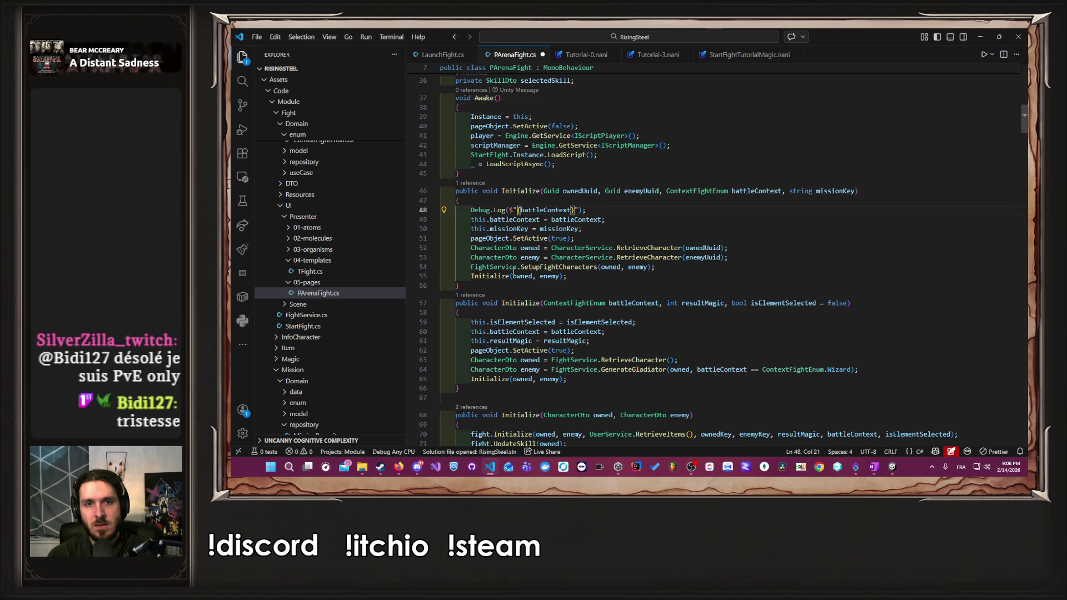
{"action": "key", "text": "ctrl+z"}
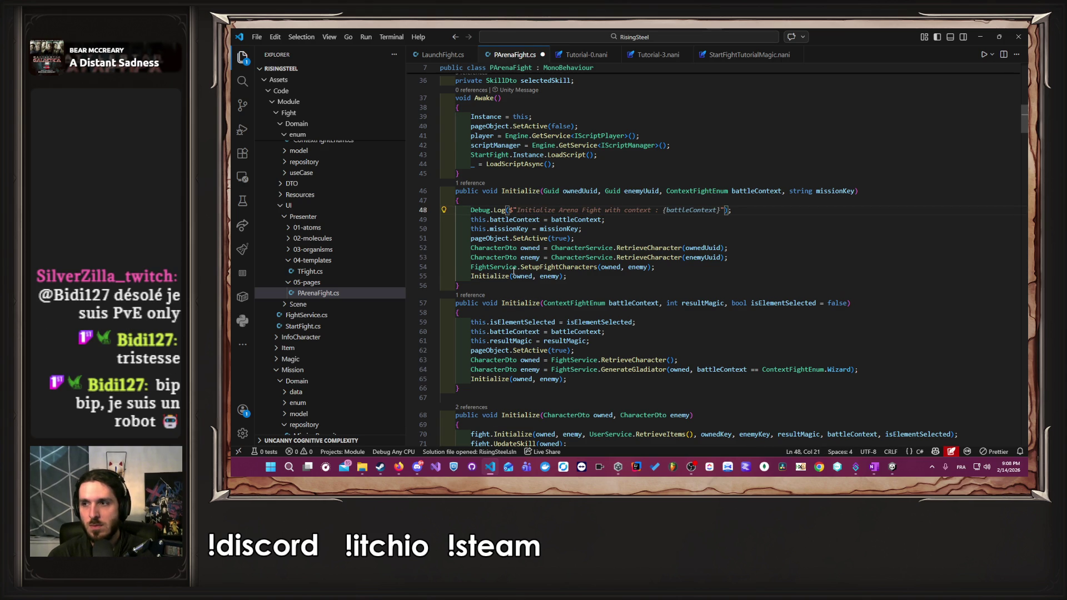
{"action": "key", "text": "ctrl+z"}
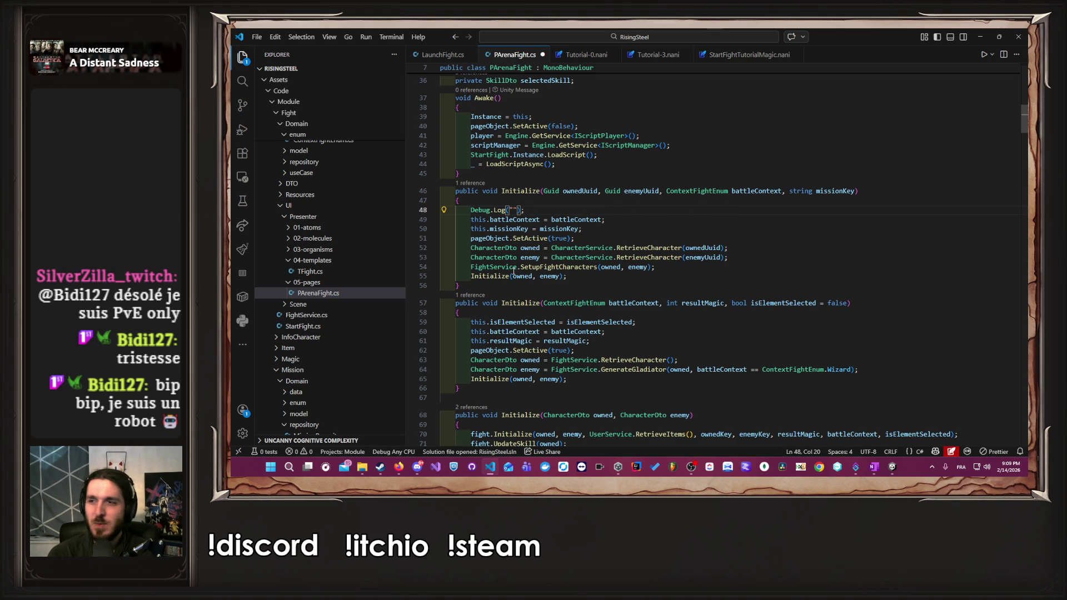
{"action": "type", "text": "A"}
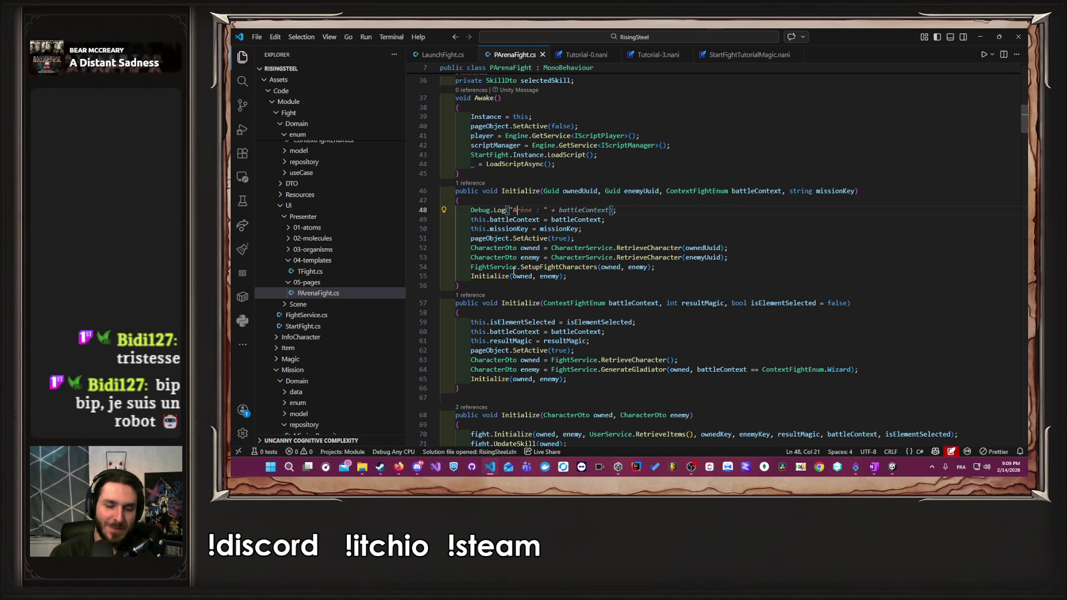
{"action": "key", "text": "Escape"}
Copy the log line into the ContextFightEnum Initialize overload as Debug.Log("B"); and save
{"action": "mouse_move", "coordinate": [529, 210]}
{"action": "left_mouse_down"}
{"action": "mouse_move", "coordinate": [442, 210]}
{"action": "mouse_move", "coordinate": [469, 210]}
{"action": "left_mouse_up"}
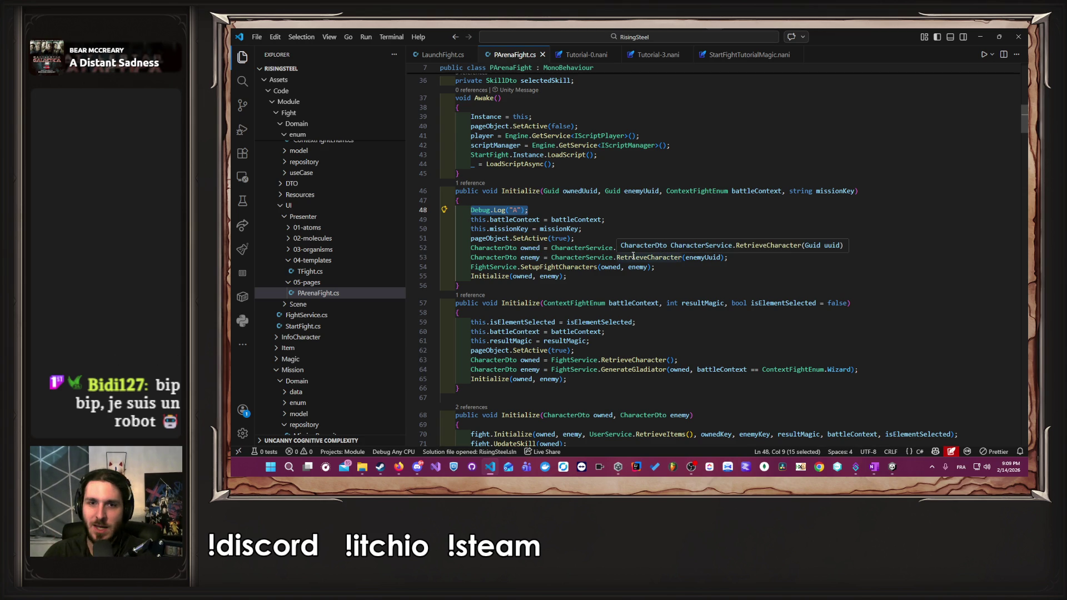
{"action": "key", "text": "ctrl+c"}
{"action": "left_click", "coordinate": [499, 312]}
{"action": "key", "text": "Return"}
{"action": "key", "text": "ctrl+v"}
{"action": "key", "text": "Left"}
{"action": "key", "text": "Left"}
{"action": "key", "text": "Left"}
{"action": "key", "text": "shift+Left"}
{"action": "type", "text": "B"}
{"action": "key", "text": "ctrl+s"}
Leave PArenaFight.cs and switch back to the Unity editor
{"action": "left_click", "coordinate": [572, 323]}
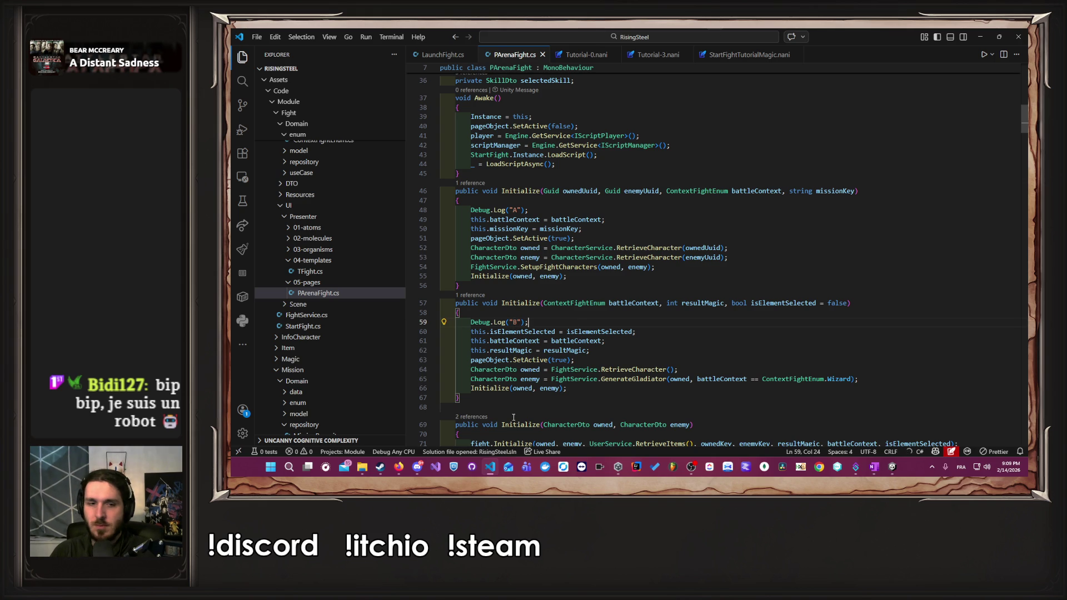
{"action": "mouse_move", "coordinate": [402, 472]}
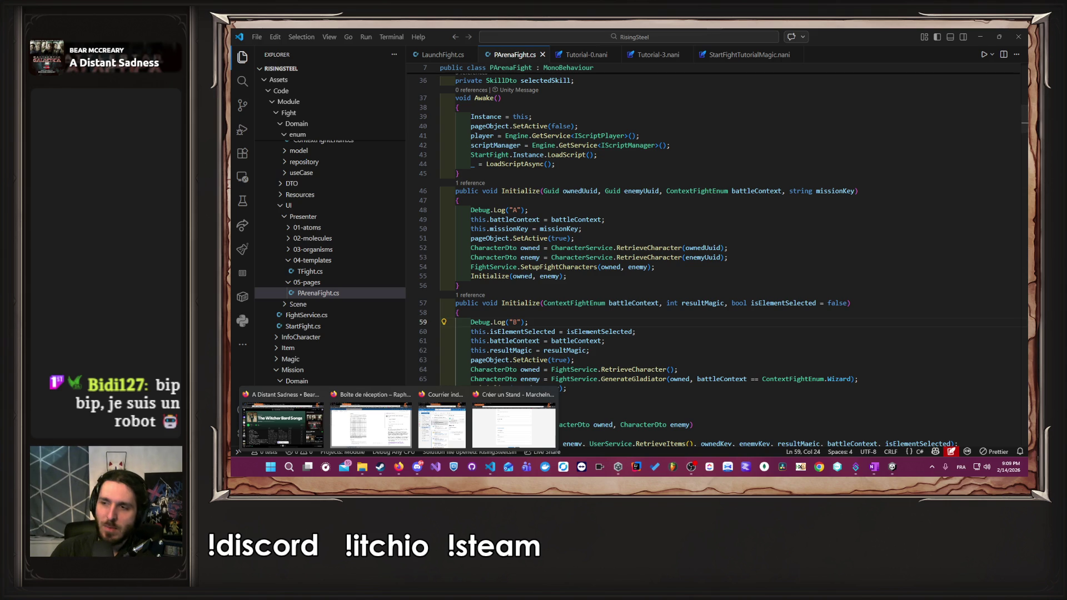
{"action": "left_click", "coordinate": [978, 330]}
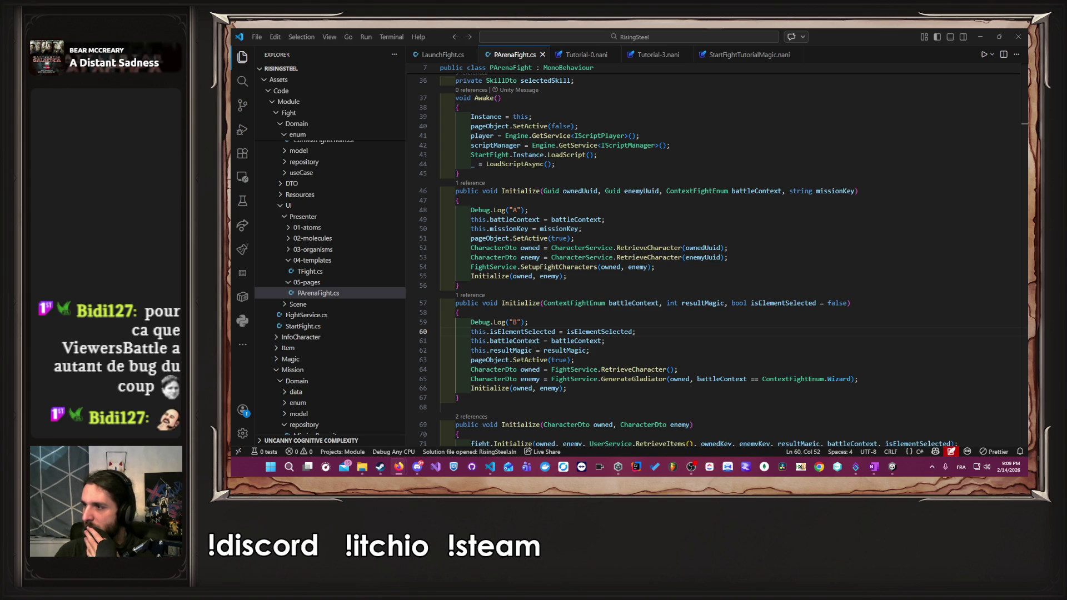
{"action": "key", "text": "alt+Tab"}
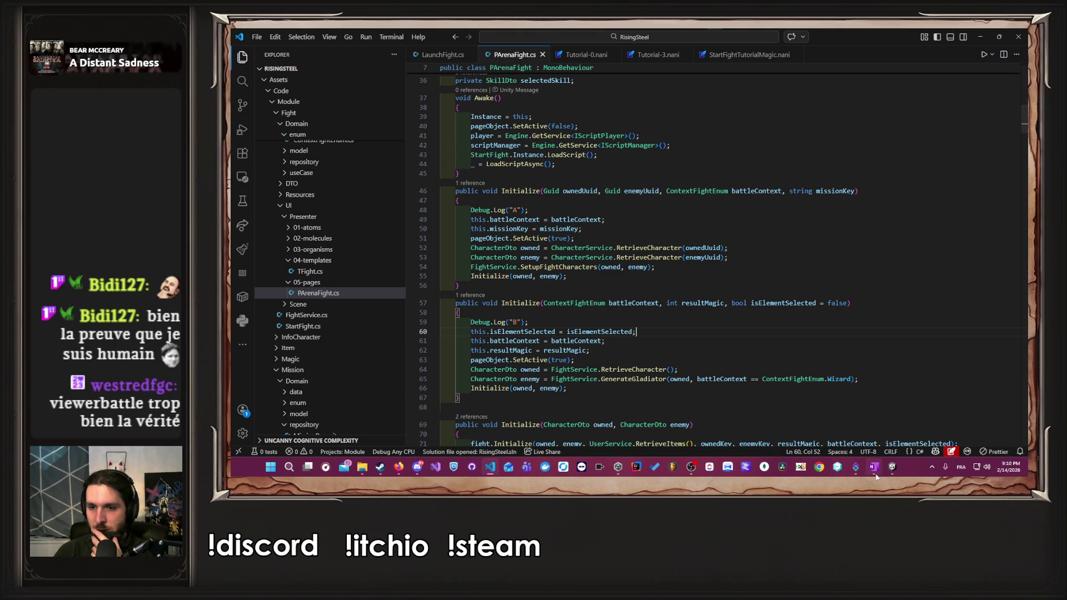
{"action": "left_click", "coordinate": [892, 468]}
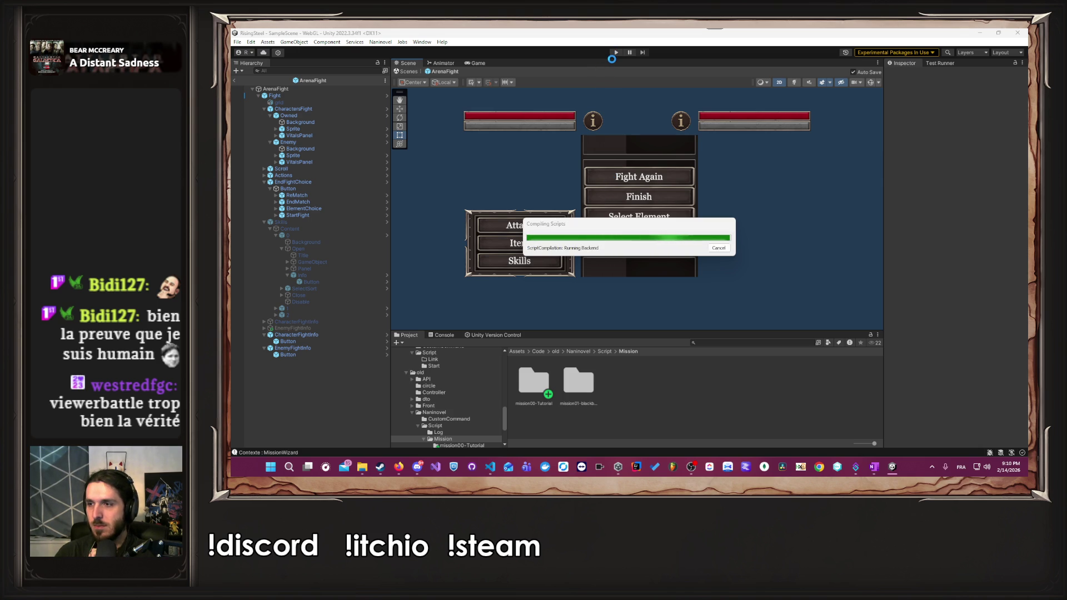
Run the game, inspect the Console error, back out of Load, and enter a new player name
{"action": "left_click", "coordinate": [616, 54]}
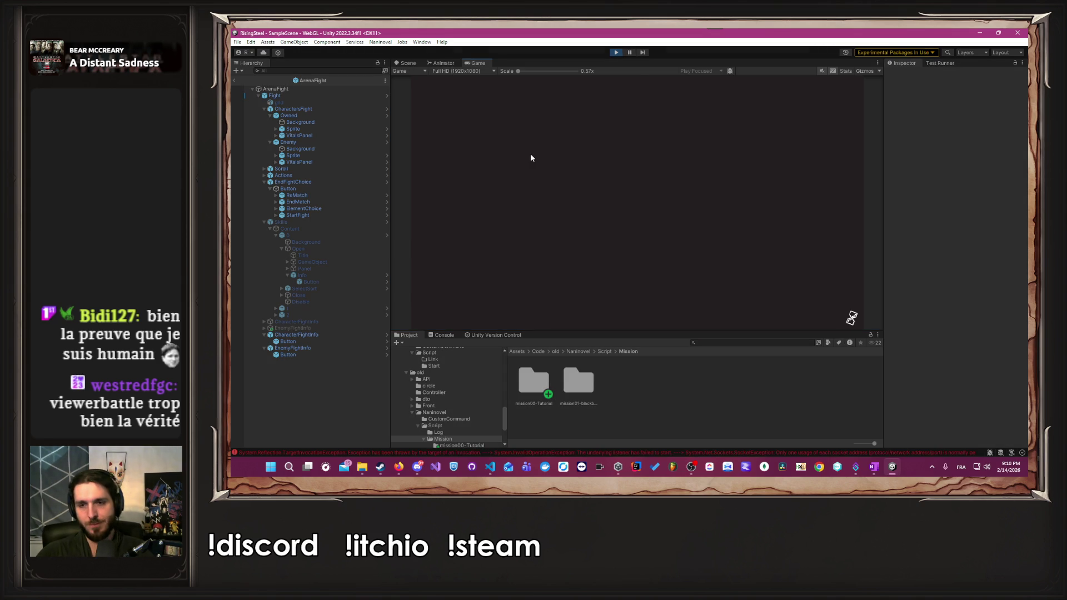
{"action": "left_click", "coordinate": [415, 450]}
{"action": "left_click", "coordinate": [400, 334]}
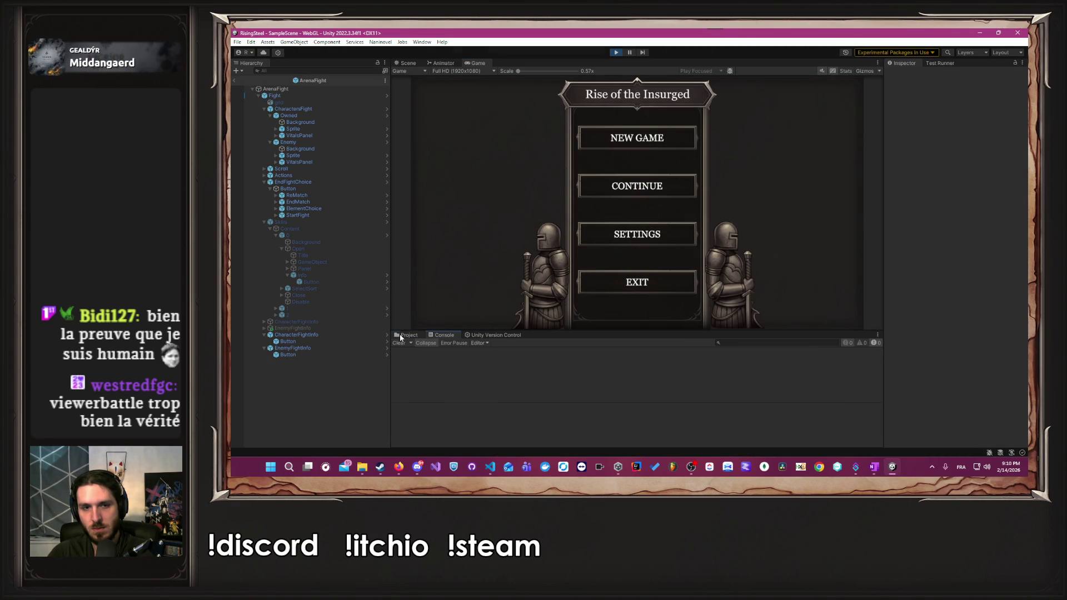
{"action": "left_click", "coordinate": [616, 187]}
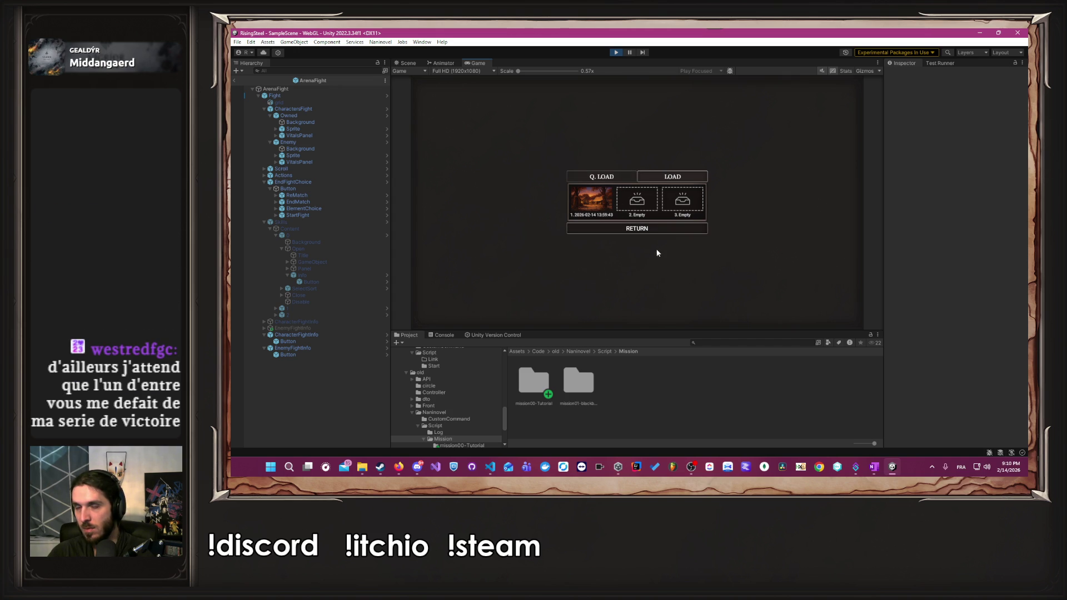
{"action": "left_click", "coordinate": [639, 229]}
{"action": "left_click", "coordinate": [638, 137]}
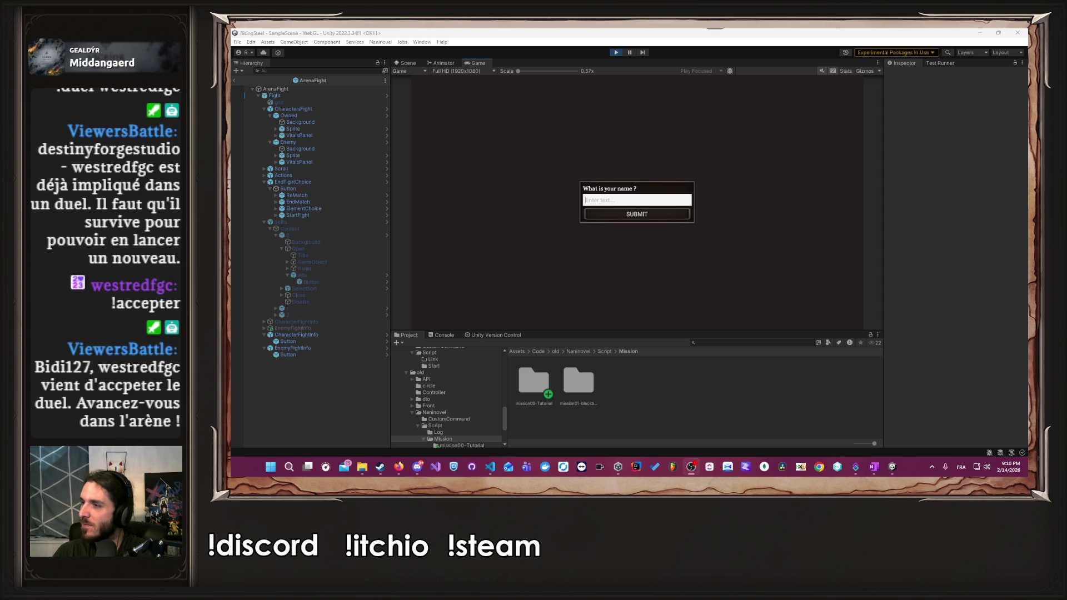
{"action": "left_click", "coordinate": [594, 204]}
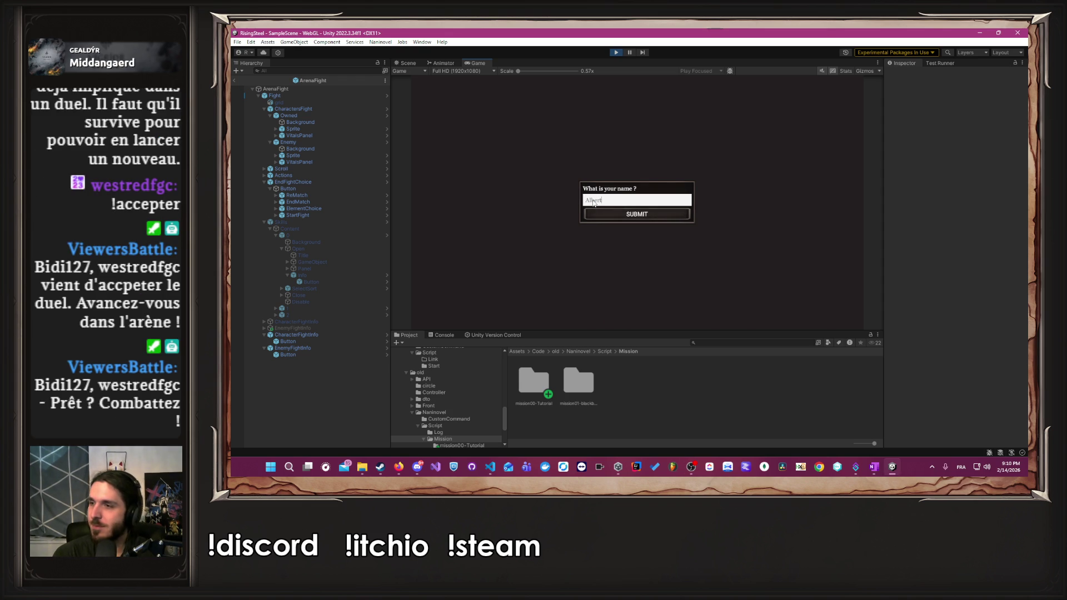
{"action": "key", "text": "Return"}
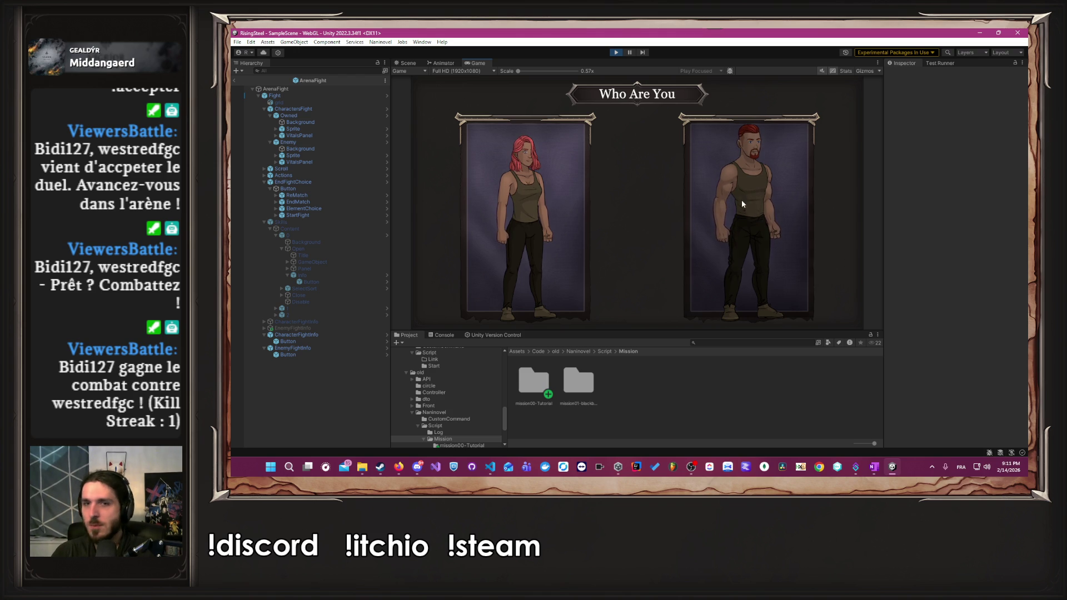
Choose the red-haired male fighter, start the arena fight, and attack until Lyam is defeated
{"action": "left_click", "coordinate": [741, 204]}
{"action": "left_click", "coordinate": [734, 204]}
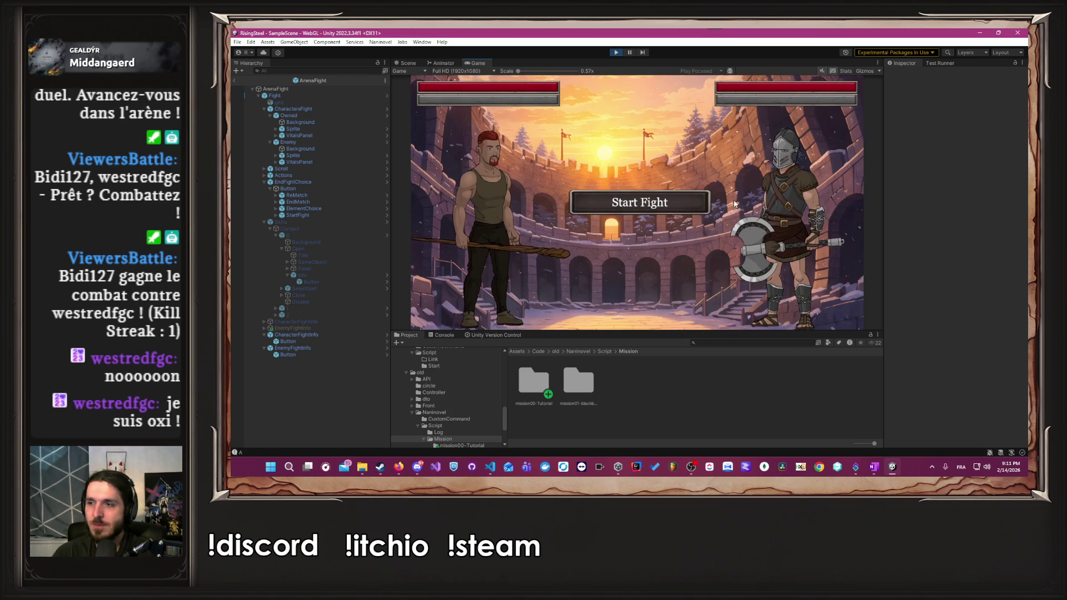
{"action": "left_click", "coordinate": [598, 215]}
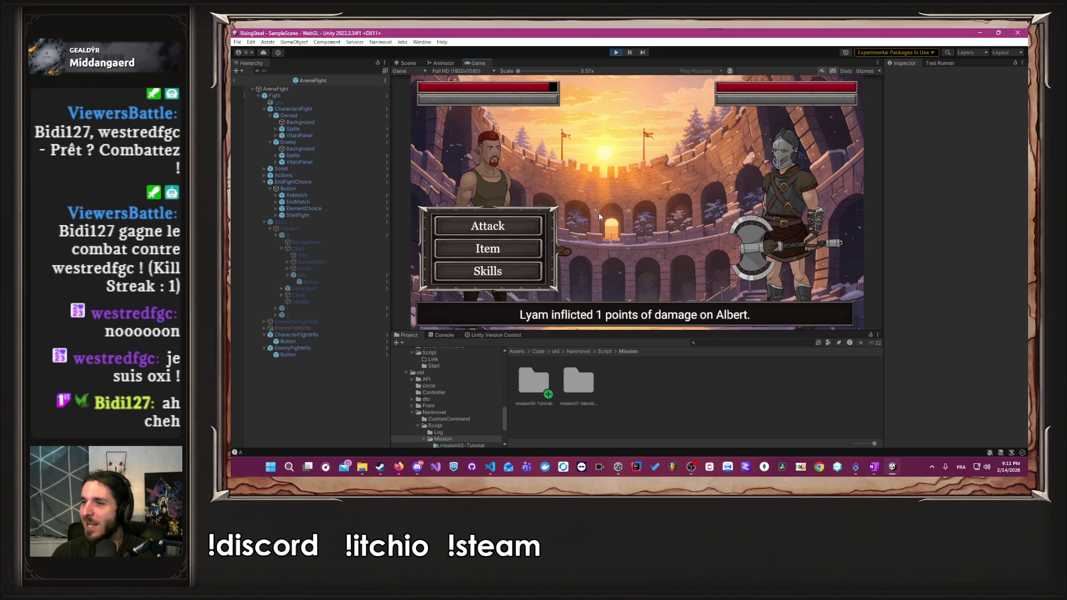
{"action": "left_click", "coordinate": [492, 229]}
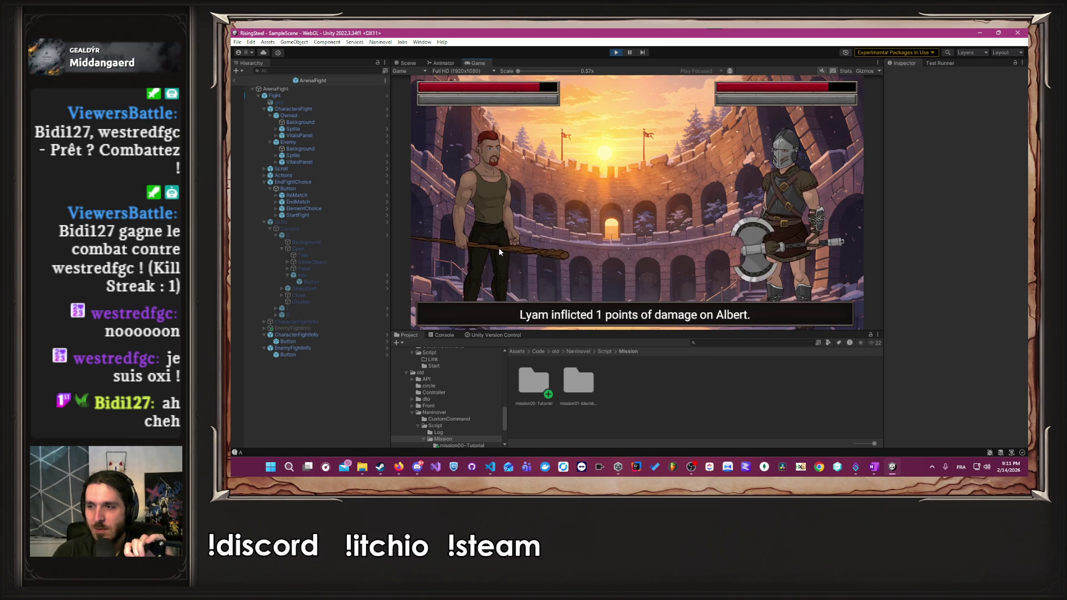
{"action": "left_click", "coordinate": [495, 228]}
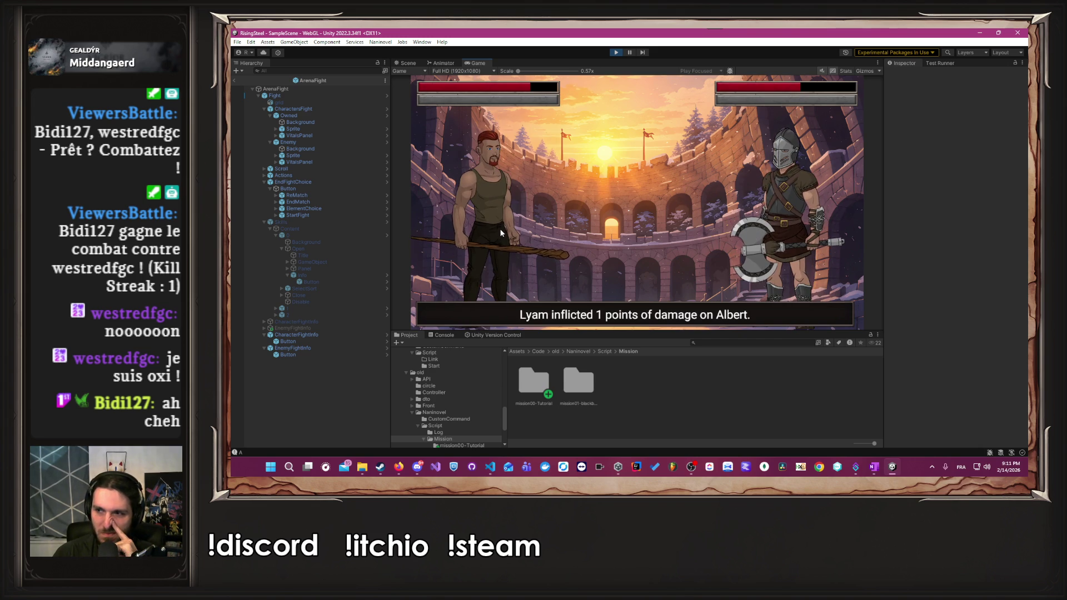
{"action": "left_click", "coordinate": [500, 232]}
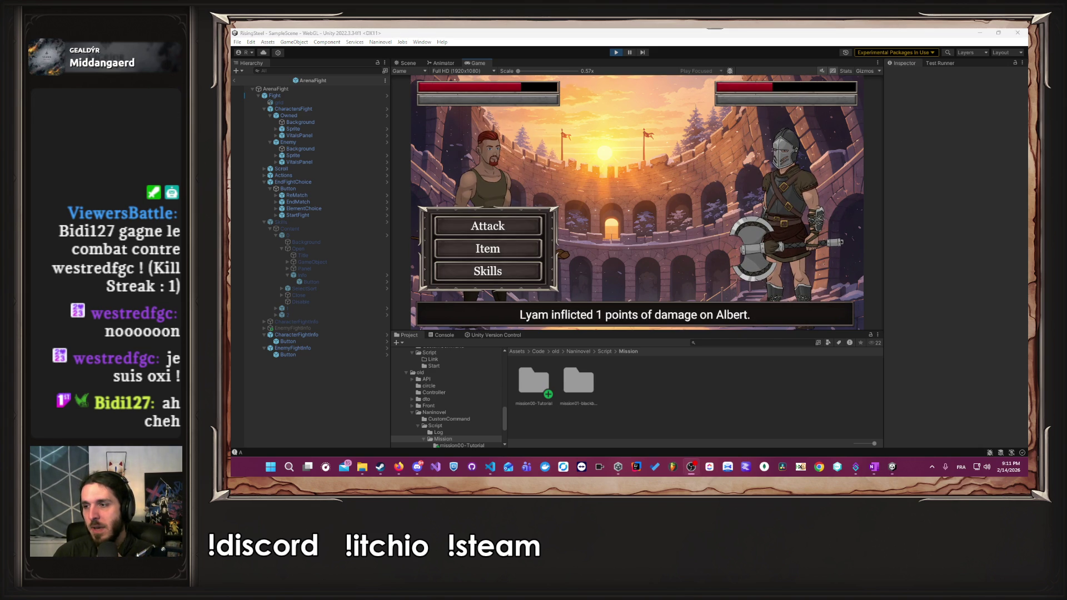
{"action": "left_click", "coordinate": [459, 222]}
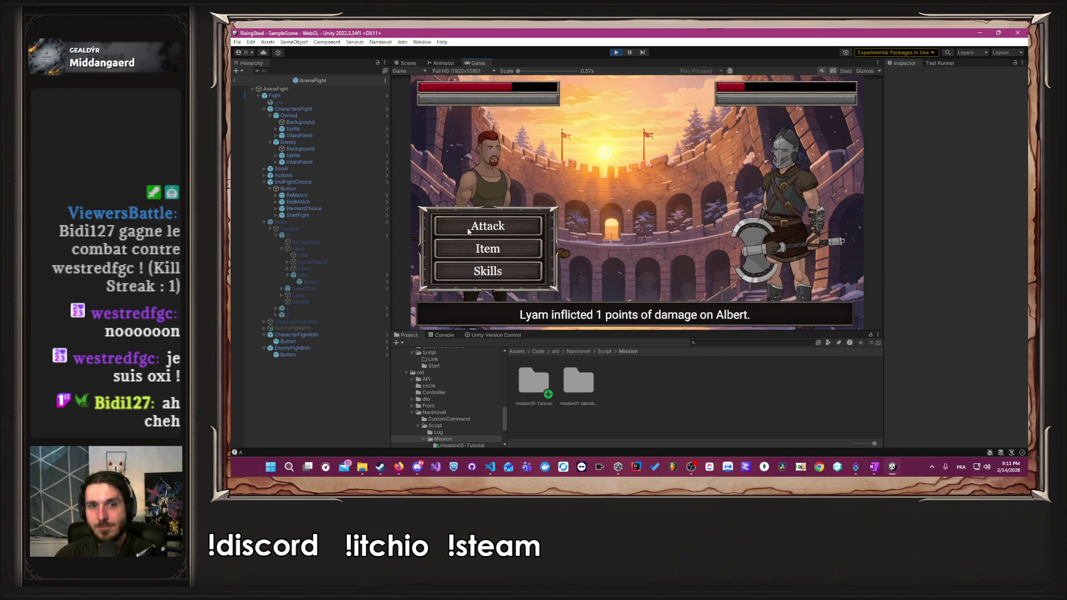
{"action": "left_click", "coordinate": [469, 231]}
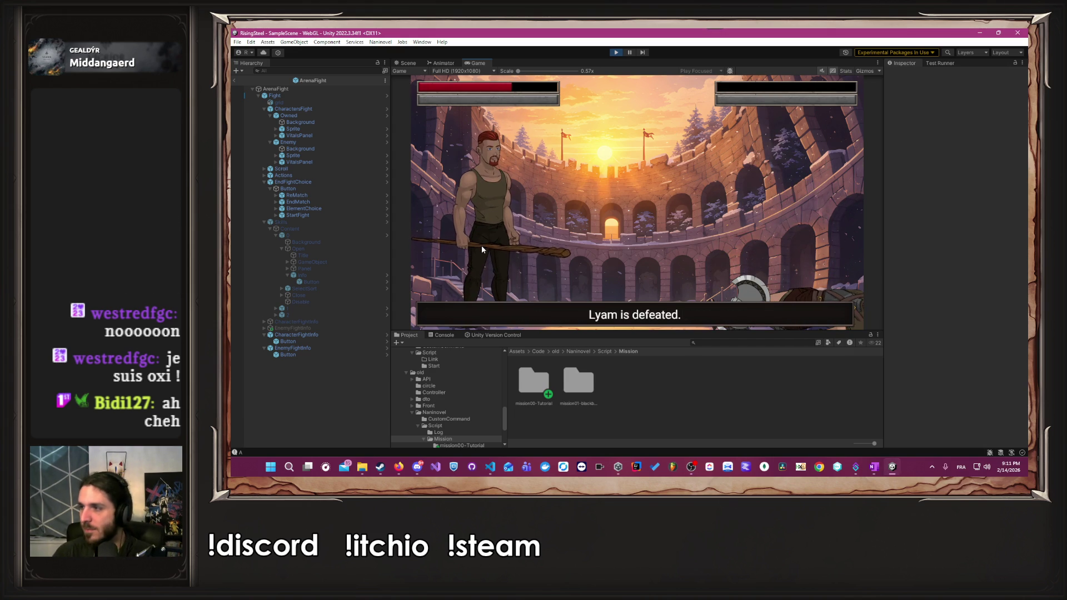
{"action": "left_click", "coordinate": [544, 279]}
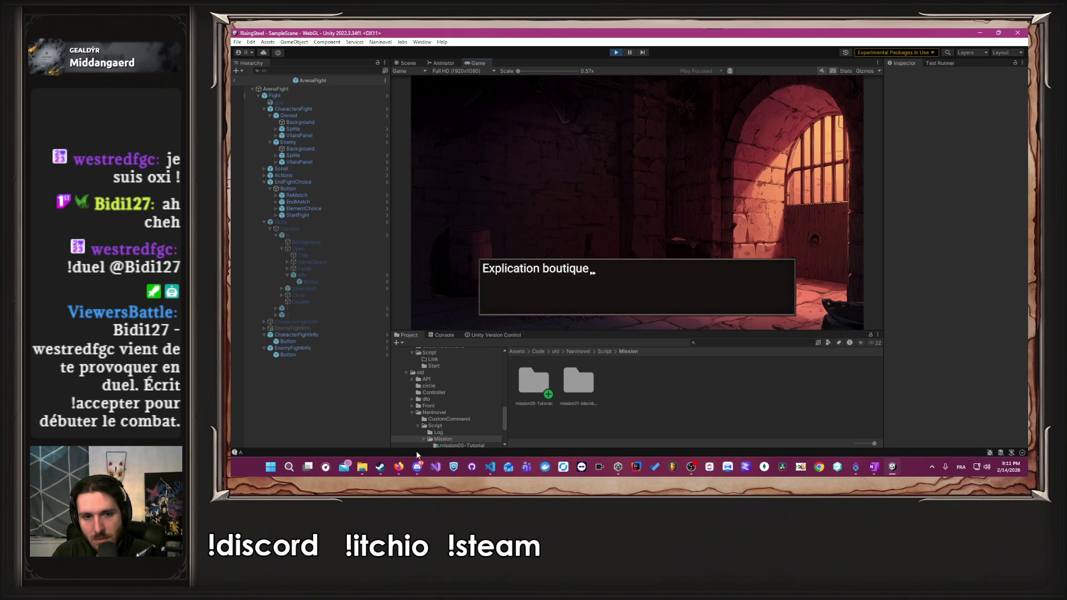
Show the Console output and clear its log messages
{"action": "left_click", "coordinate": [417, 453]}
{"action": "left_click", "coordinate": [399, 343]}
{"action": "left_click", "coordinate": [556, 293]}
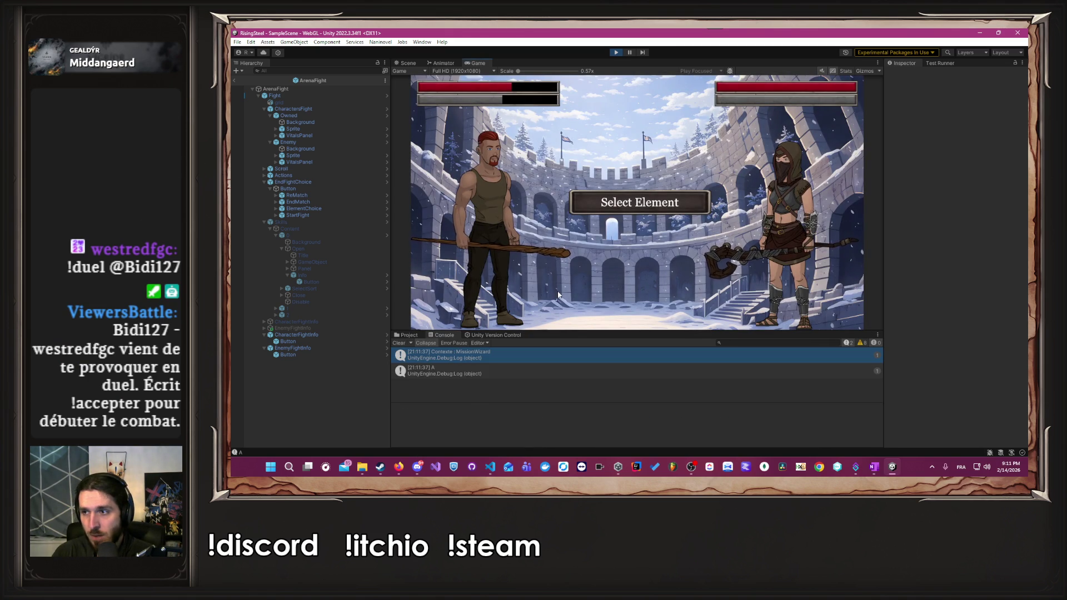
Craft an Air and Water element, validate it to start the fight, then stop the game
{"action": "left_click", "coordinate": [633, 206]}
{"action": "left_click", "coordinate": [522, 139]}
{"action": "left_click", "coordinate": [599, 311]}
{"action": "left_click", "coordinate": [664, 320]}
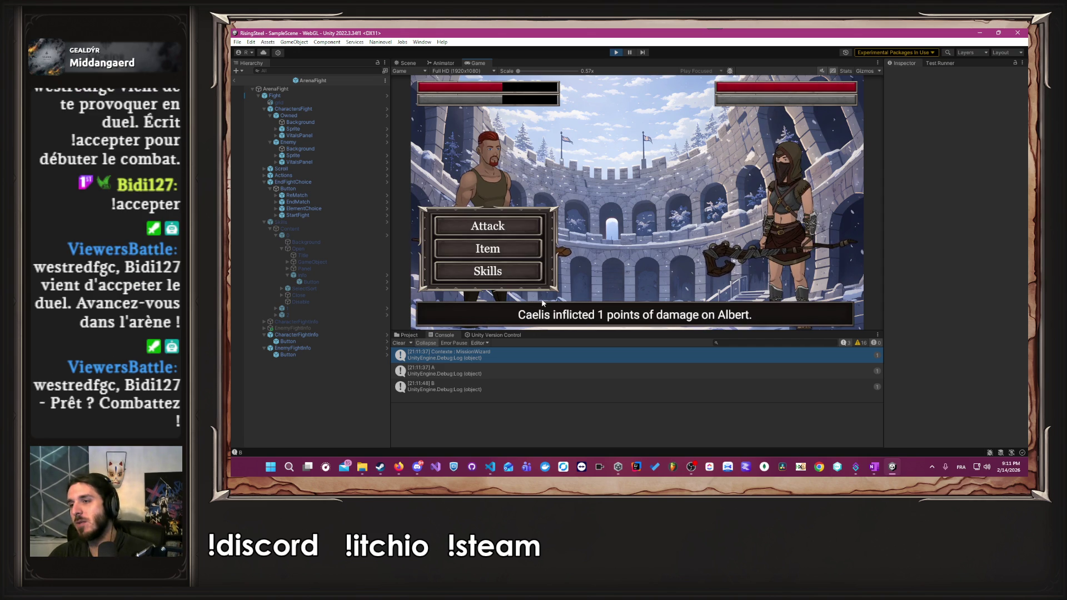
{"action": "left_click", "coordinate": [617, 52]}
Add a Debug.Log printing owned and enemy names after line 53, save PArenaFight.cs, return to Unity
{"action": "key", "text": "alt+Tab"}
{"action": "key", "text": "Escape"}
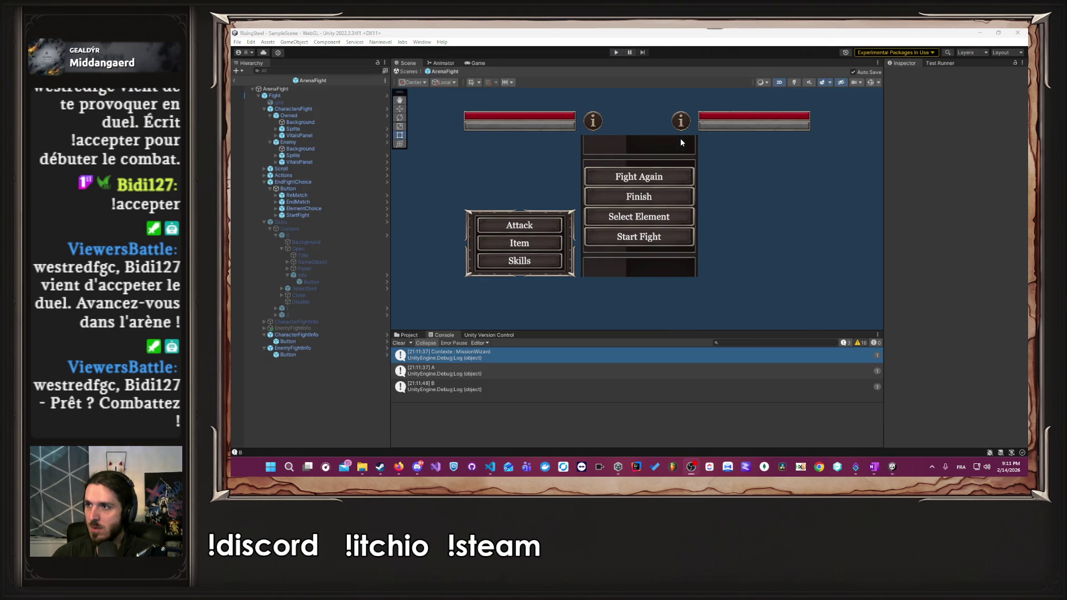
{"action": "key", "text": "alt+Tab"}
{"action": "key", "text": "alt+Tab"}
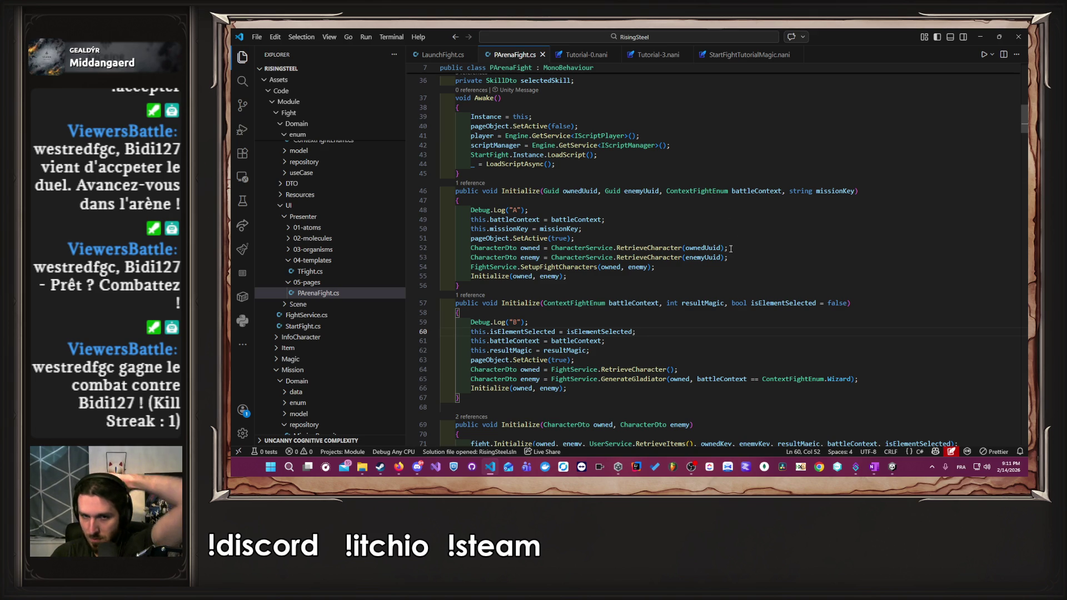
{"action": "left_click", "coordinate": [760, 255]}
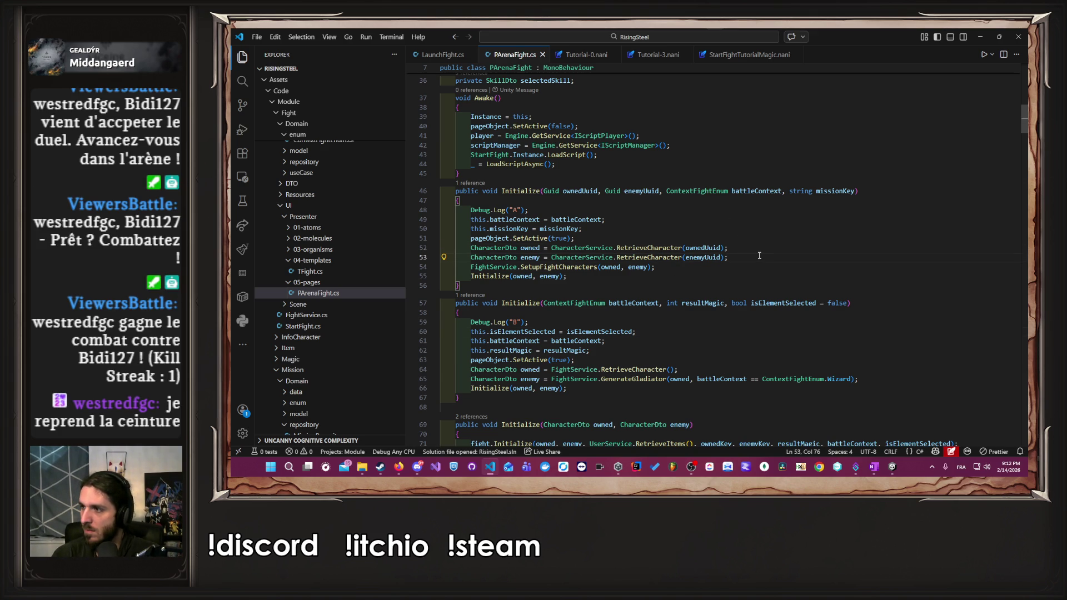
{"action": "key", "text": "Return"}
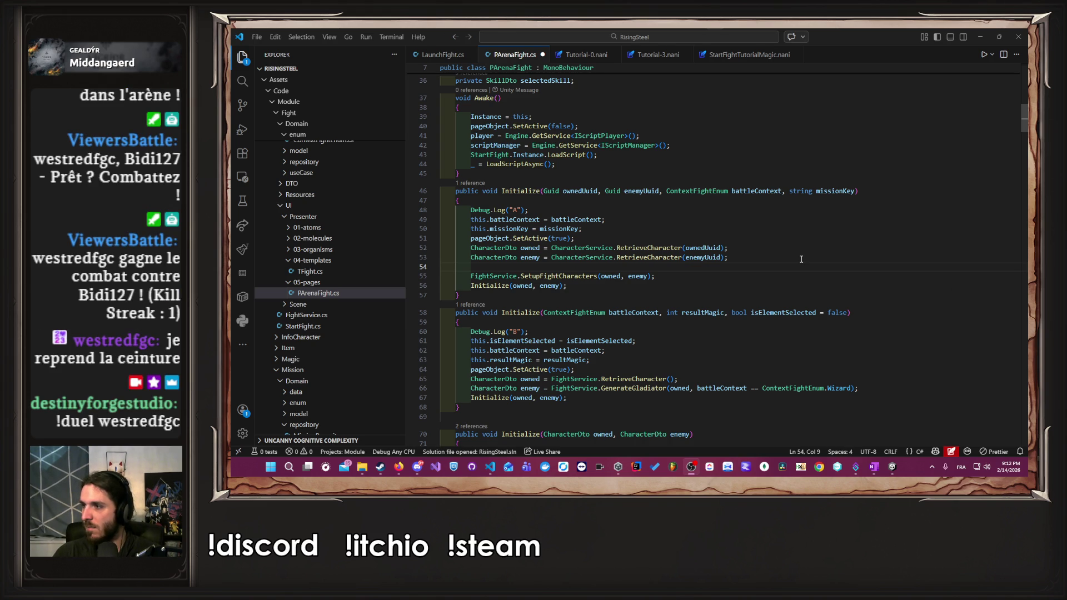
{"action": "left_click", "coordinate": [761, 261]}
{"action": "left_click", "coordinate": [762, 265]}
{"action": "type", "text": "De"}
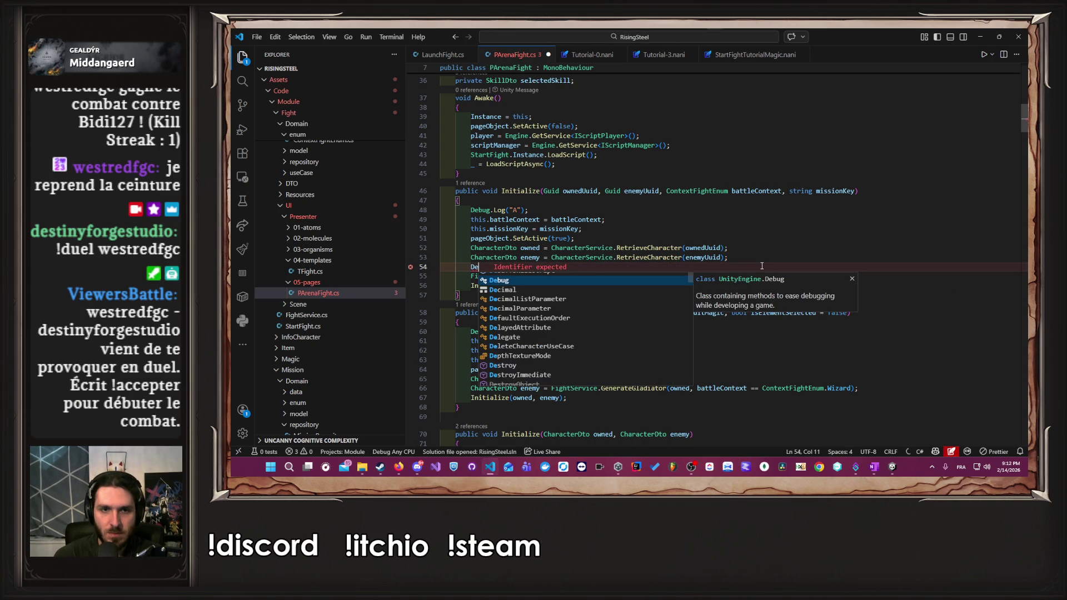
{"action": "key", "text": "ctrl+z"}
{"action": "key", "text": "ctrl+s"}
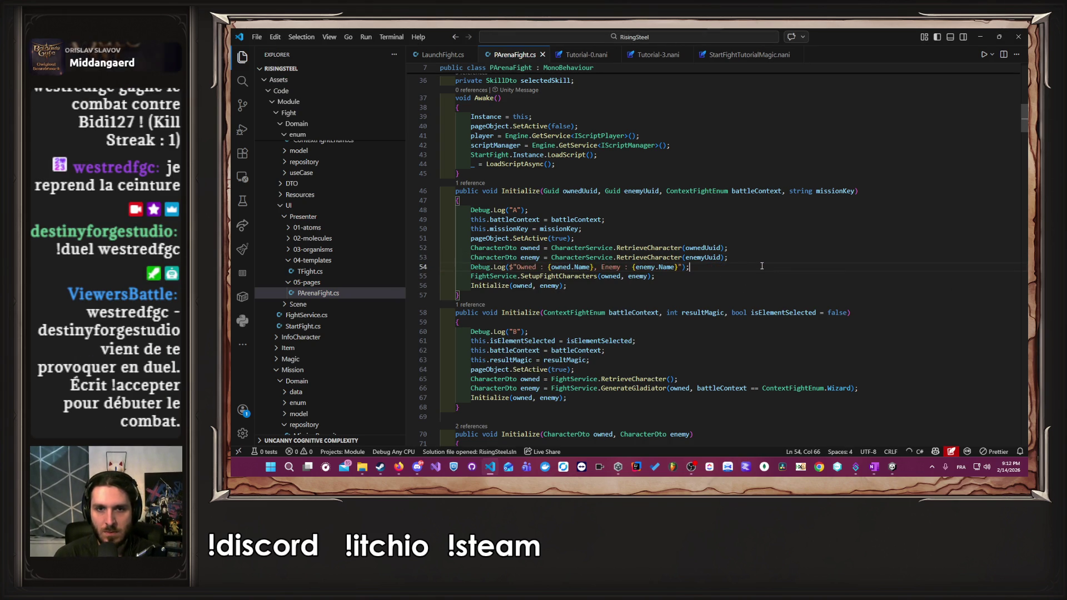
{"action": "key", "text": "alt+Tab"}
{"action": "key", "text": "alt+Tab"}
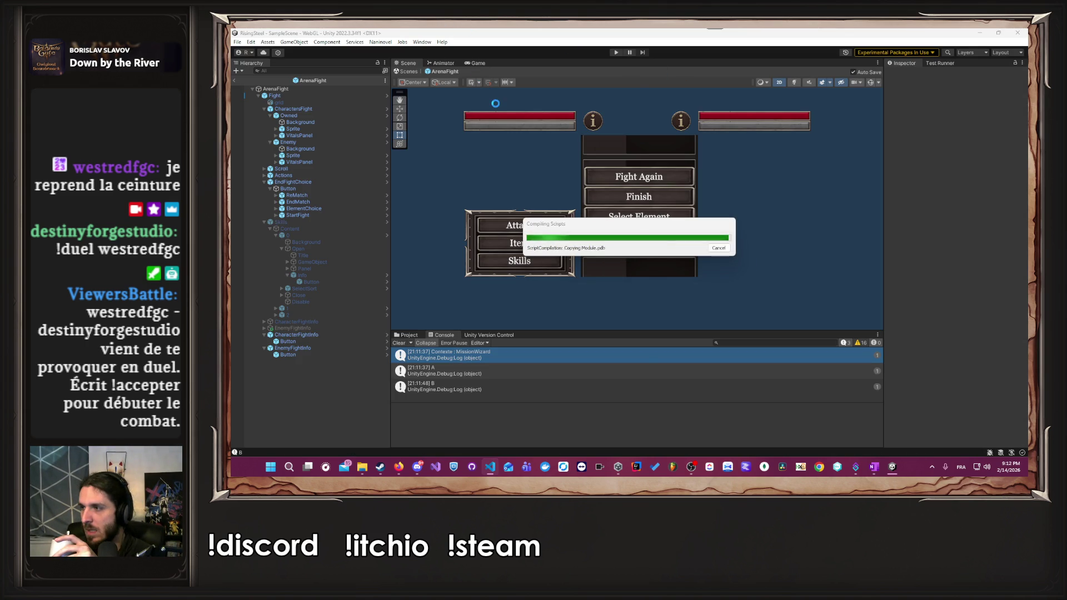
Play a new game with the hero named Raph, advancing through the intro dialogue to the arena
{"action": "left_click", "coordinate": [618, 52]}
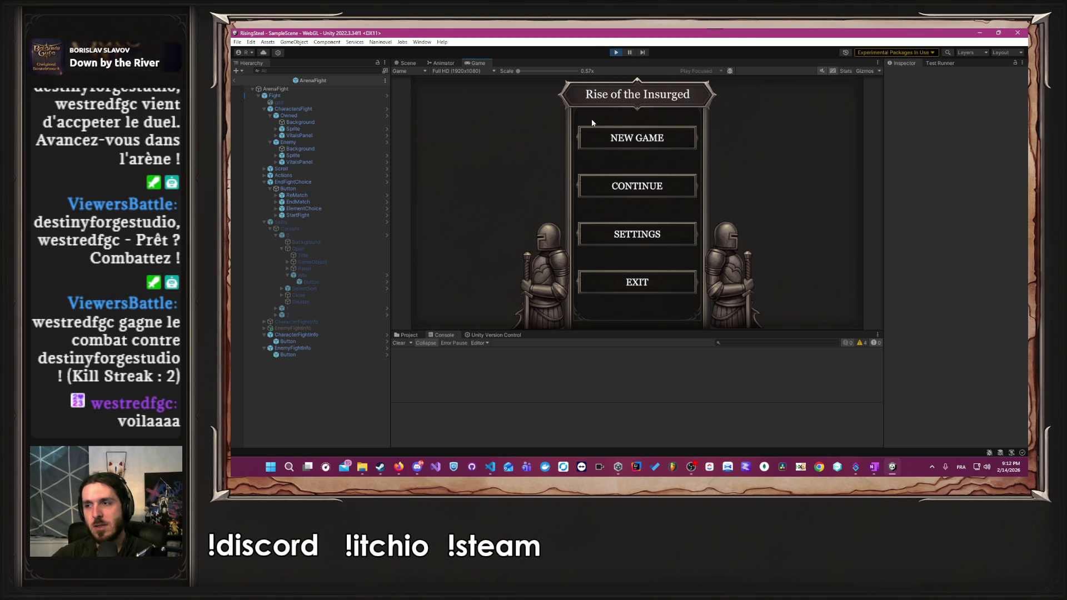
{"action": "left_click", "coordinate": [642, 143]}
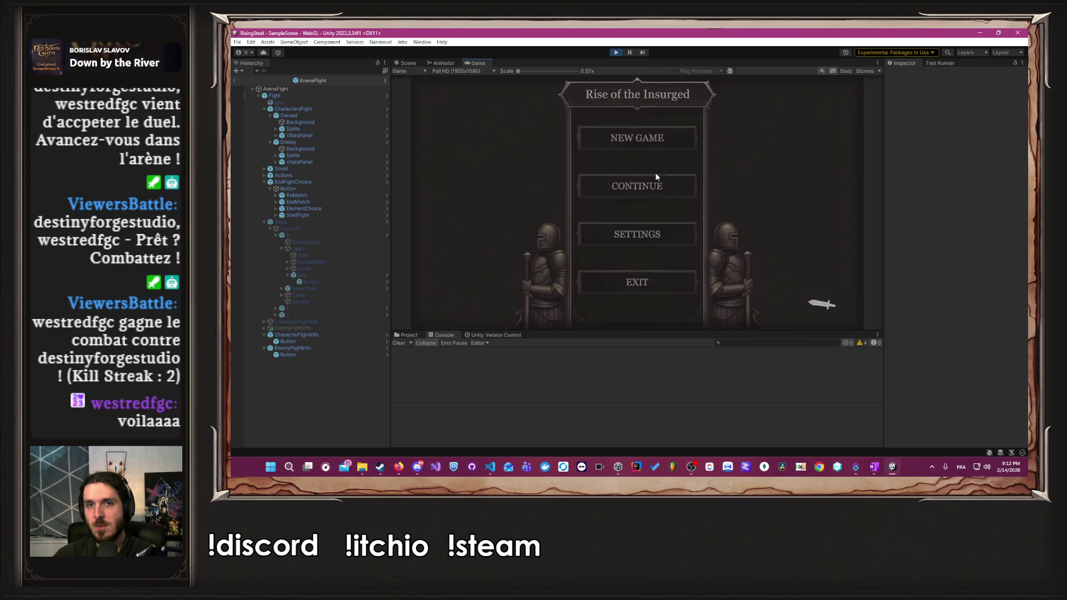
{"action": "type", "text": "Raph"}
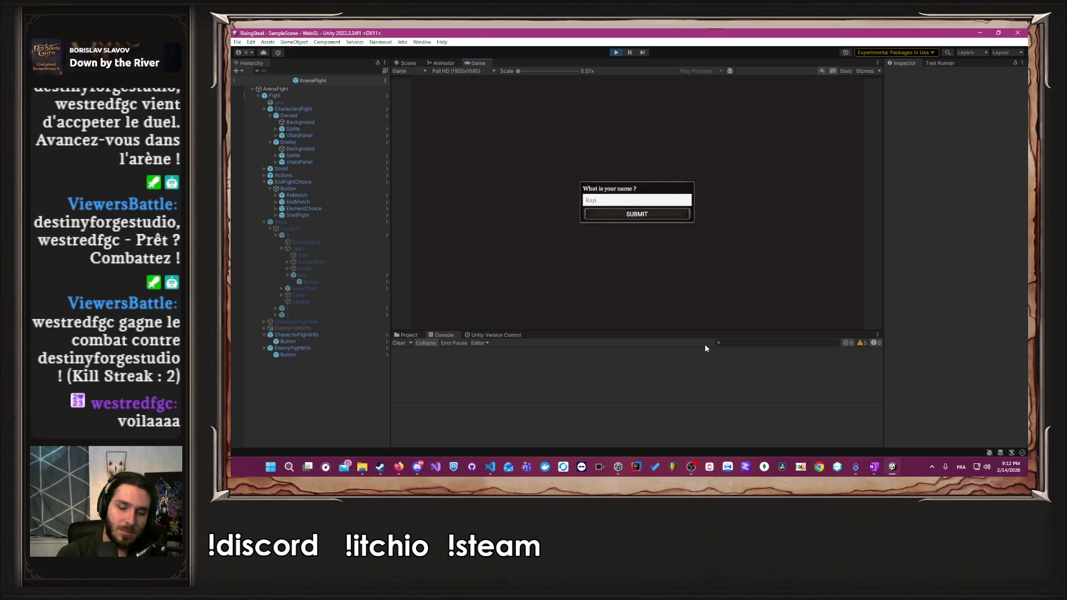
{"action": "key", "text": "Return"}
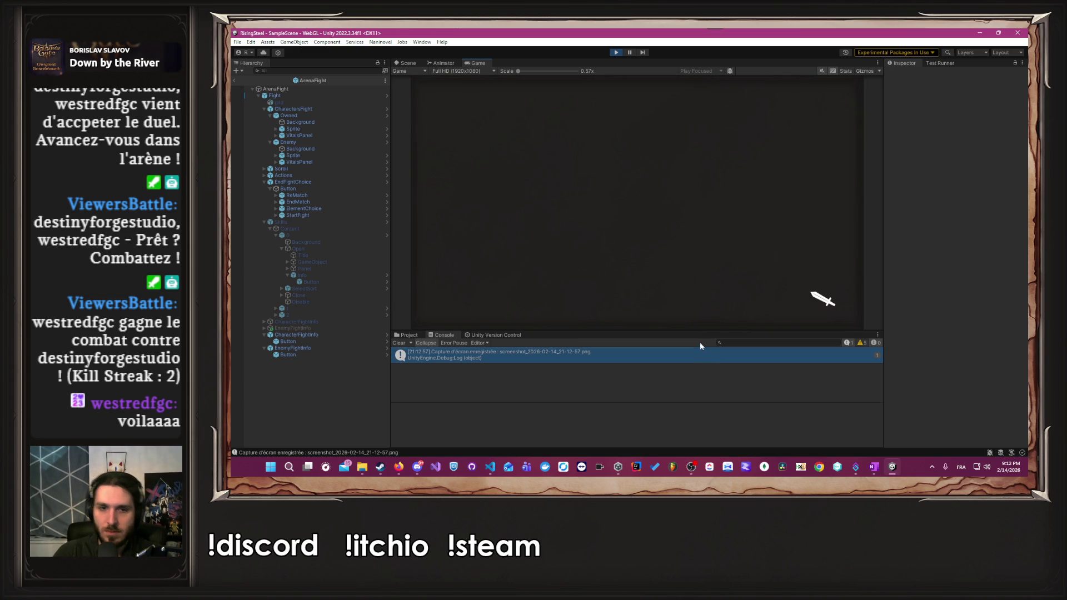
{"action": "left_click", "coordinate": [710, 251]}
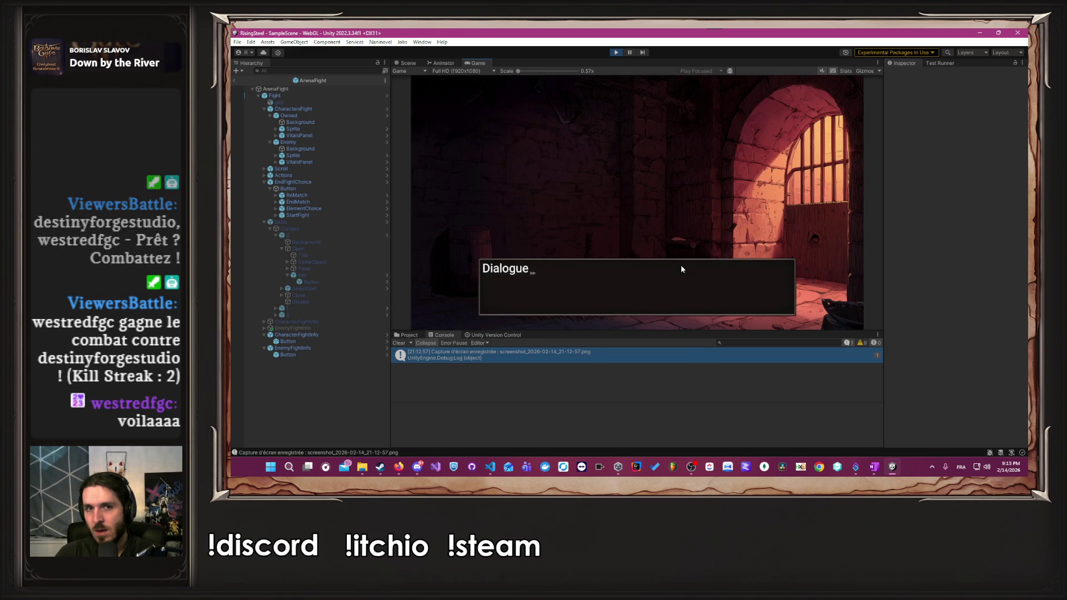
{"action": "left_click", "coordinate": [681, 269]}
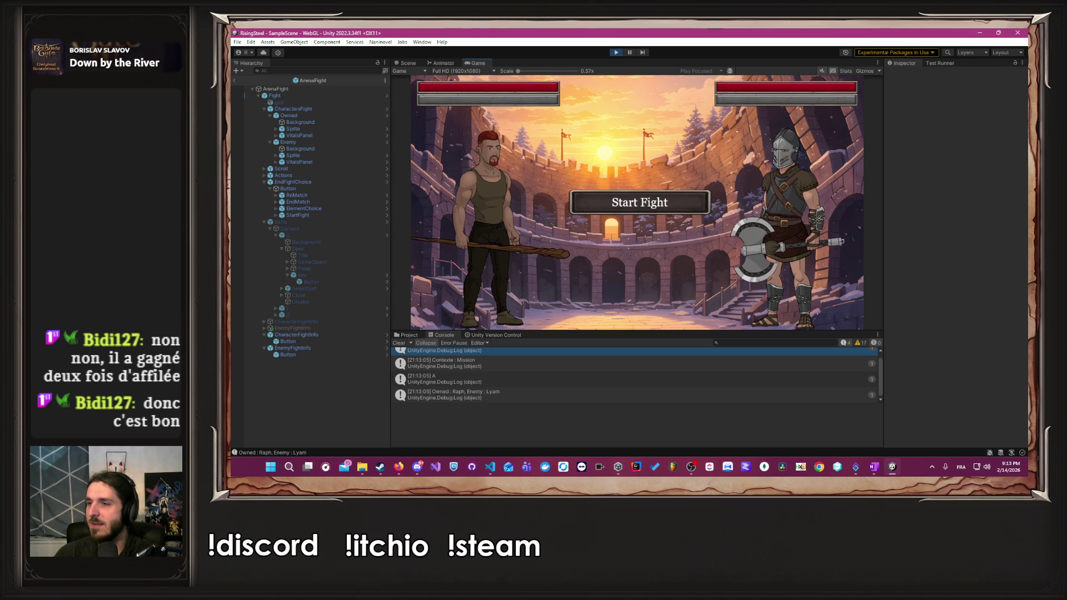
Start the arena fight and defeat Lyam with three attacks, passing the victory dialogue
{"action": "left_click", "coordinate": [649, 200]}
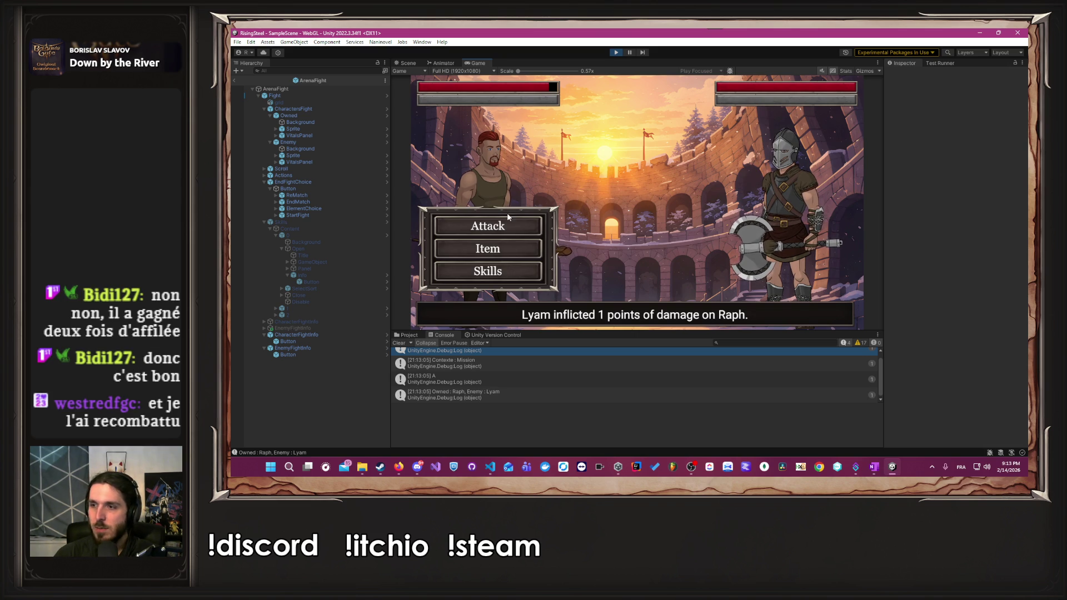
{"action": "left_click", "coordinate": [503, 231]}
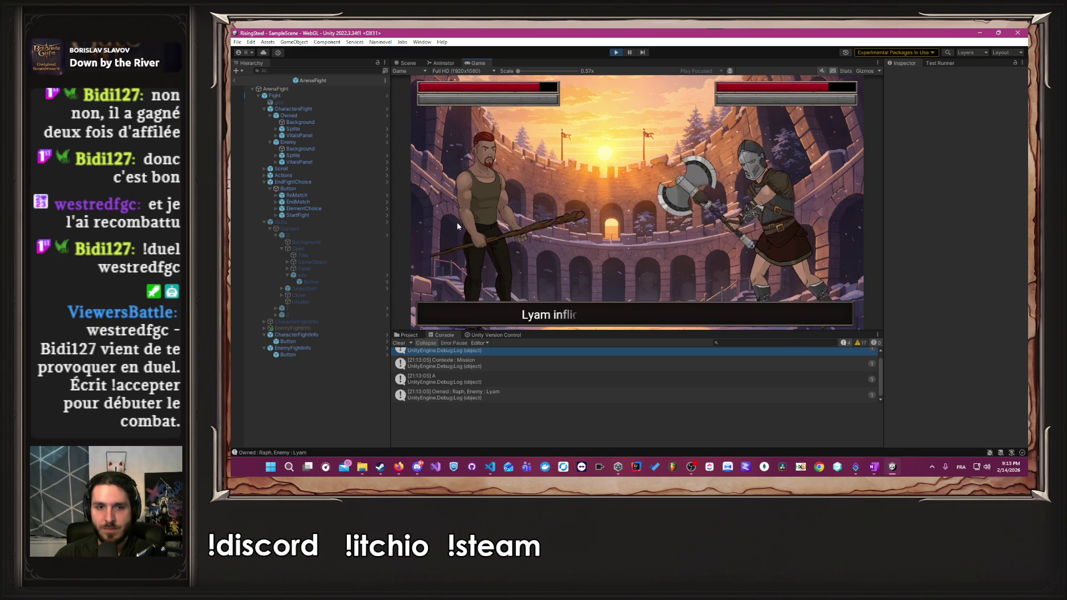
{"action": "left_click", "coordinate": [489, 225]}
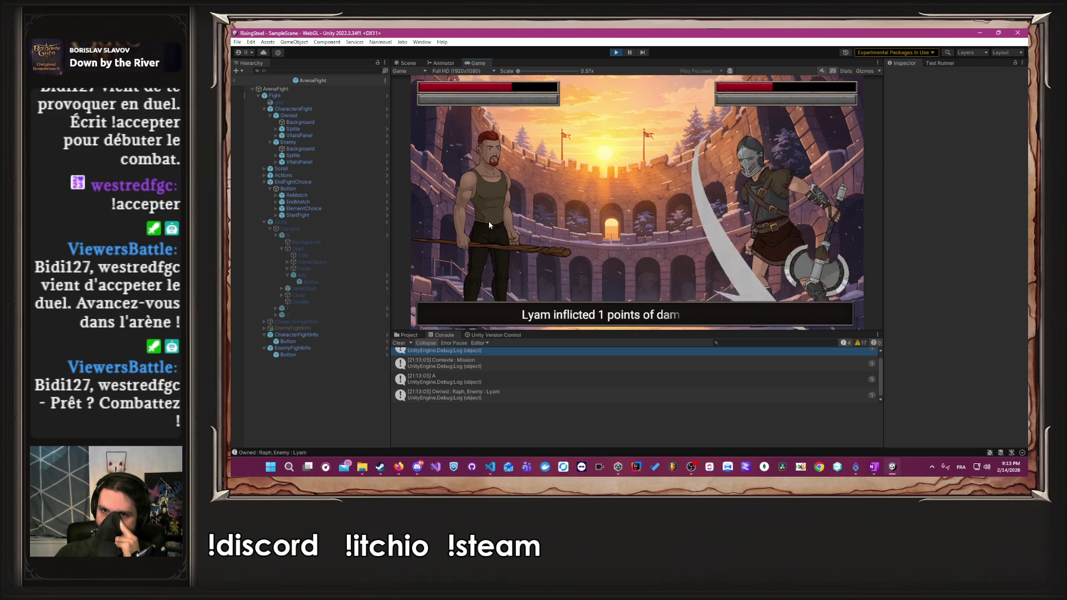
{"action": "left_click", "coordinate": [489, 225]}
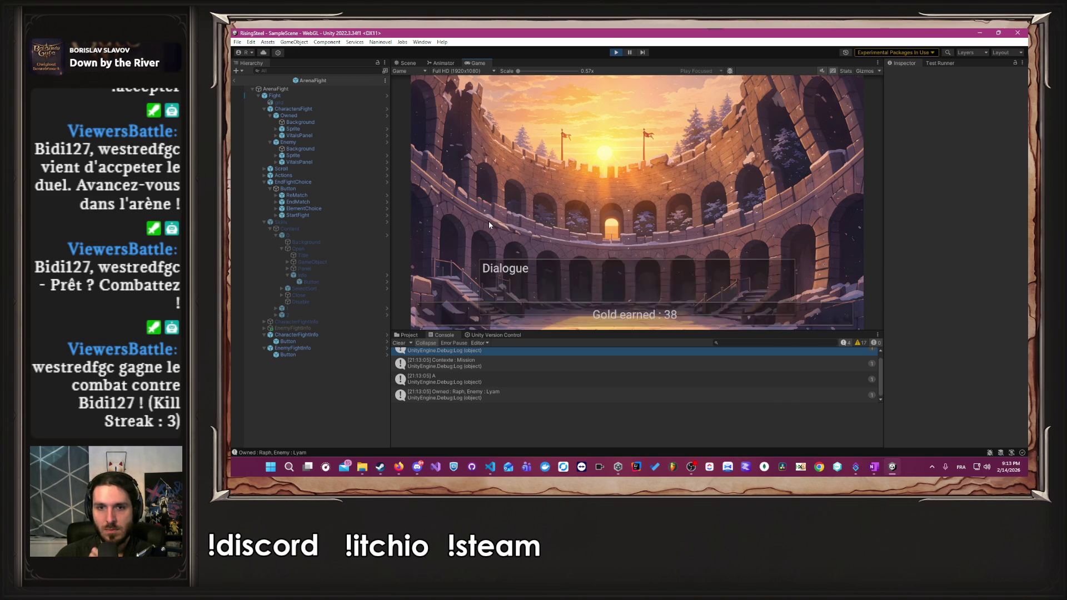
{"action": "left_click", "coordinate": [502, 230]}
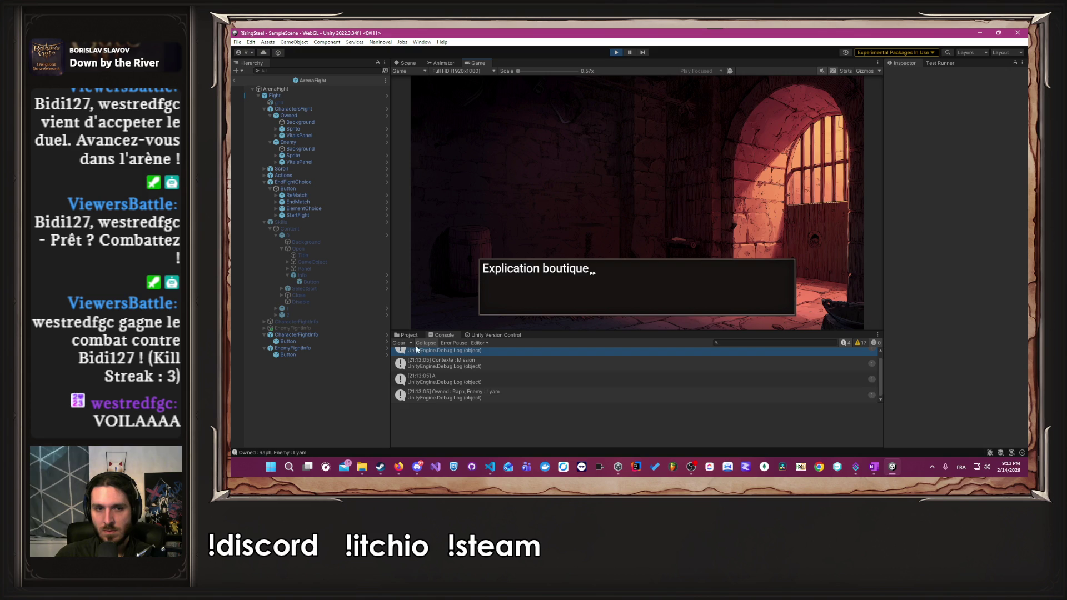
Clear the Console, get past the shop dialogue, and craft the Fire element for the Lira fight
{"action": "left_click", "coordinate": [398, 342]}
{"action": "left_click", "coordinate": [570, 269]}
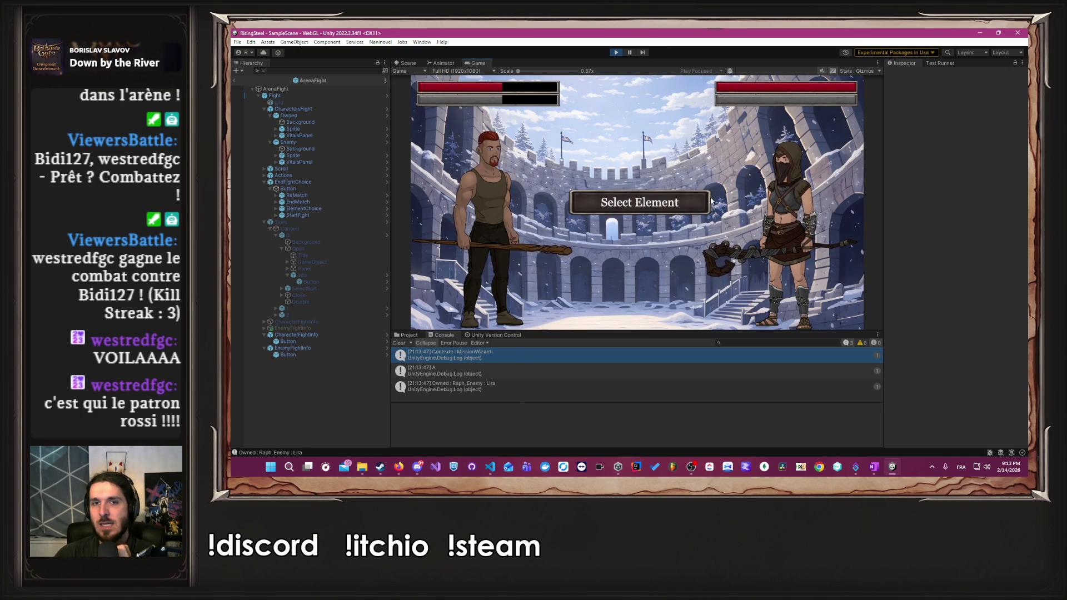
{"action": "left_click", "coordinate": [689, 200]}
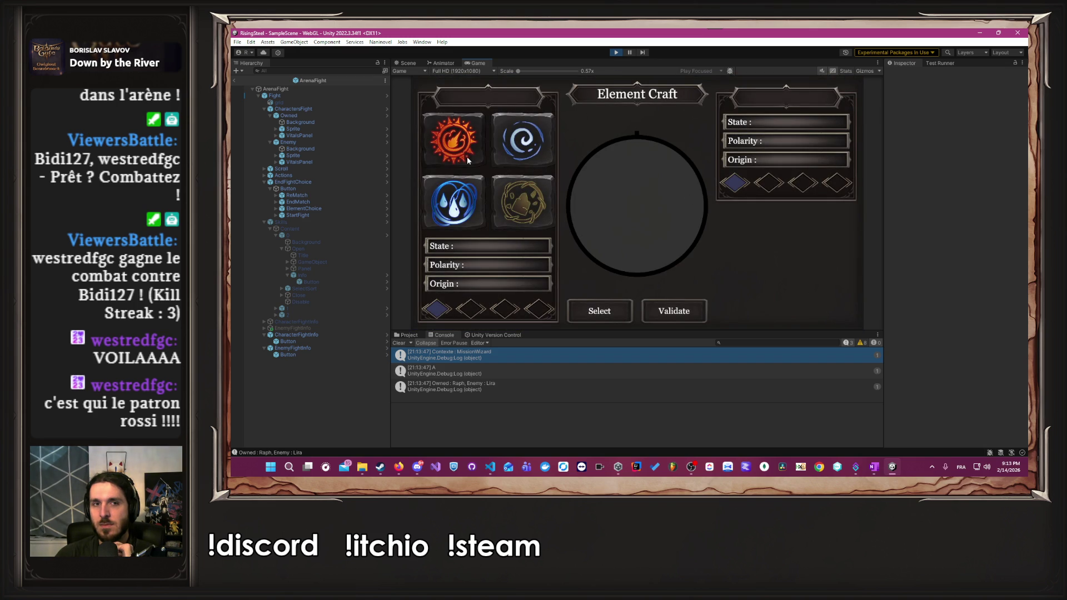
{"action": "left_click", "coordinate": [468, 163]}
{"action": "left_click", "coordinate": [616, 53]}
{"action": "left_click", "coordinate": [617, 53]}
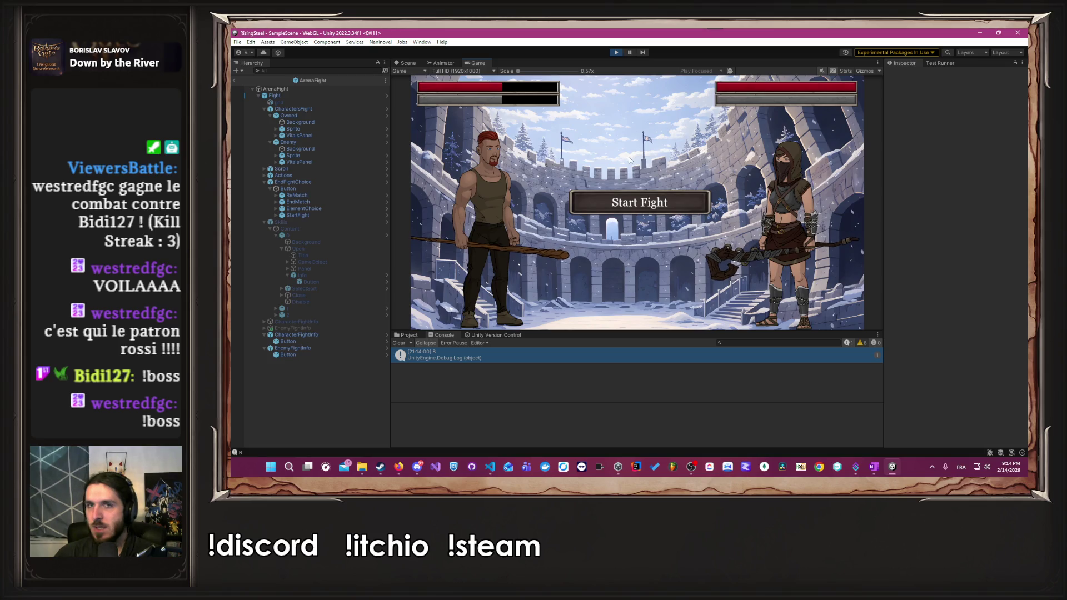
{"action": "left_click", "coordinate": [617, 52]}
Bring Visual Studio Code with PArenaFight.cs back in front of Unity using Alt+Tab
{"action": "key", "text": "alt+Tab"}
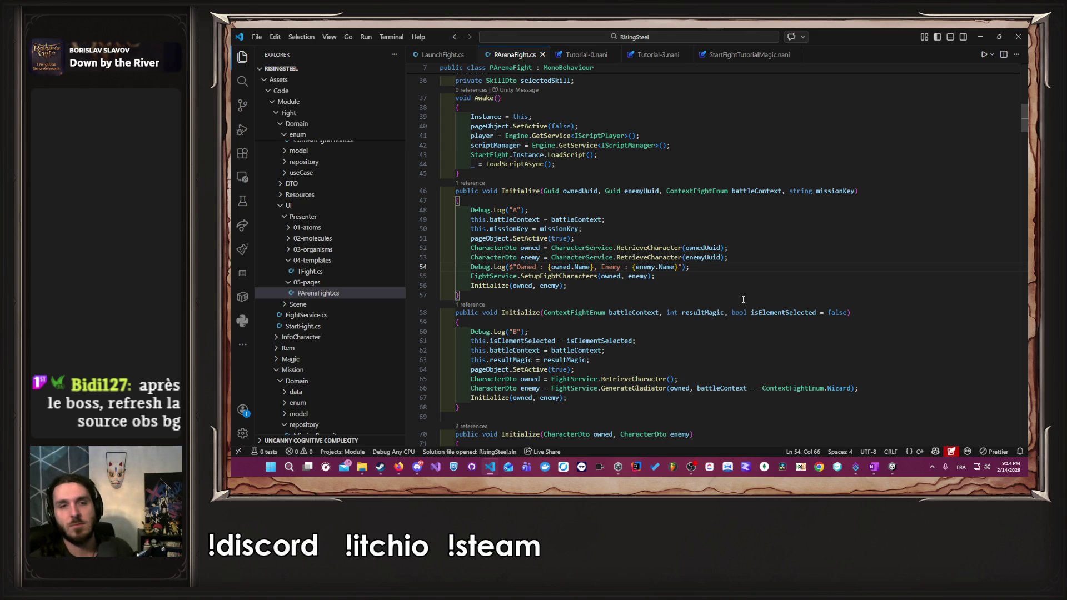
{"action": "scroll", "coordinate": [743, 300], "scroll_direction": "up", "scroll_amount": 10}
{"action": "scroll", "coordinate": [758, 336], "scroll_direction": "down", "scroll_amount": 5}
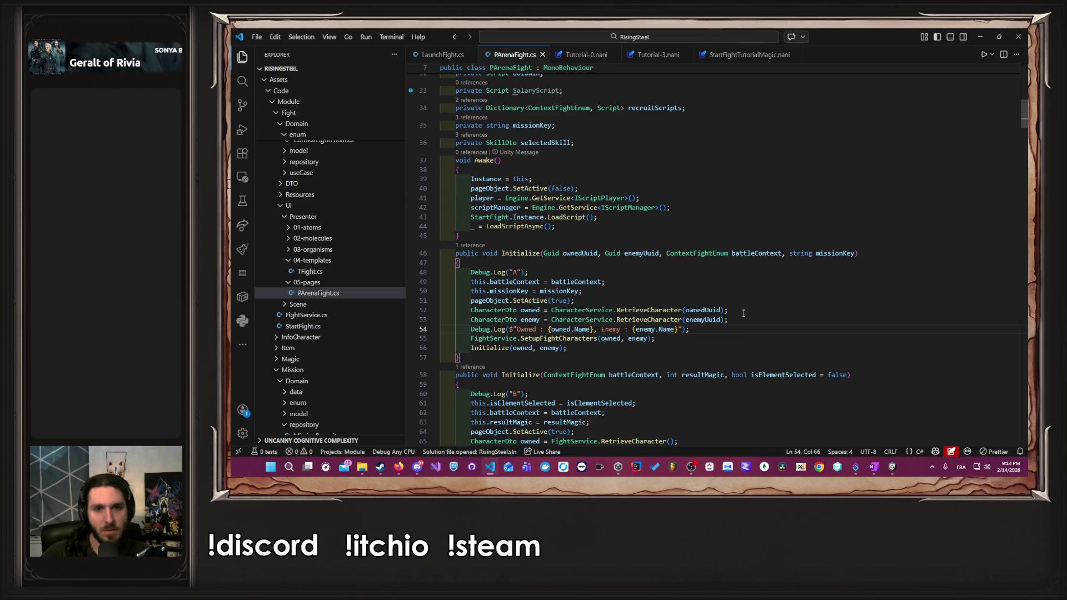
{"action": "scroll", "coordinate": [700, 296], "scroll_direction": "up", "scroll_amount": 2}
{"action": "scroll", "coordinate": [700, 296], "scroll_direction": "up", "scroll_amount": 7}
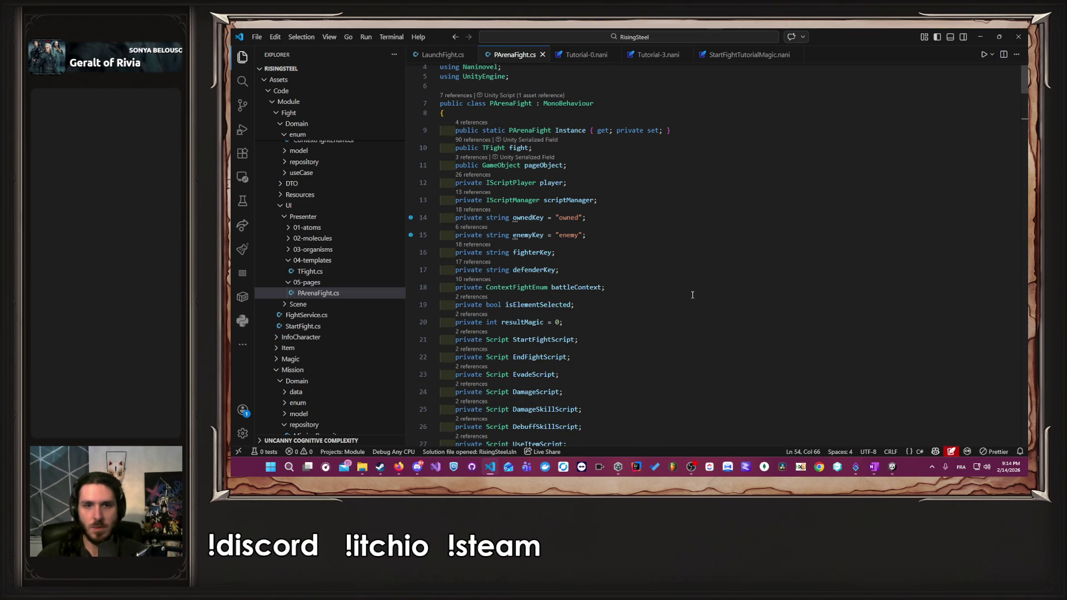
{"action": "scroll", "coordinate": [691, 295], "scroll_direction": "down", "scroll_amount": 5}
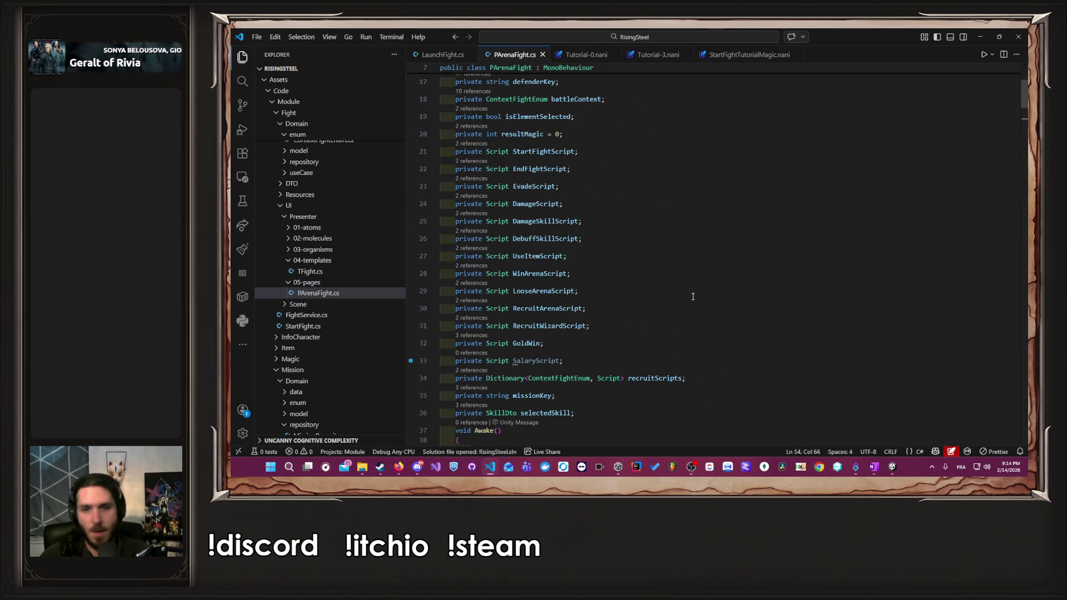
{"action": "scroll", "coordinate": [694, 297], "scroll_direction": "down", "scroll_amount": 2}
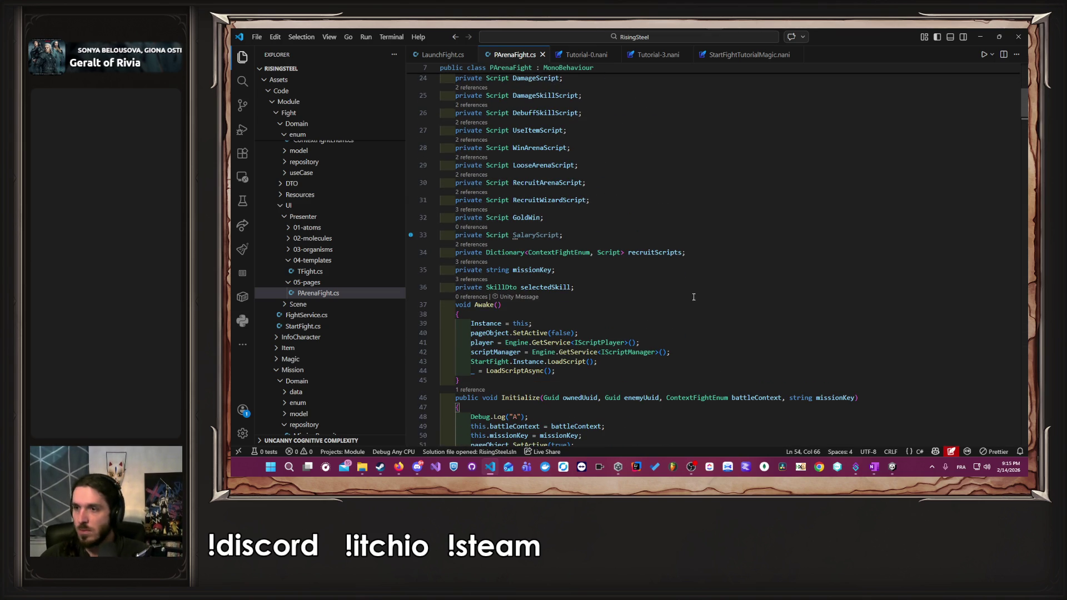
{"action": "scroll", "coordinate": [691, 296], "scroll_direction": "down", "scroll_amount": 2}
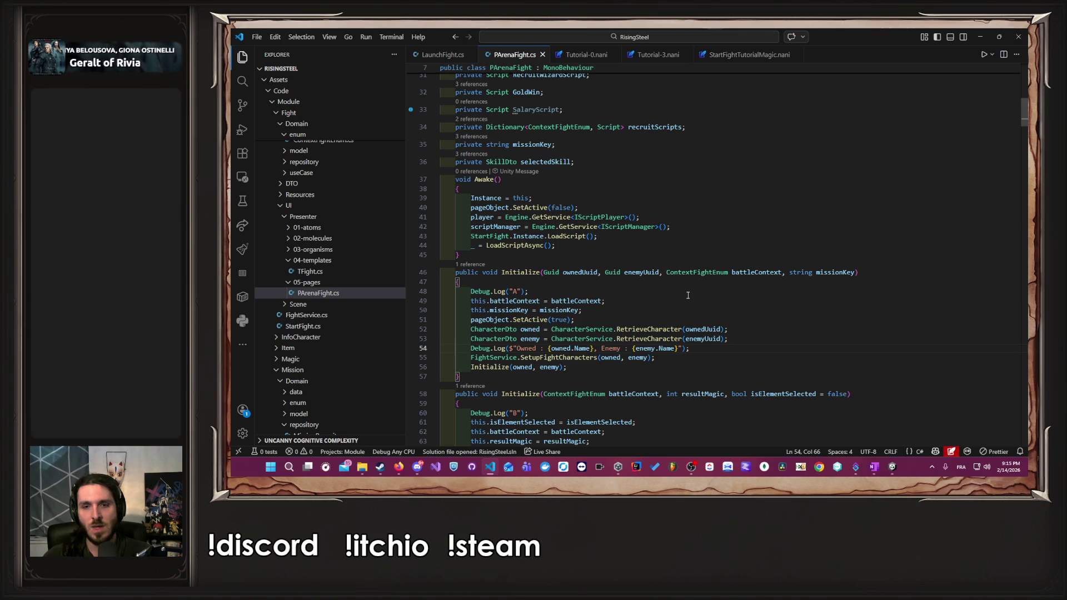
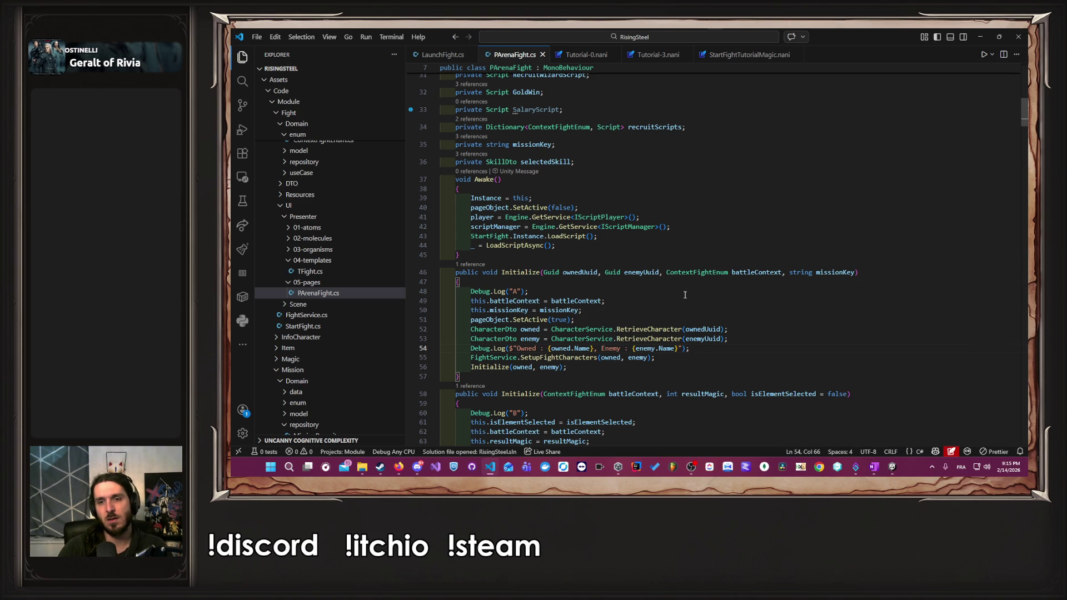
Delete the Debug.Log("B") line and its empty line, then save PArenaFight.cs
{"action": "scroll", "coordinate": [685, 294], "scroll_direction": "down", "scroll_amount": 4}
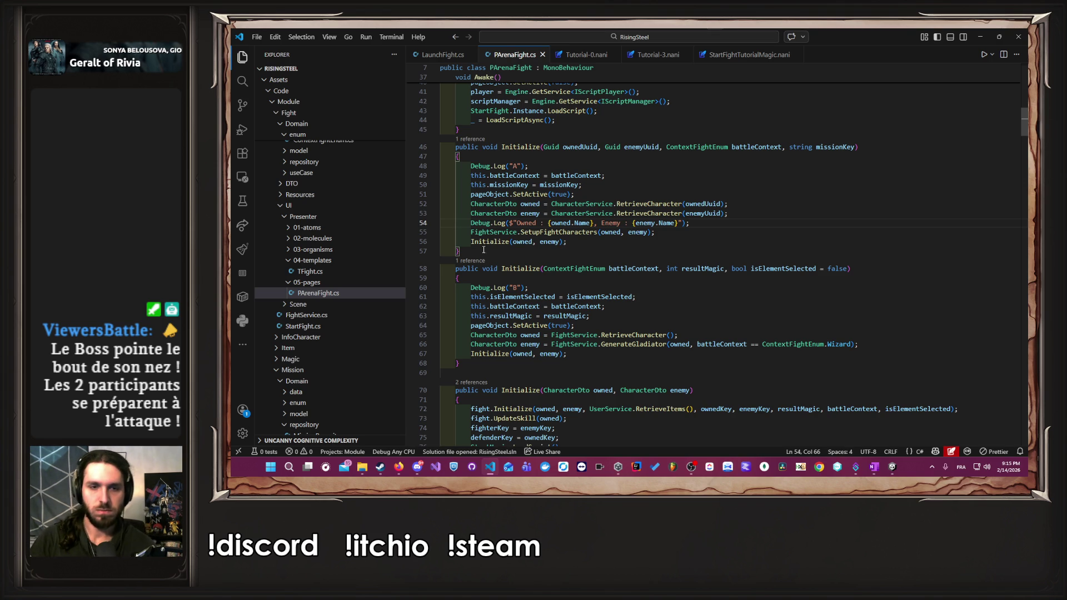
{"action": "left_click_drag", "start_coordinate": [529, 287], "coordinate": [444, 287]}
{"action": "key", "text": "BackSpace"}
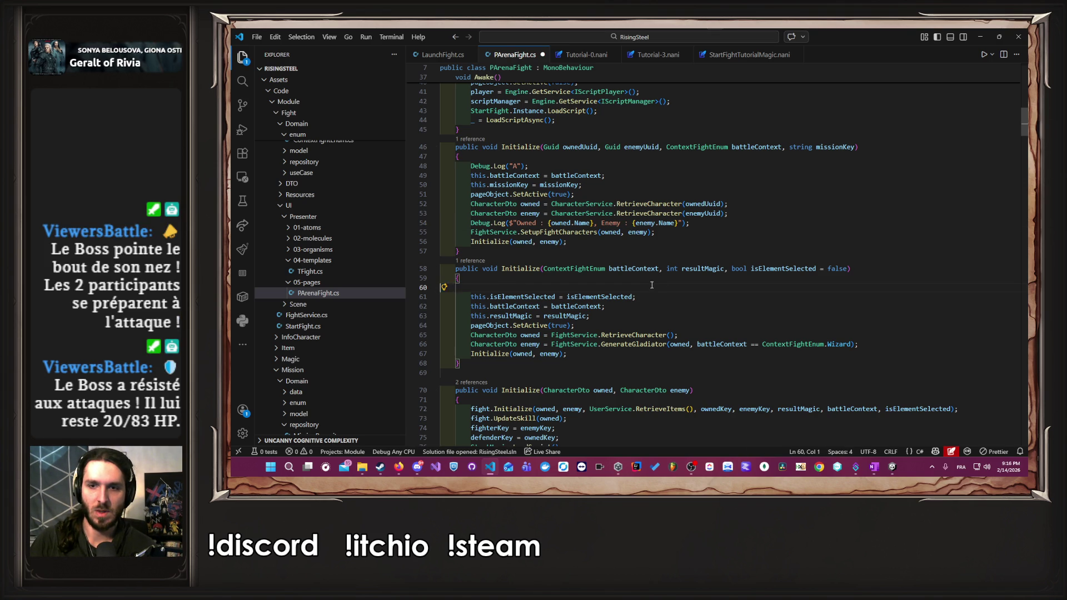
{"action": "key", "text": "BackSpace"}
{"action": "key", "text": "ctrl+s"}
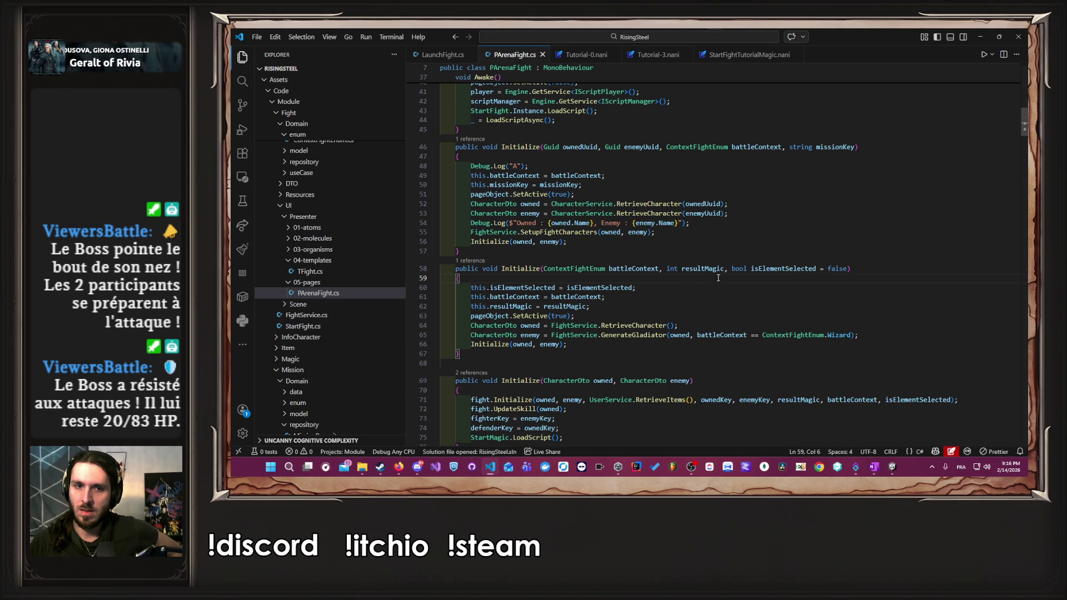
Inspect the StartMagic call, then begin an 'if (isE' condition at the top of the second Initialize
{"action": "scroll", "coordinate": [587, 329], "scroll_direction": "down", "scroll_amount": 2}
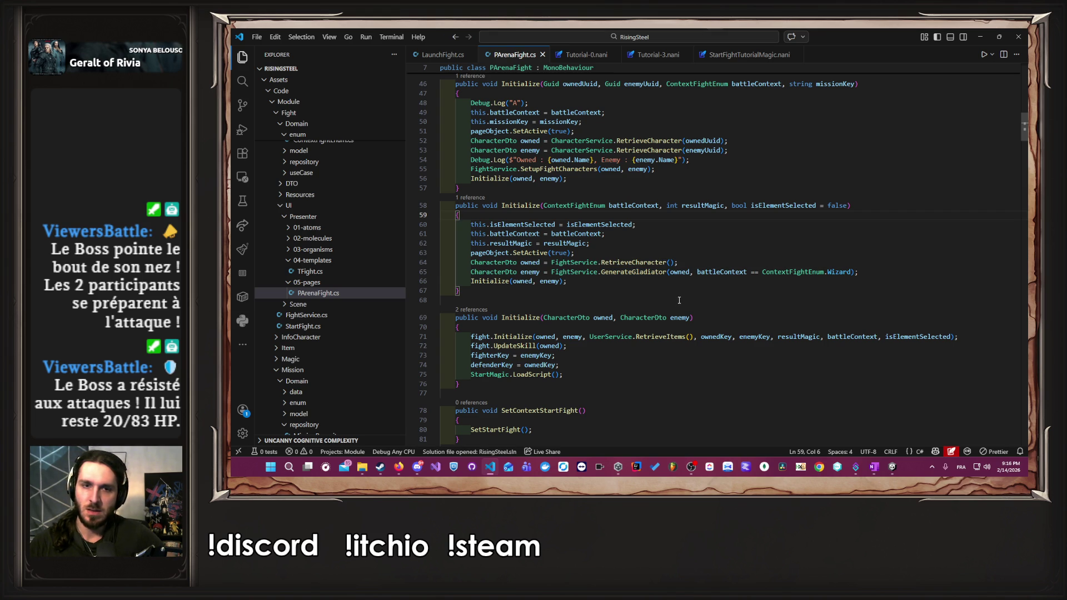
{"action": "double_click", "coordinate": [489, 374]}
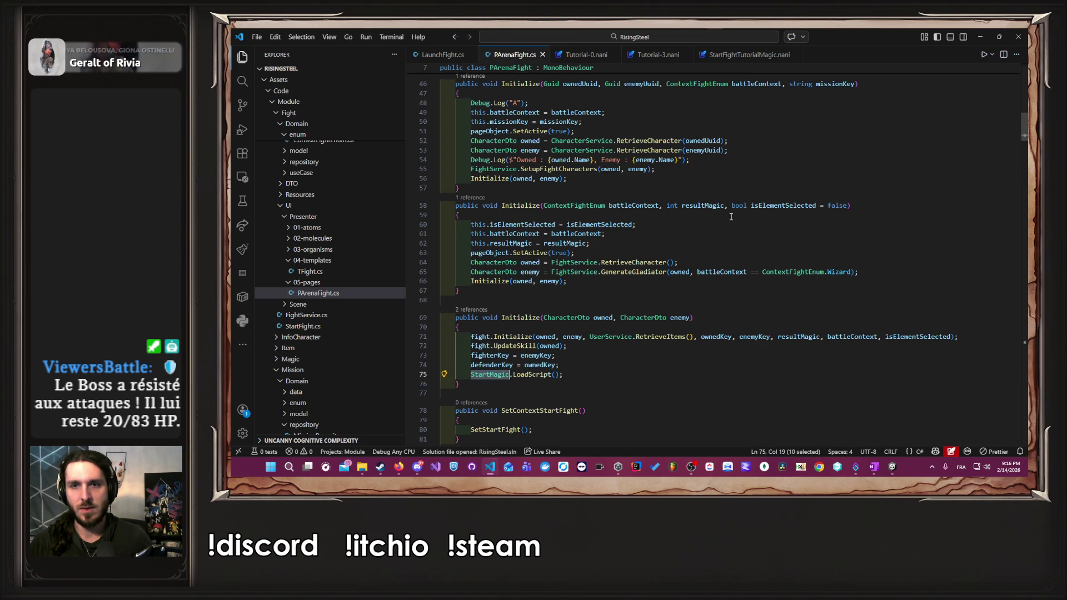
{"action": "left_click", "coordinate": [702, 205]}
{"action": "left_click", "coordinate": [697, 216]}
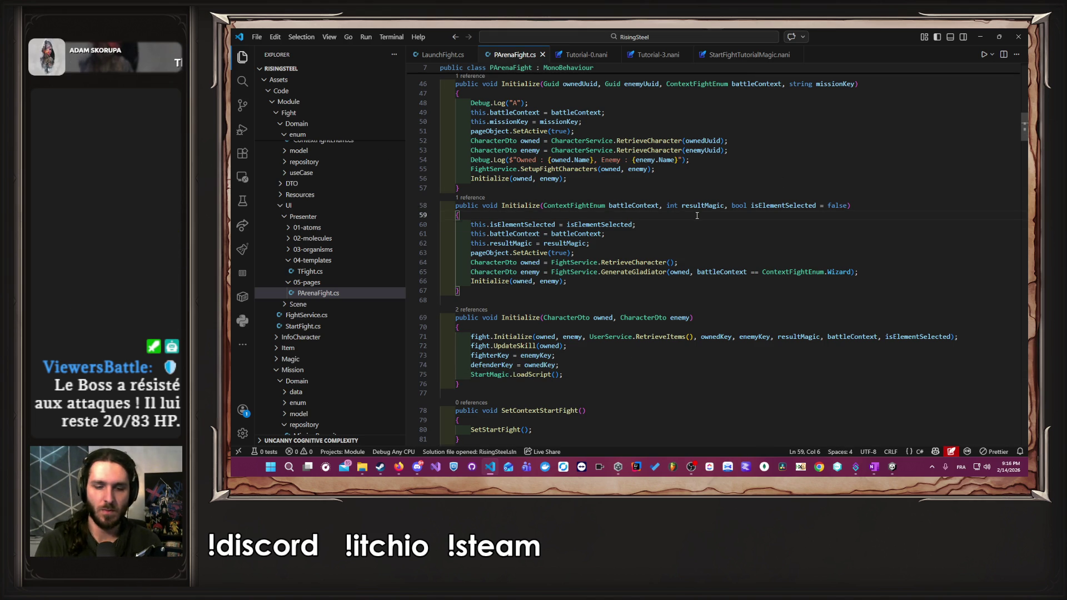
{"action": "key", "text": "Return"}
{"action": "type", "text": "if "}
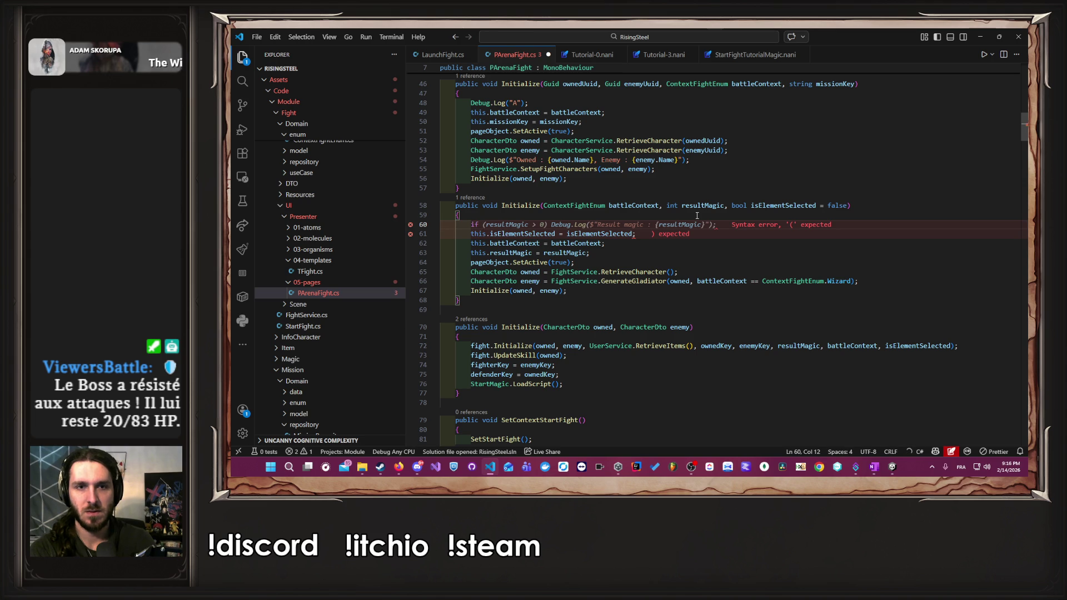
{"action": "type", "text": "(is"}
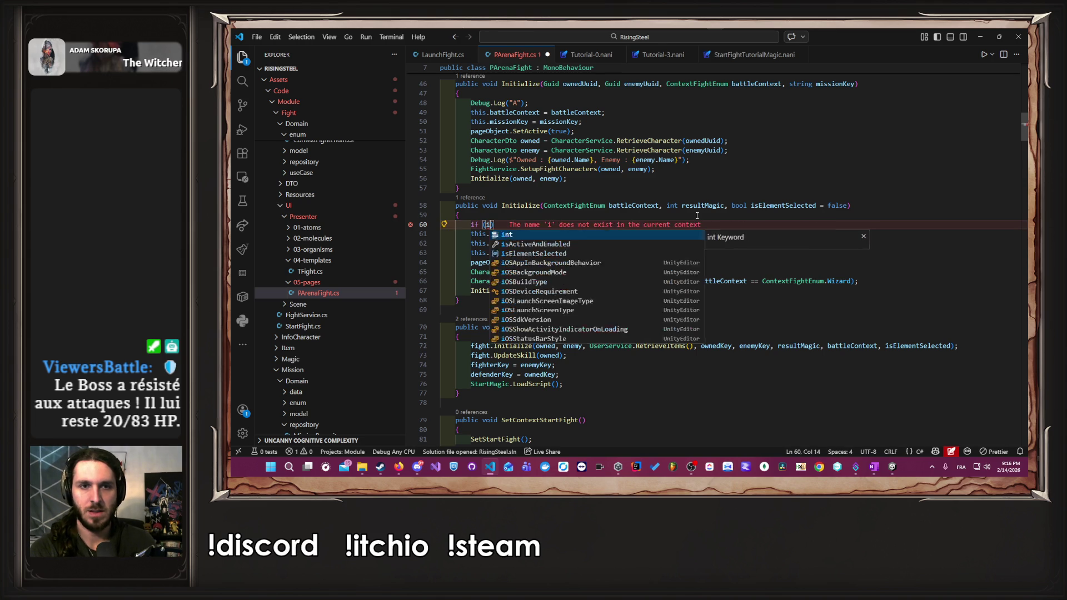
{"action": "type", "text": "E"}
Complete an if (isElementSelected) { } block followed by an else block
{"action": "key", "text": "Tab"}
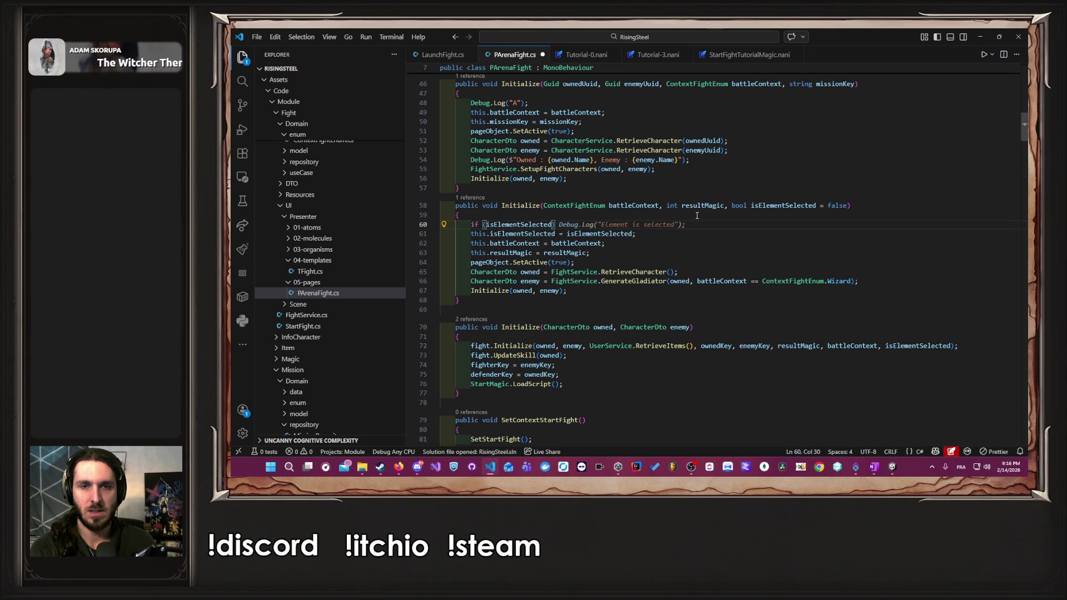
{"action": "type", "text": ")"}
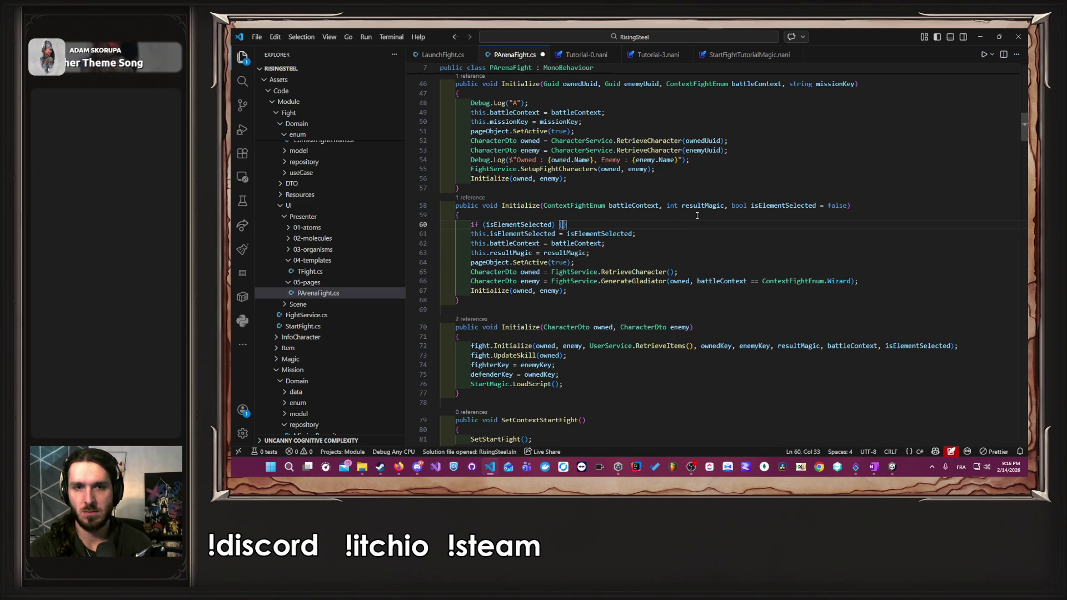
{"action": "key", "text": "Return"}
{"action": "type", "text": "{"}
{"action": "key", "text": "Return"}
{"action": "key", "text": "Down"}
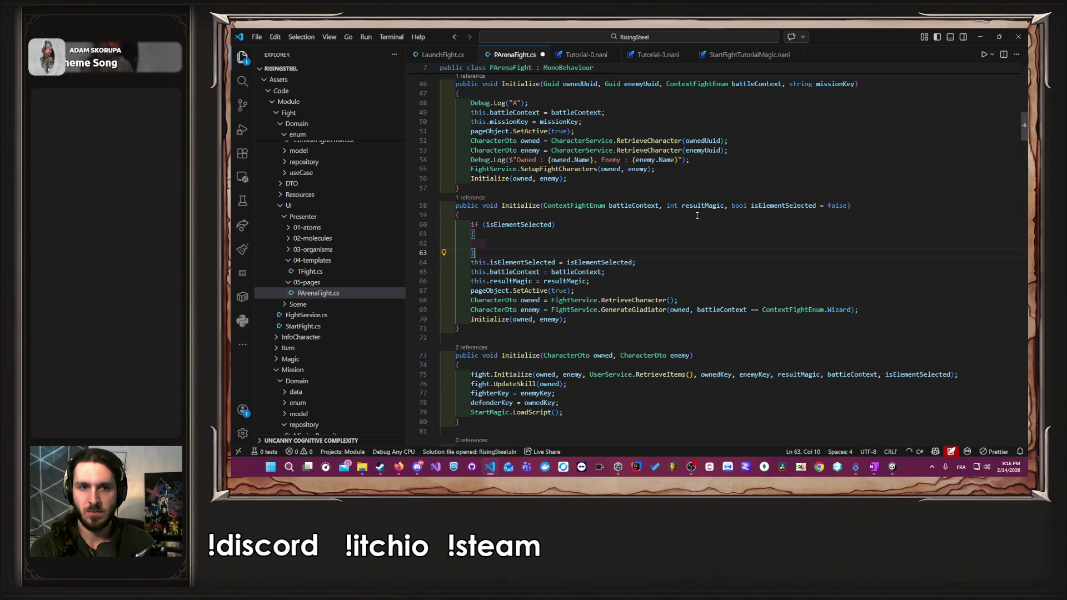
{"action": "key", "text": "Return"}
{"action": "type", "text": "else"}
{"action": "key", "text": "Escape"}
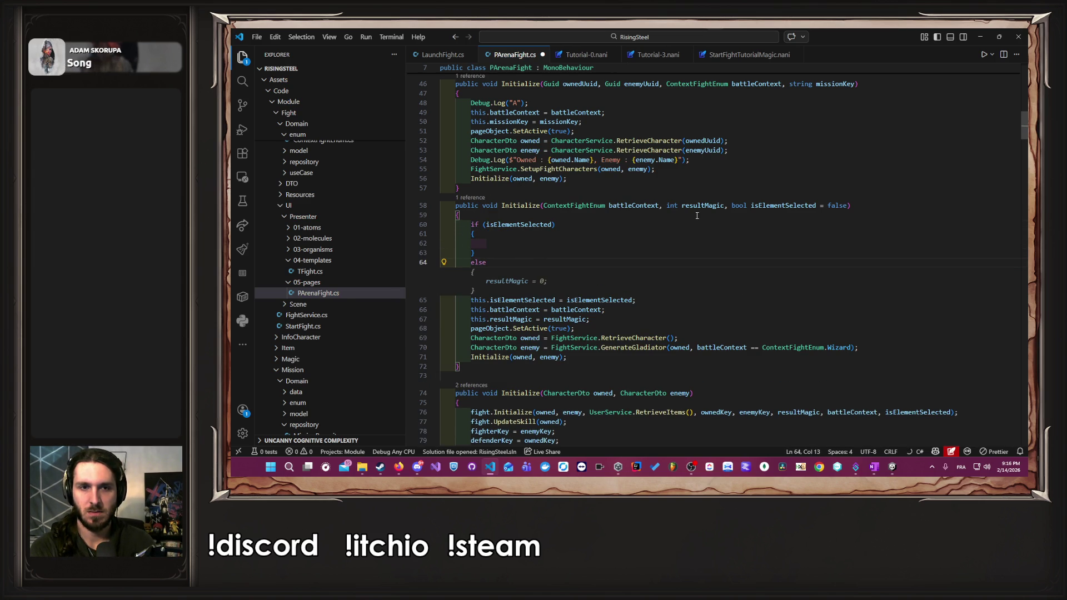
{"action": "key", "text": "Return"}
{"action": "key", "text": "Tab"}
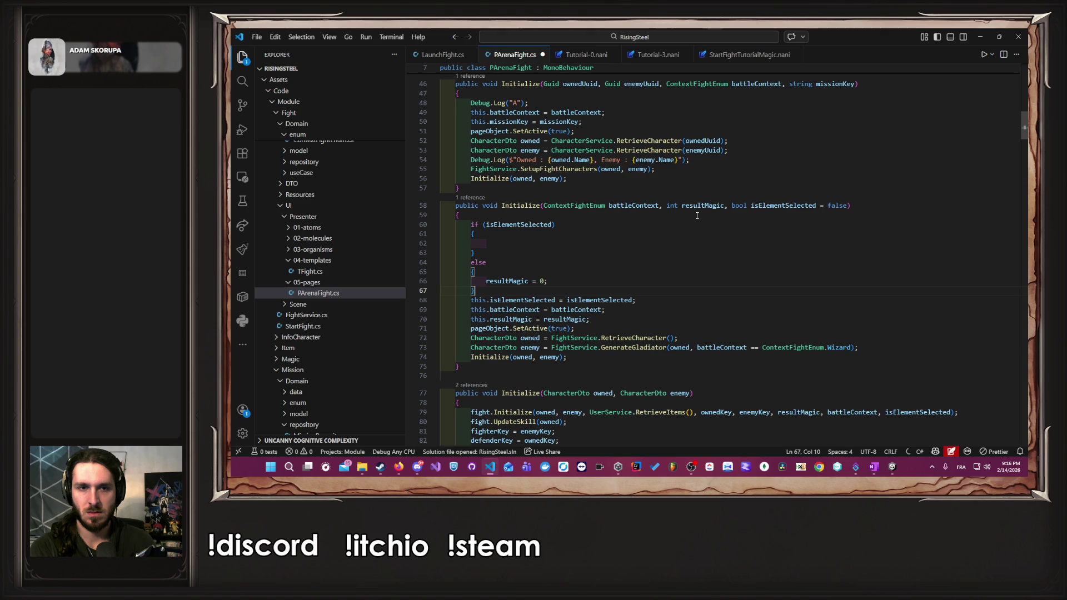
Move the four field assignments above the if, and the owned/enemy retrieval lines into else
{"action": "key", "text": "Down"}
{"action": "key", "text": "Down"}
{"action": "key", "text": "shift+Down"}
{"action": "key", "text": "shift+Down"}
{"action": "key", "text": "shift+Down"}
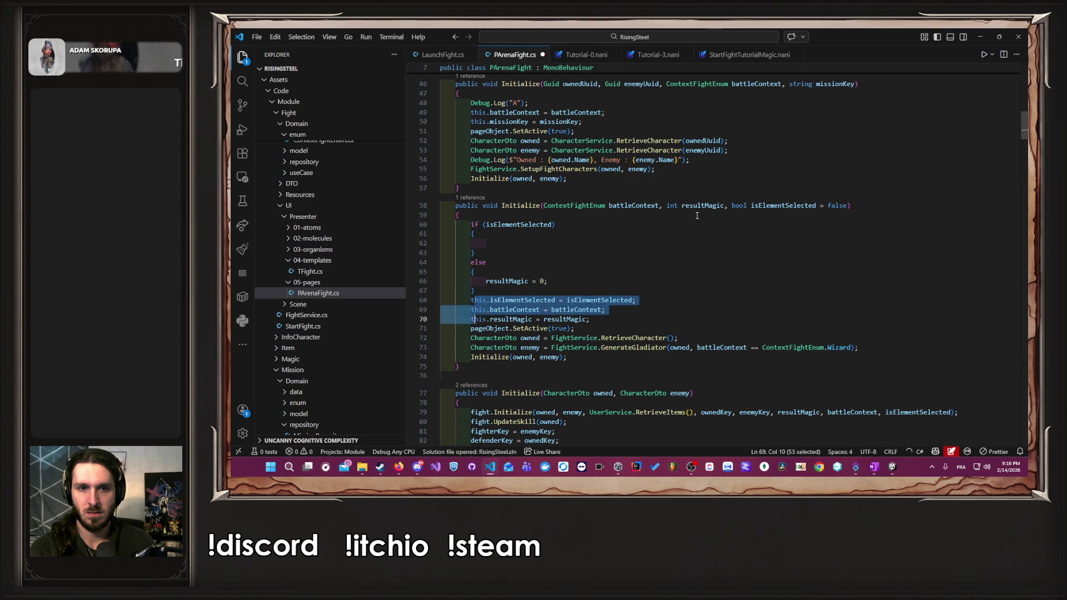
{"action": "key", "text": "alt+Up"}
{"action": "key", "text": "alt+Up"}
{"action": "key", "text": "alt+Up"}
{"action": "key", "text": "alt+Up"}
{"action": "key", "text": "alt+Up"}
{"action": "key", "text": "alt+Up"}
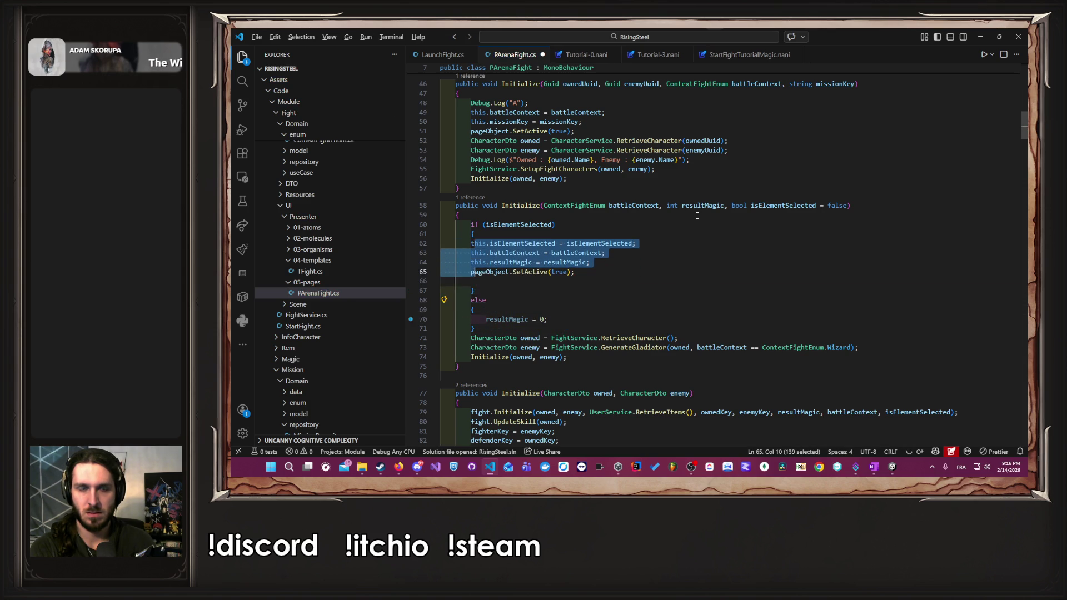
{"action": "key", "text": "Down"}
{"action": "key", "text": "Down"}
{"action": "key", "text": "Down"}
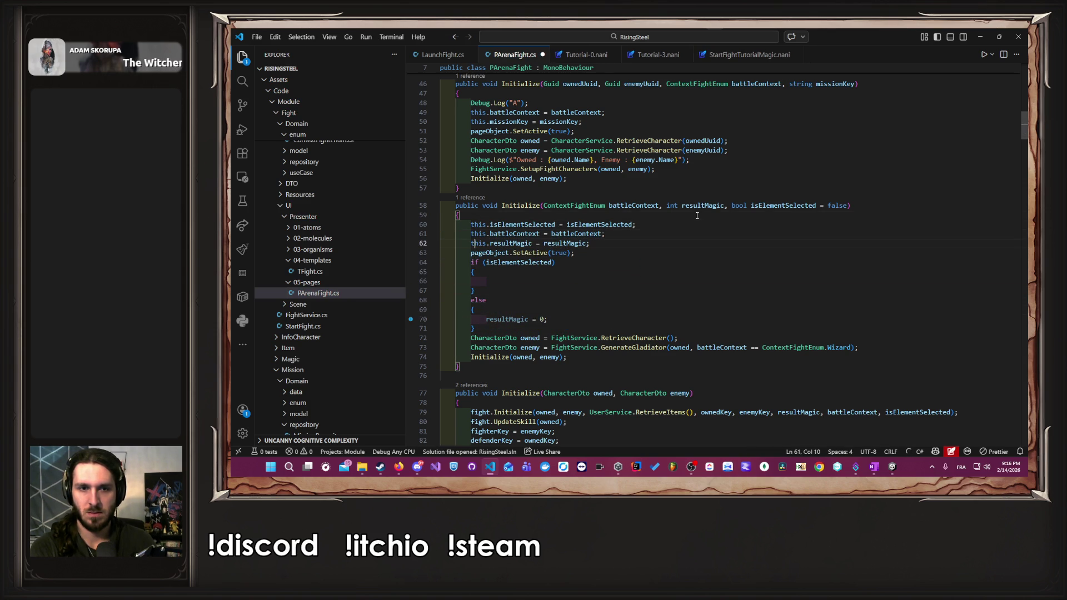
{"action": "key", "text": "shift+Up"}
{"action": "key", "text": "alt+Up"}
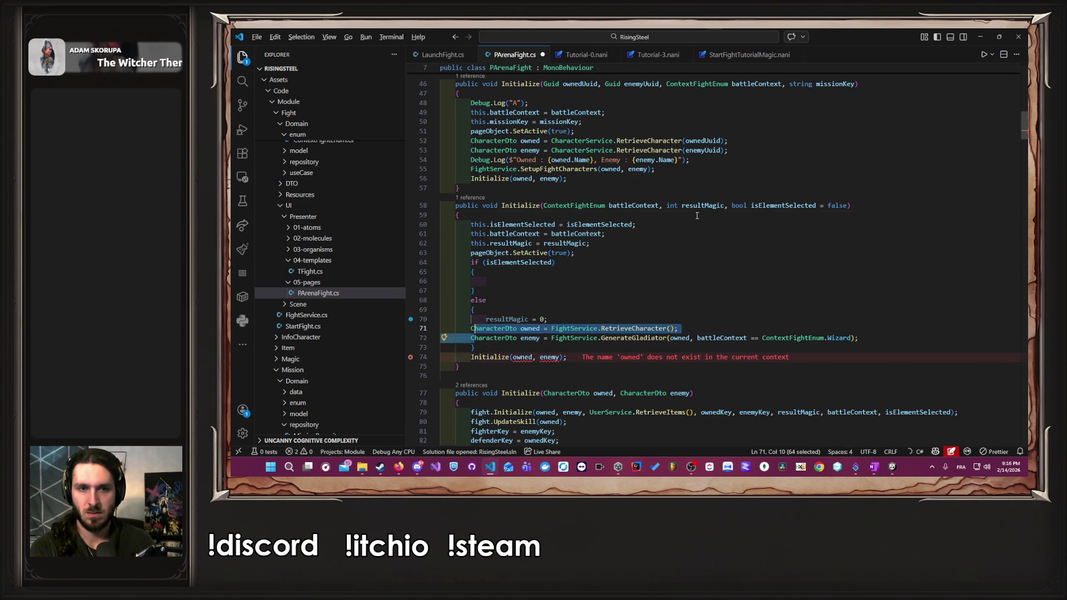
{"action": "key", "text": "alt+Up"}
{"action": "key", "text": "Down"}
{"action": "key", "text": "Down"}
Delete resultMagic = 0 from the else block, save, and select the owned and enemy declarations
{"action": "key", "text": "End"}
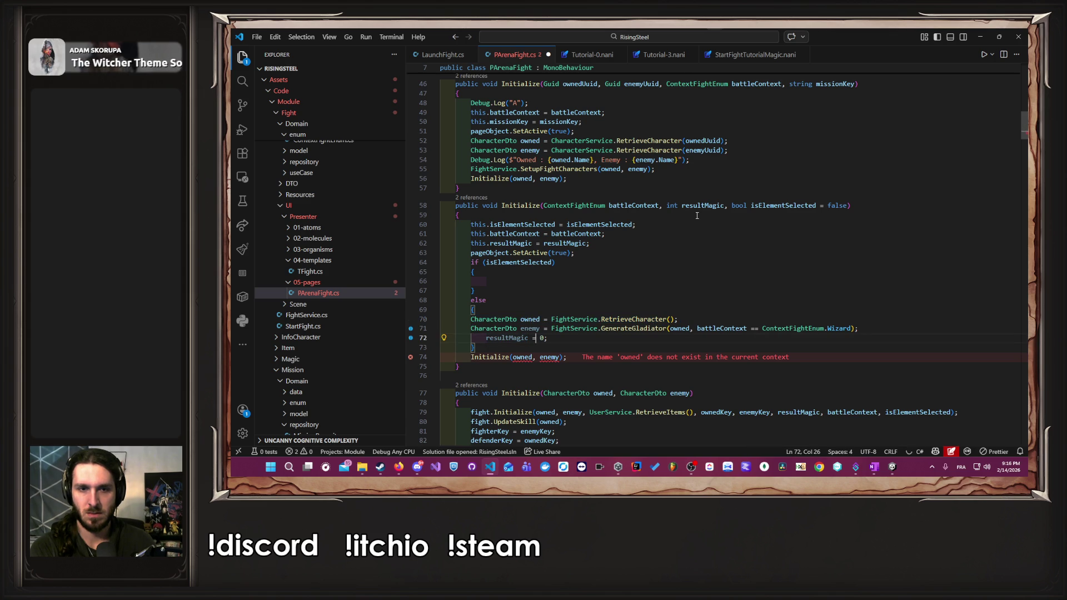
{"action": "key", "text": "ctrl+shift+Left"}
{"action": "key", "text": "ctrl+shift+Left"}
{"action": "key", "text": "ctrl+shift+Left"}
{"action": "key", "text": "BackSpace"}
{"action": "key", "text": "ctrl+s"}
{"action": "key", "text": "BackSpace"}
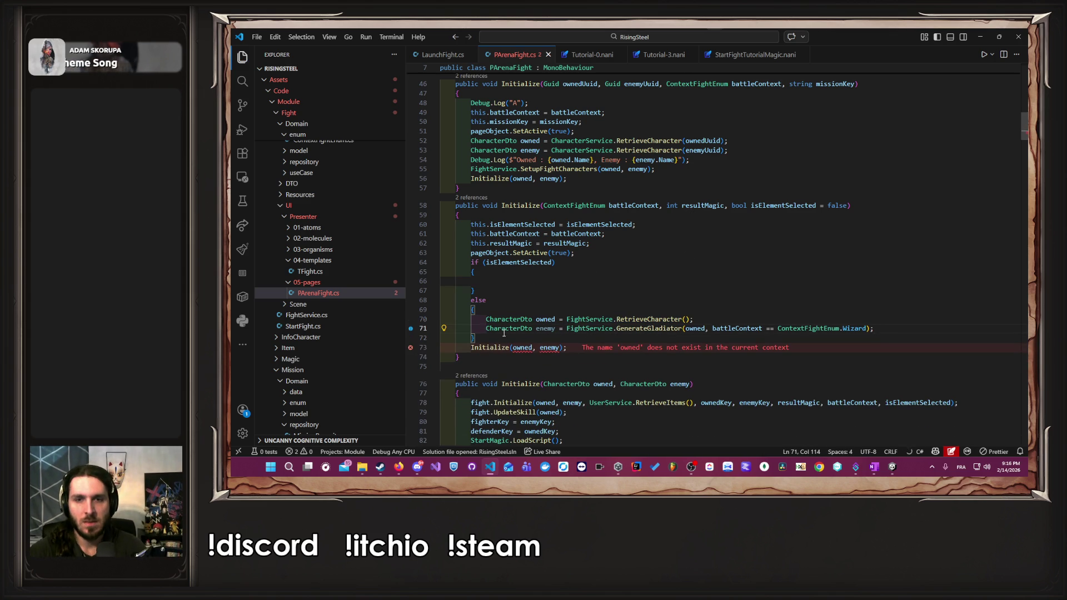
{"action": "mouse_move", "coordinate": [487, 320]}
{"action": "left_mouse_down"}
{"action": "mouse_move", "coordinate": [695, 328]}
{"action": "mouse_move", "coordinate": [563, 328]}
{"action": "left_mouse_up"}
{"action": "key", "text": "ctrl+c"}
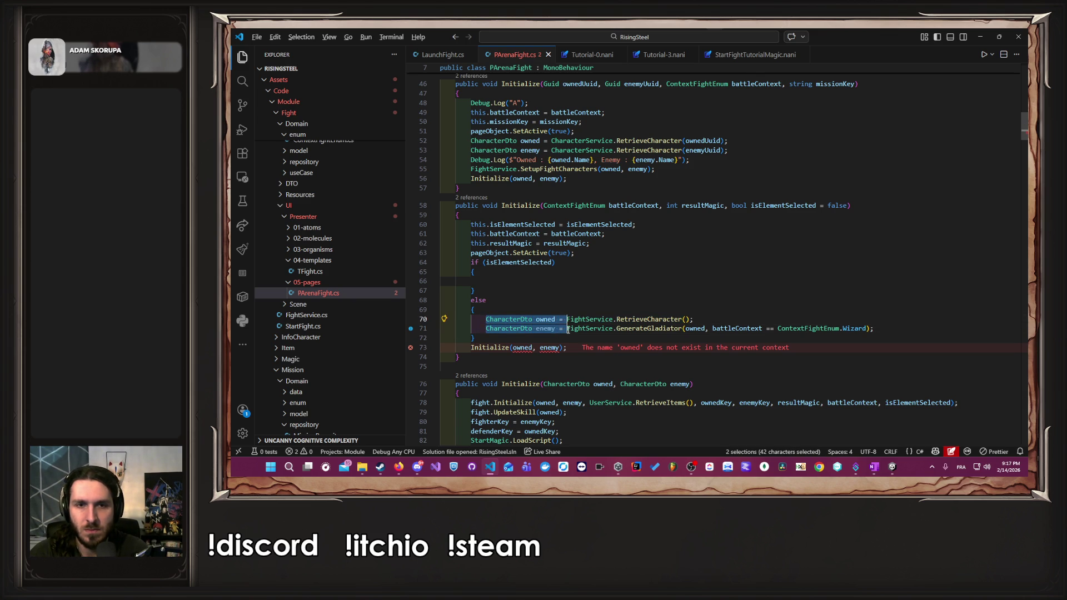
Declare CharacterDto owned; and CharacterDto enemy; at the start of the method and save
{"action": "left_click", "coordinate": [481, 216]}
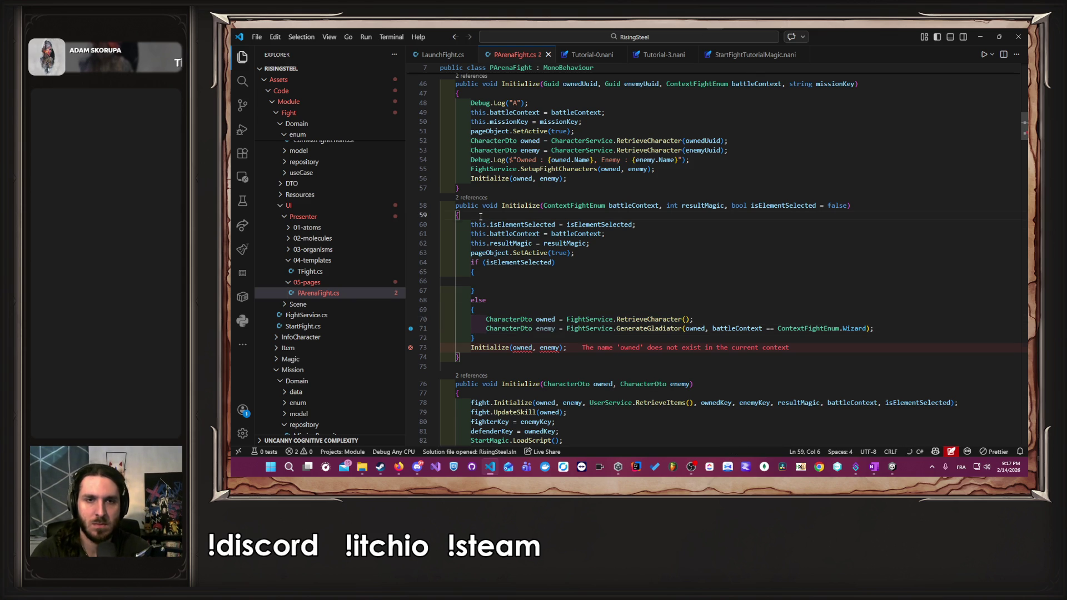
{"action": "key", "text": "Return"}
{"action": "key", "text": "ctrl+v"}
{"action": "key", "text": "BackSpace"}
{"action": "key", "text": "BackSpace"}
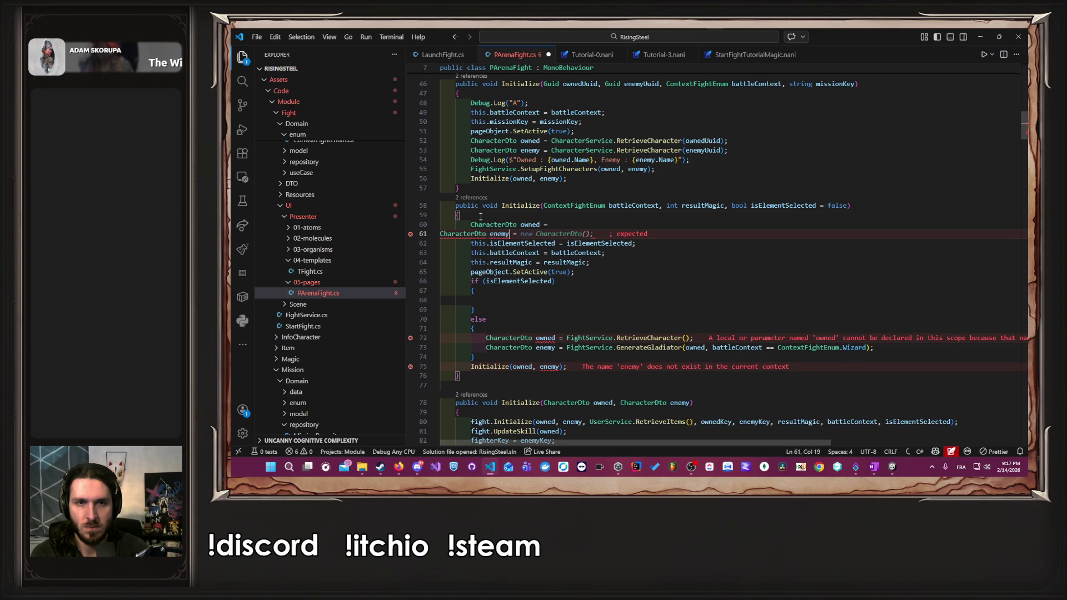
{"action": "type", "text": ";"}
{"action": "key", "text": "Up"}
{"action": "key", "text": "ctrl+s"}
{"action": "key", "text": "End"}
{"action": "key", "text": "BackSpace"}
{"action": "key", "text": "BackSpace"}
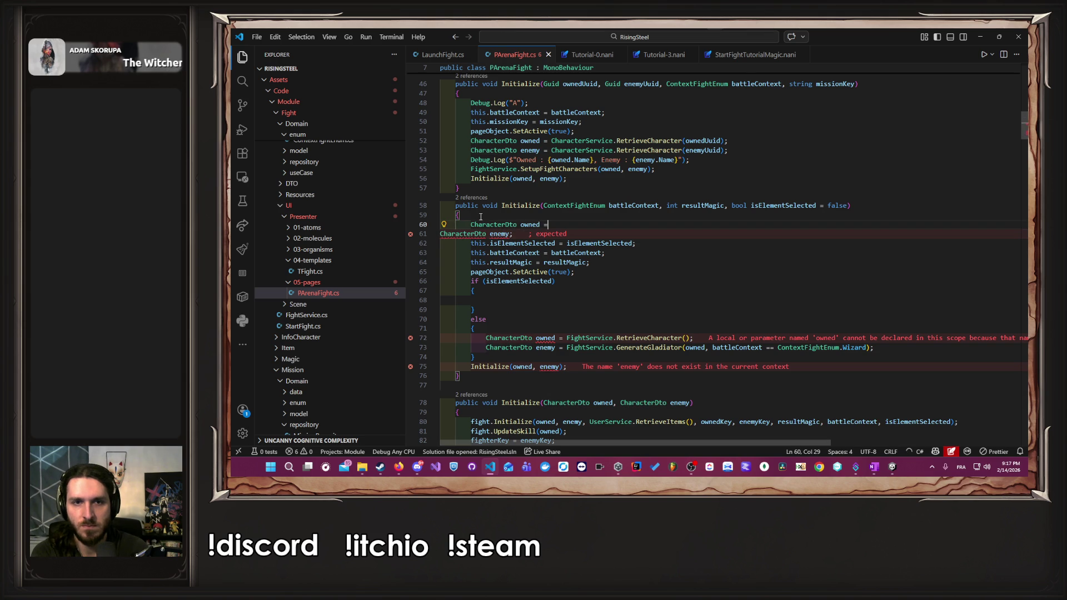
{"action": "type", "text": ";"}
{"action": "key", "text": "ctrl+s"}
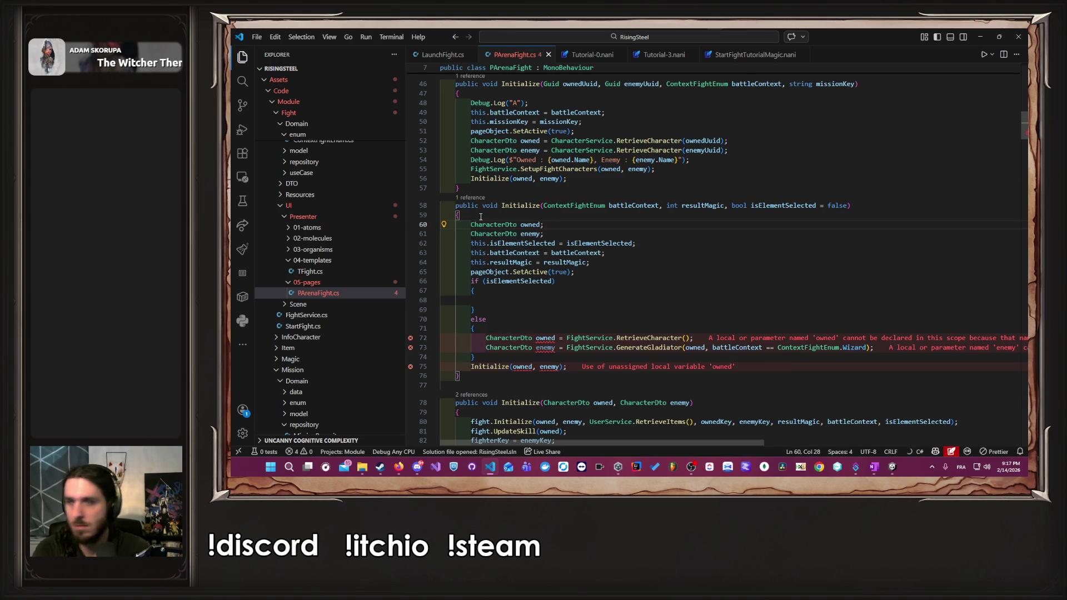
Move the owned assignment, without its type, from else to below the SetActive line and save
{"action": "left_click_drag", "start_coordinate": [535, 338], "coordinate": [486, 340]}
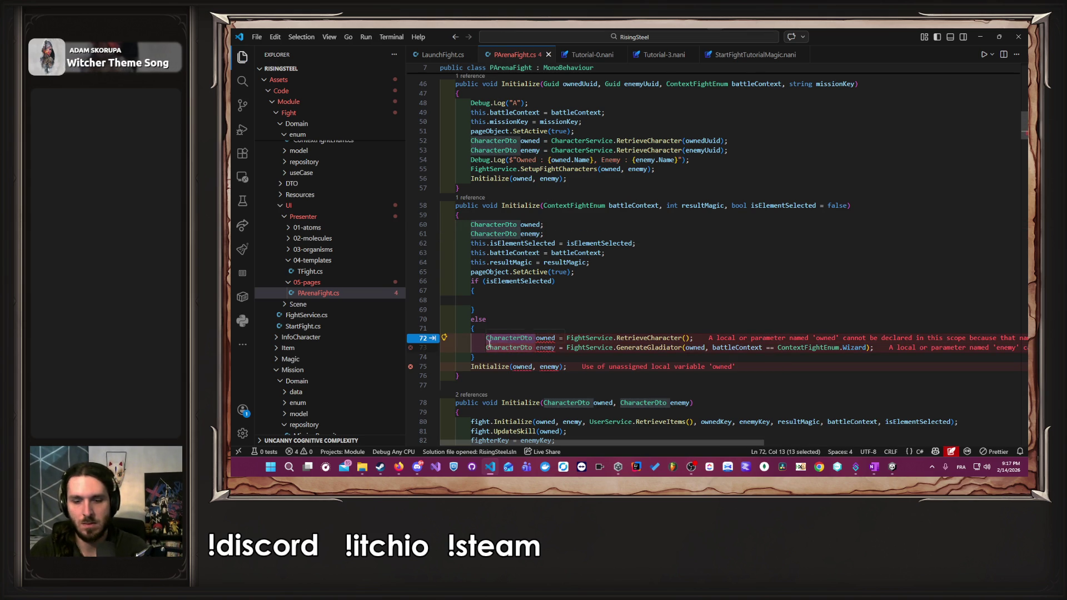
{"action": "key", "text": "BackSpace"}
{"action": "mouse_move", "coordinate": [658, 336]}
{"action": "left_mouse_down"}
{"action": "mouse_move", "coordinate": [489, 349]}
{"action": "mouse_move", "coordinate": [488, 339]}
{"action": "left_mouse_up"}
{"action": "key", "text": "ctrl+c"}
{"action": "key", "text": "BackSpace"}
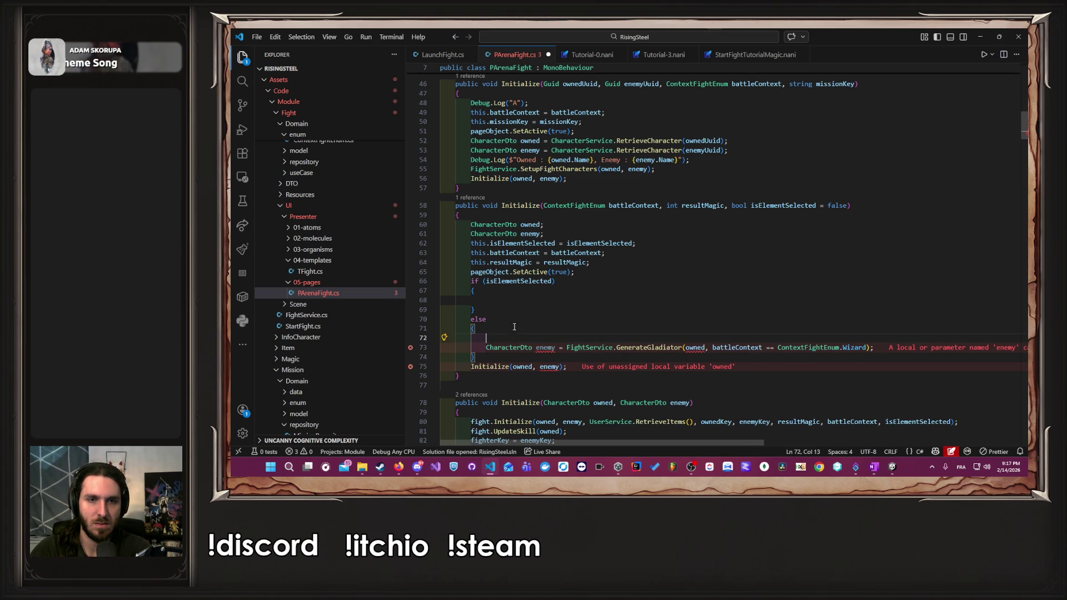
{"action": "left_click", "coordinate": [609, 270]}
{"action": "key", "text": "Return"}
{"action": "key", "text": "ctrl+v"}
{"action": "key", "text": "ctrl+s"}
Remove the CharacterDto type from the enemy assignment in the else block
{"action": "key", "text": "Down"}
{"action": "key", "text": "Down"}
{"action": "key", "text": "Down"}
{"action": "key", "text": "Home"}
{"action": "key", "text": "ctrl+Delete"}
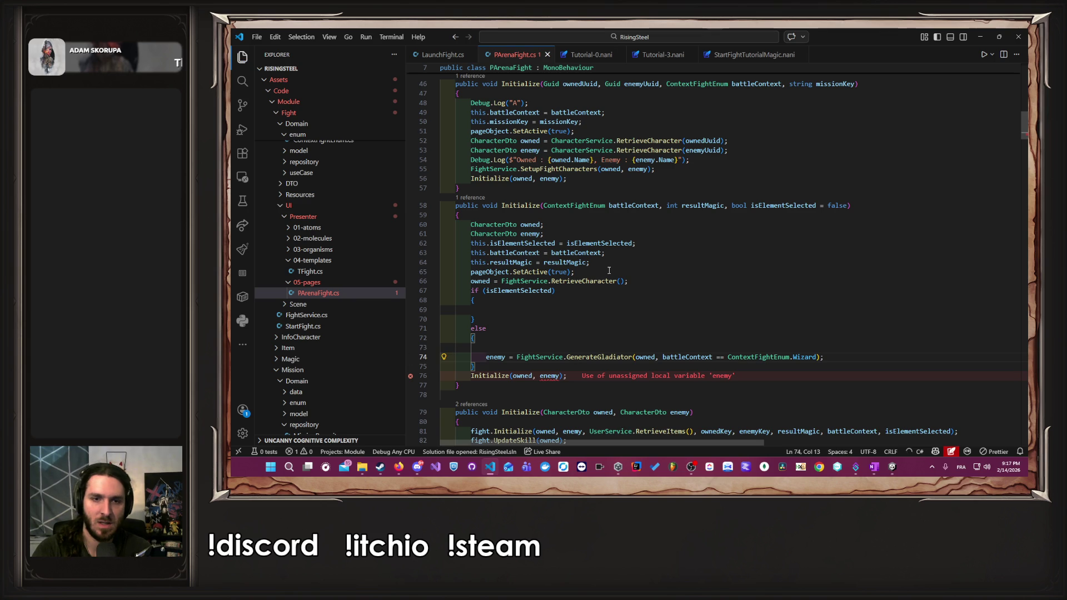
{"action": "left_click", "coordinate": [527, 286]}
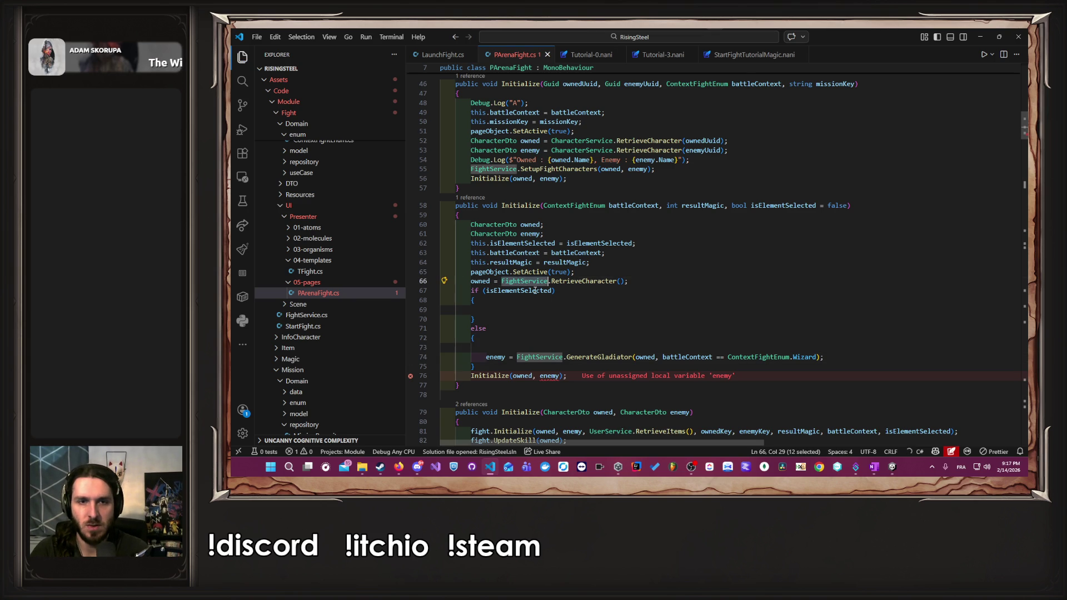
{"action": "left_click", "coordinate": [550, 331]}
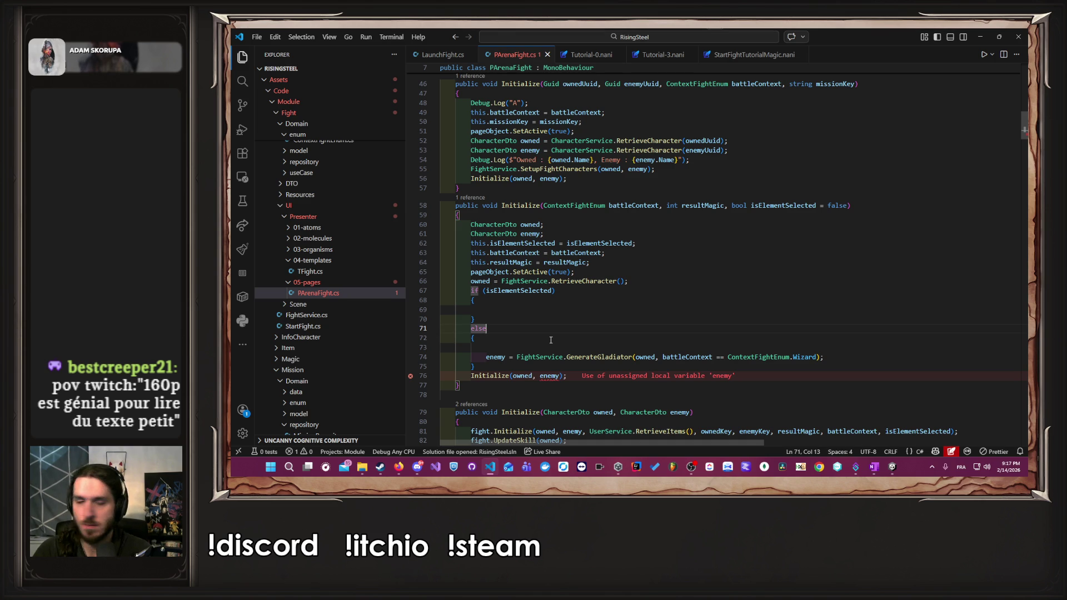
{"action": "scroll", "coordinate": [554, 333], "scroll_direction": "up", "scroll_amount": 1}
Zoom the editor in twice and hide the sidebar to review the gladiator assignment in else
{"action": "key", "text": "ctrl+plus"}
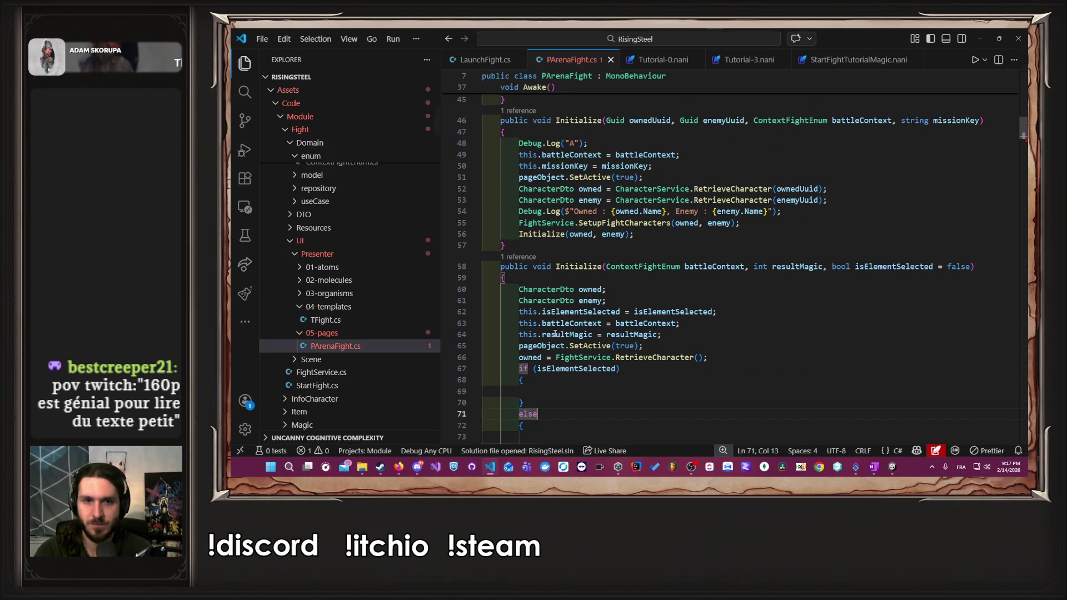
{"action": "key", "text": "ctrl+plus"}
{"action": "scroll", "coordinate": [680, 286], "scroll_direction": "down", "scroll_amount": 4}
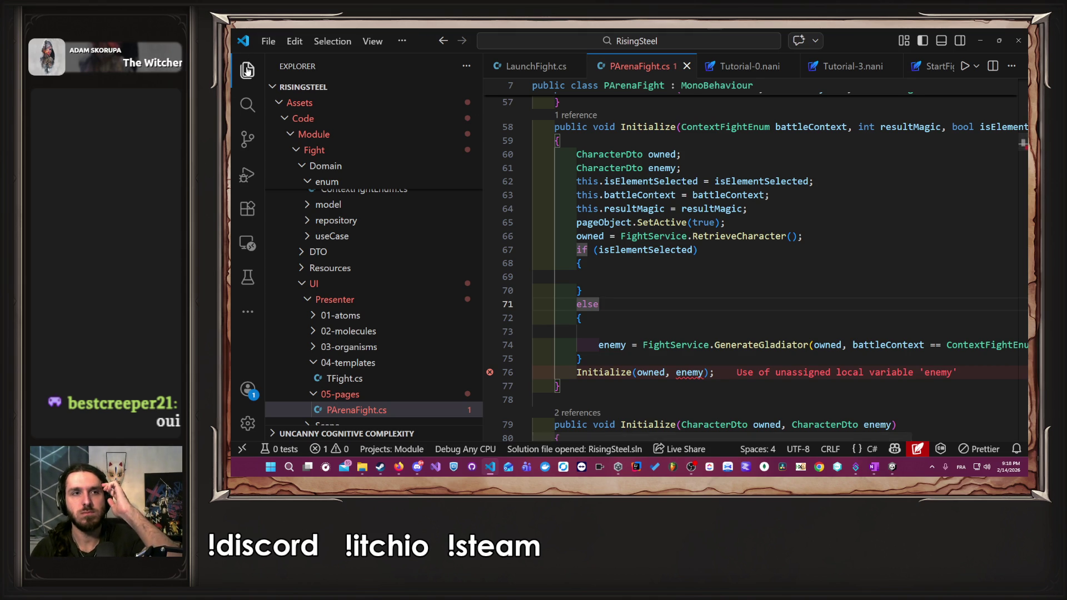
{"action": "key", "text": "ctrl+b"}
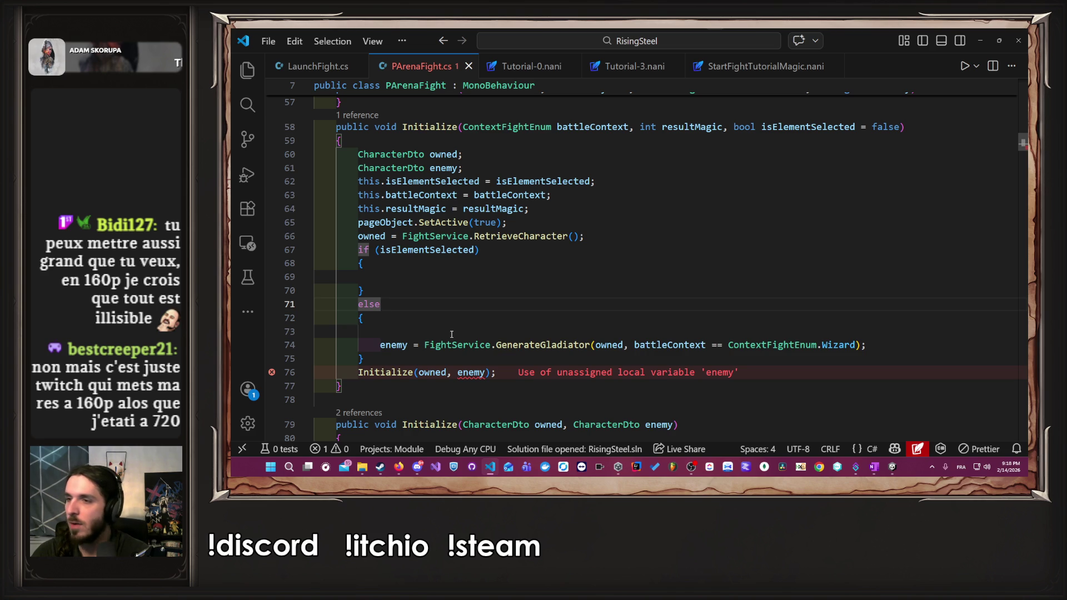
{"action": "left_click", "coordinate": [866, 345]}
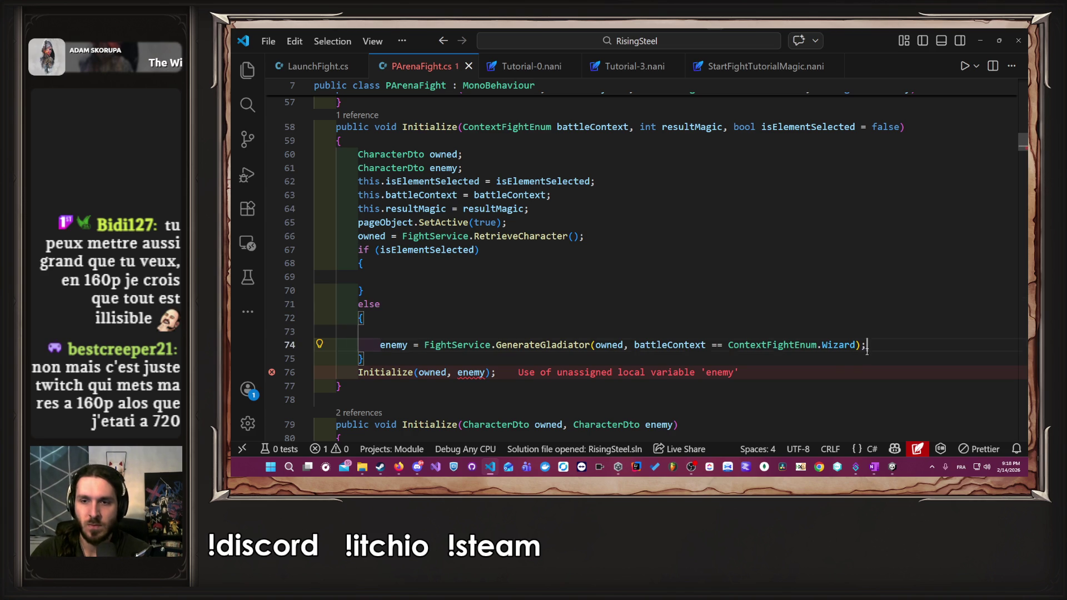
Replace the else block's braces with the GenerateGladiator enemy assignment directly after else
{"action": "left_click", "coordinate": [381, 345], "text": "shift"}
{"action": "key", "text": "ctrl+x"}
{"action": "mouse_move", "coordinate": [367, 358]}
{"action": "left_mouse_down"}
{"action": "mouse_move", "coordinate": [385, 345]}
{"action": "mouse_move", "coordinate": [398, 306]}
{"action": "left_mouse_up"}
{"action": "key", "text": "Tab"}
{"action": "key", "text": "ctrl+s"}
Copy the enemy GenerateGladiator assignment onto the if line, replacing its empty braces
{"action": "left_click", "coordinate": [481, 291]}
{"action": "left_click_drag", "start_coordinate": [386, 304], "coordinate": [878, 300]}
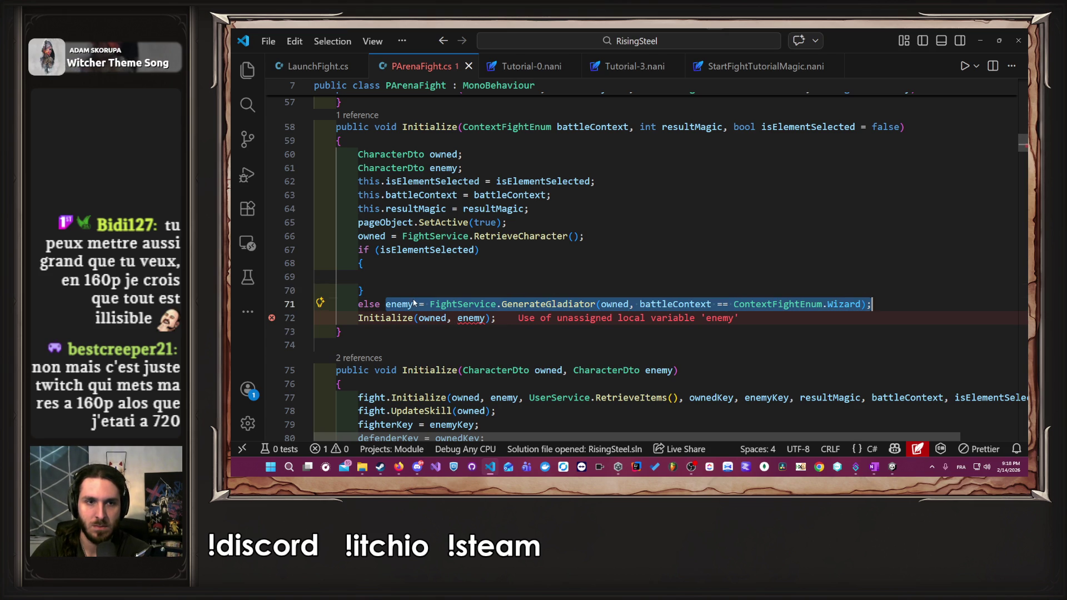
{"action": "key", "text": "ctrl+c"}
{"action": "left_click_drag", "start_coordinate": [364, 291], "coordinate": [479, 250]}
{"action": "key", "text": "BackSpace"}
{"action": "key", "text": "ctrl+v"}
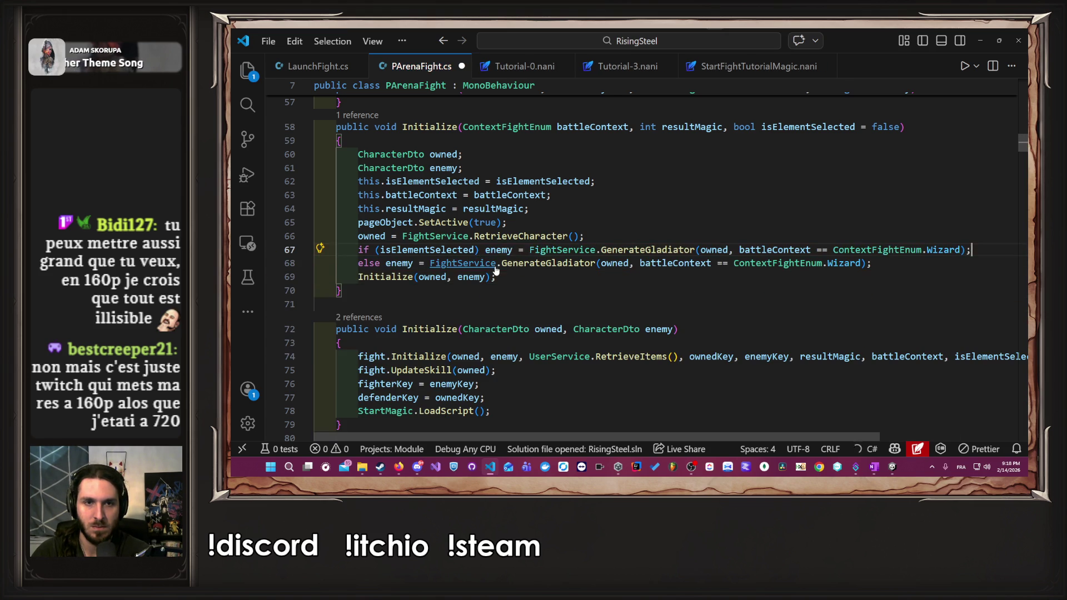
Highlight every use of the fight field, then place the cursor in the if-branch assignment
{"action": "scroll", "coordinate": [508, 327], "scroll_direction": "up", "scroll_amount": 3}
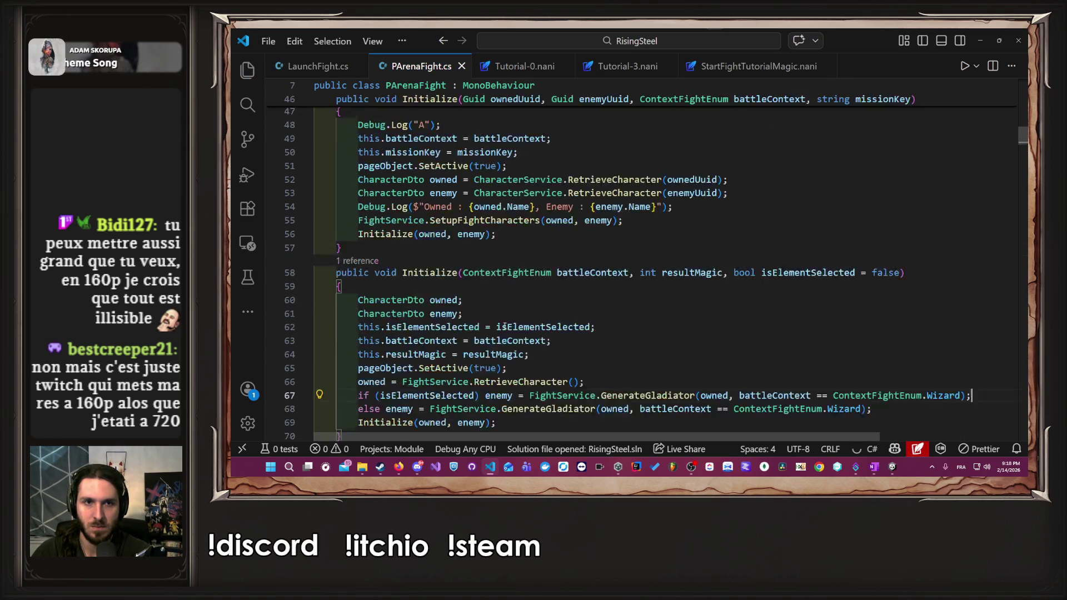
{"action": "scroll", "coordinate": [508, 327], "scroll_direction": "up", "scroll_amount": 10}
{"action": "scroll", "coordinate": [507, 326], "scroll_direction": "up", "scroll_amount": 5}
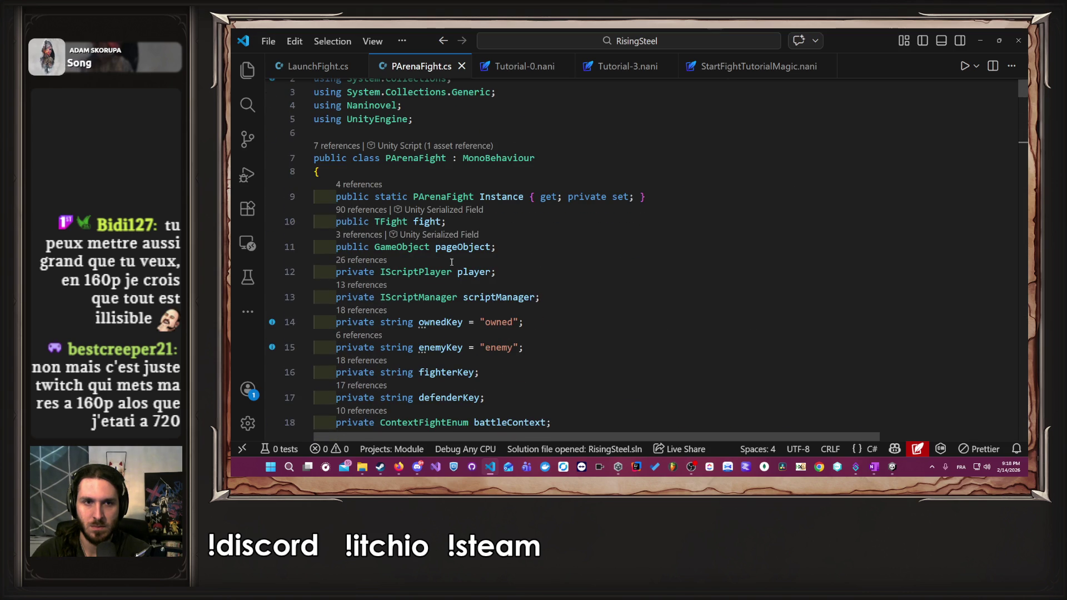
{"action": "double_click", "coordinate": [432, 220]}
{"action": "scroll", "coordinate": [616, 275], "scroll_direction": "down", "scroll_amount": 15}
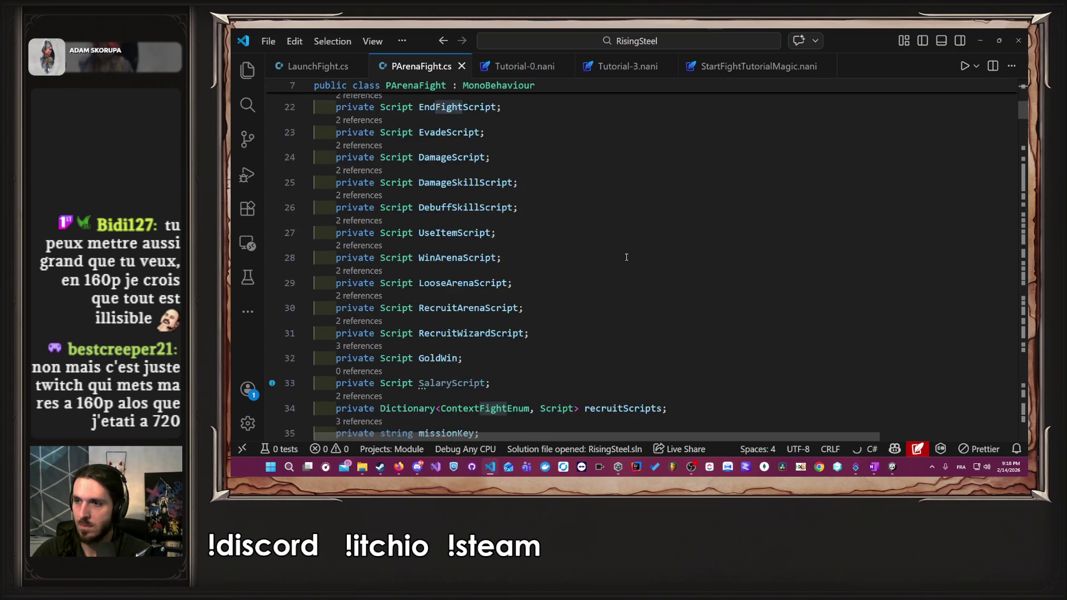
{"action": "scroll", "coordinate": [615, 275], "scroll_direction": "down", "scroll_amount": 3}
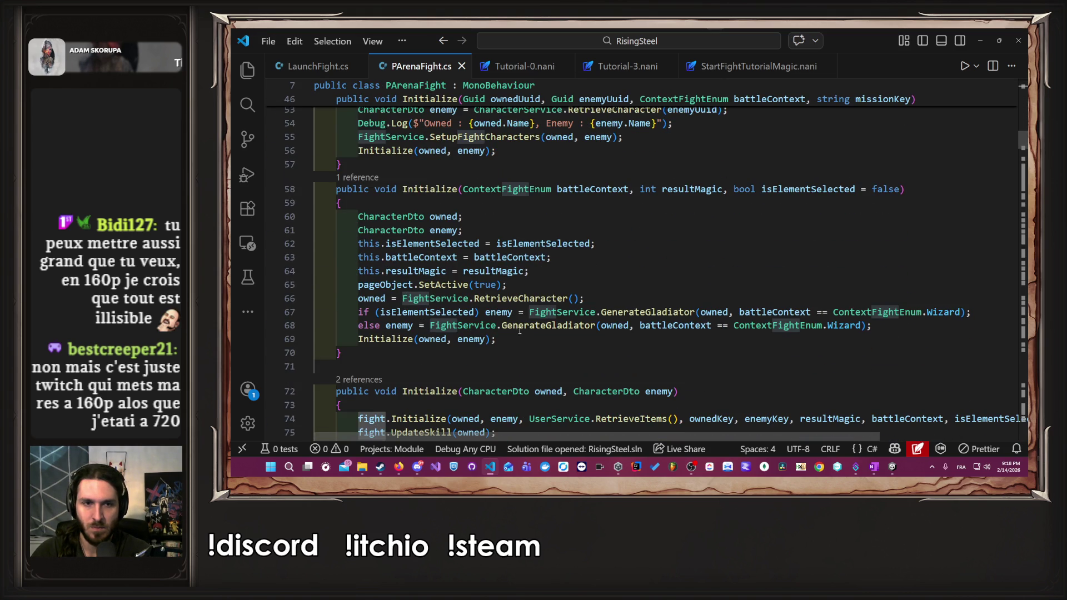
{"action": "left_click", "coordinate": [485, 313]}
Replace the if branch's GenerateGladiator call with the unfinished text 'fight.Re'
{"action": "left_click_drag", "start_coordinate": [529, 312], "coordinate": [1007, 309]}
{"action": "type", "text": "fight"}
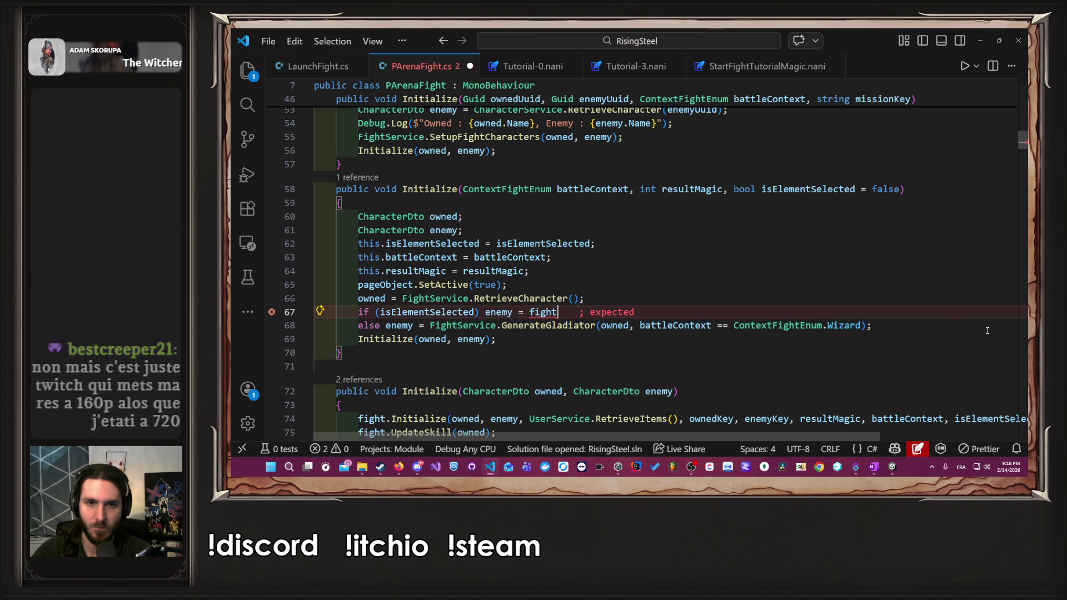
{"action": "type", "text": "."}
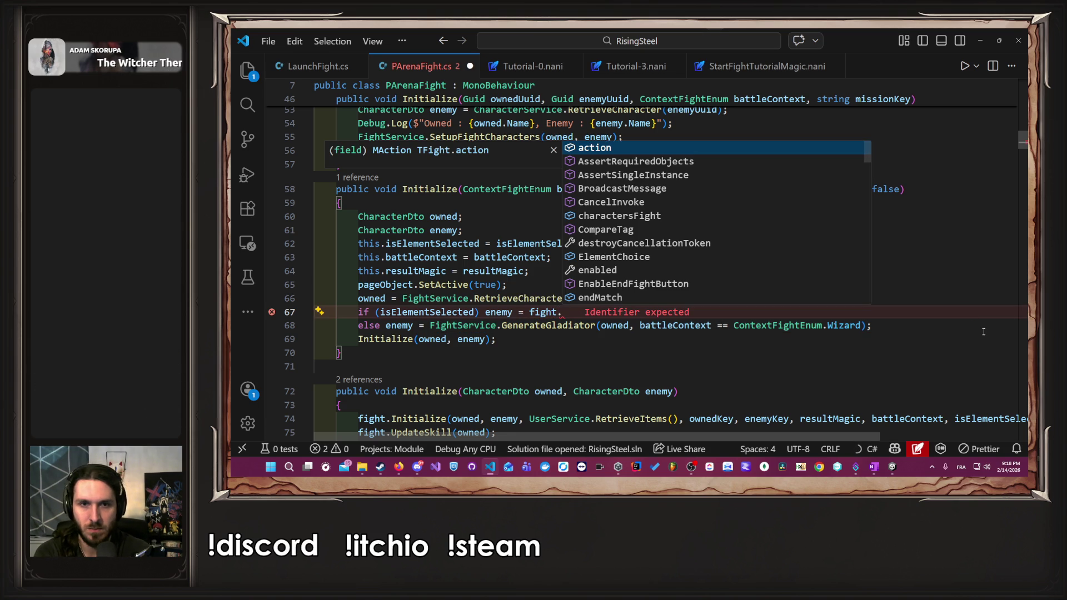
{"action": "type", "text": "Re"}
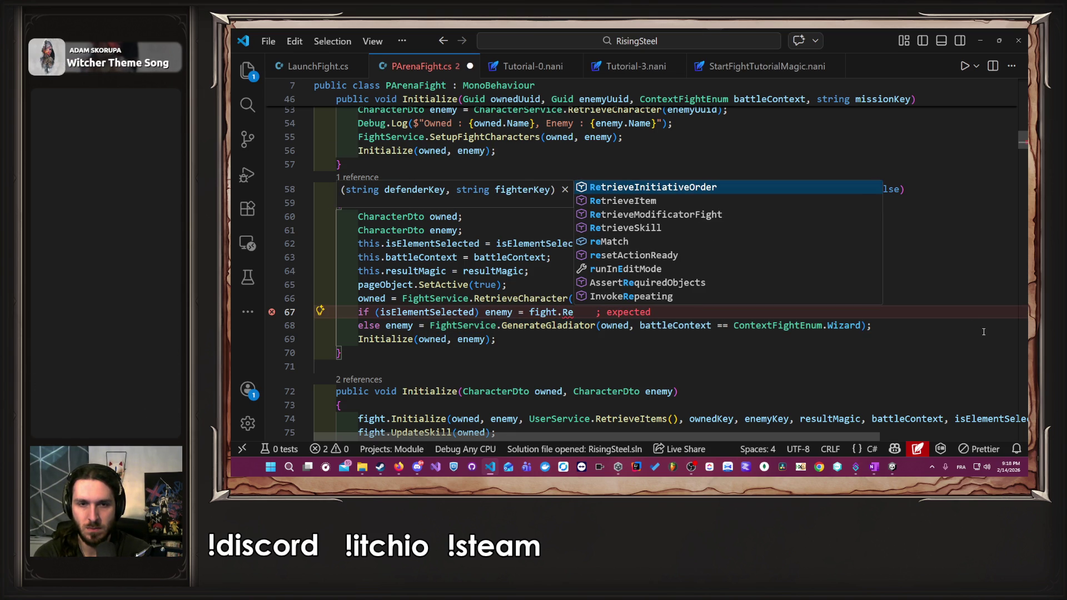
{"action": "scroll", "coordinate": [939, 222], "scroll_direction": "up", "scroll_amount": 15}
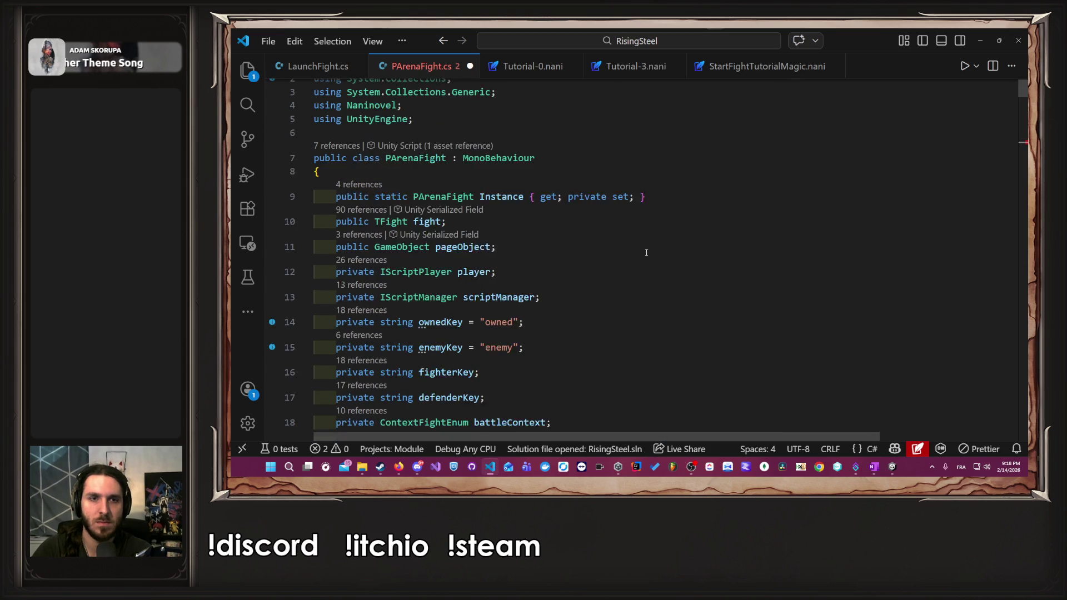
Open the TFight, OCharactersFight and MCharacterArena definitions, highlighting uses of enemyCharacter
{"action": "left_click", "coordinate": [404, 247], "text": "ctrl"}
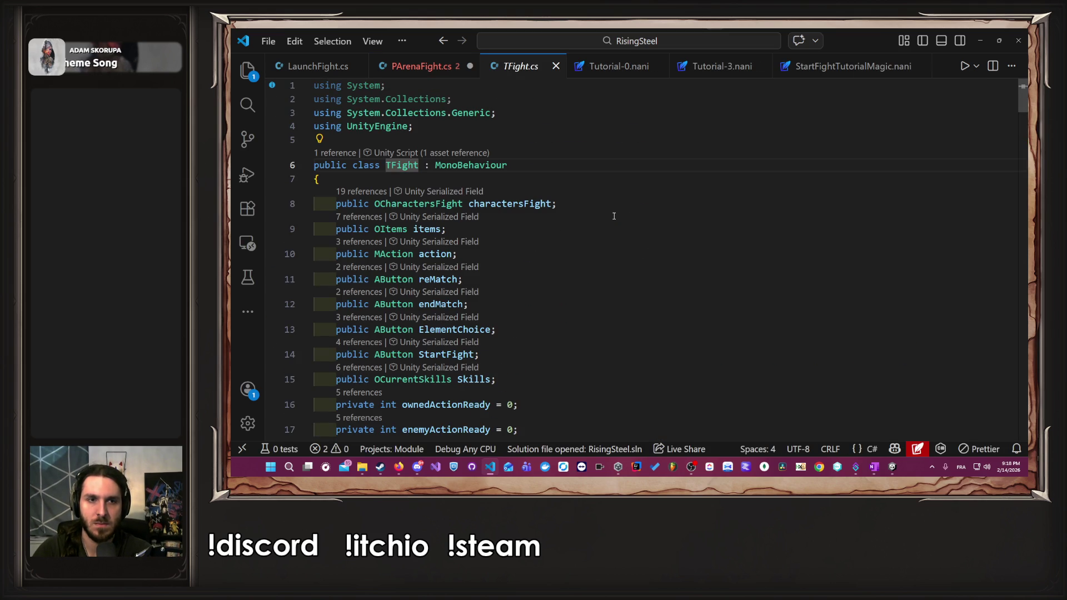
{"action": "scroll", "coordinate": [608, 219], "scroll_direction": "down", "scroll_amount": 1}
{"action": "left_click", "coordinate": [403, 185], "text": "ctrl"}
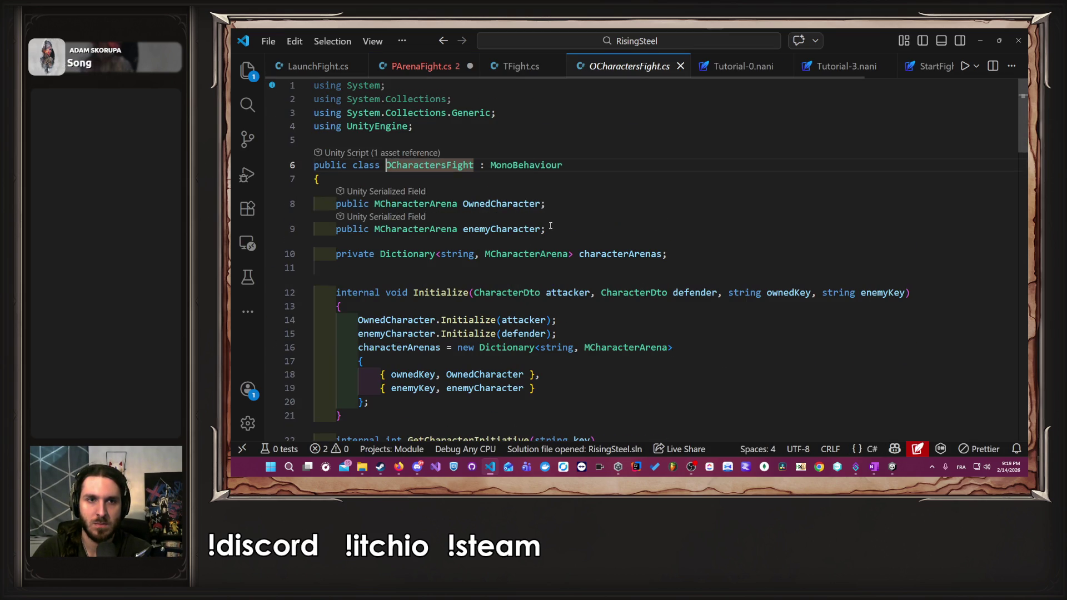
{"action": "double_click", "coordinate": [504, 228]}
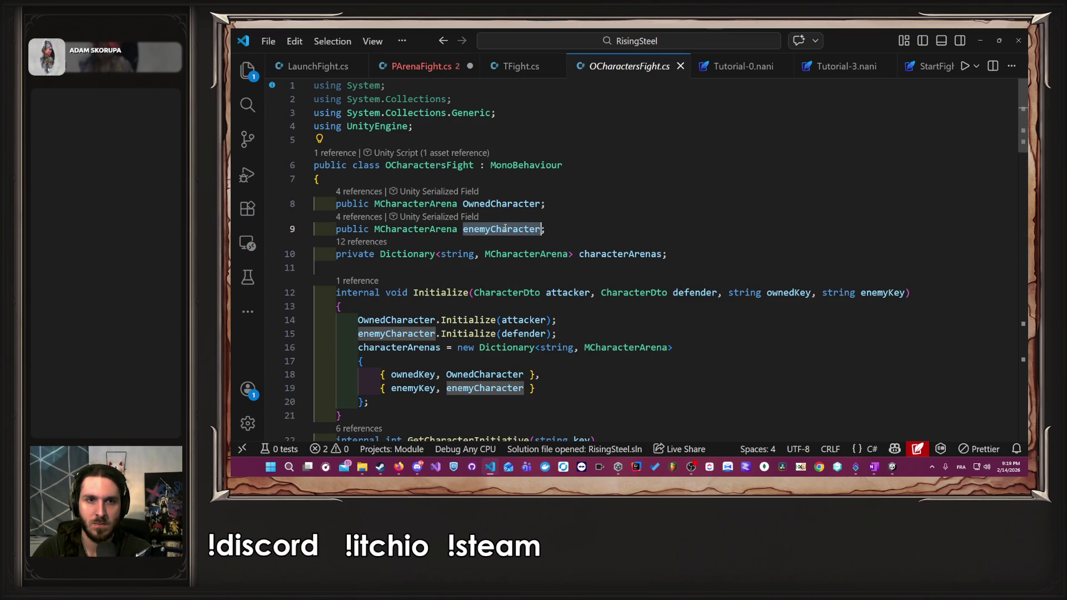
{"action": "scroll", "coordinate": [580, 233], "scroll_direction": "down", "scroll_amount": 5}
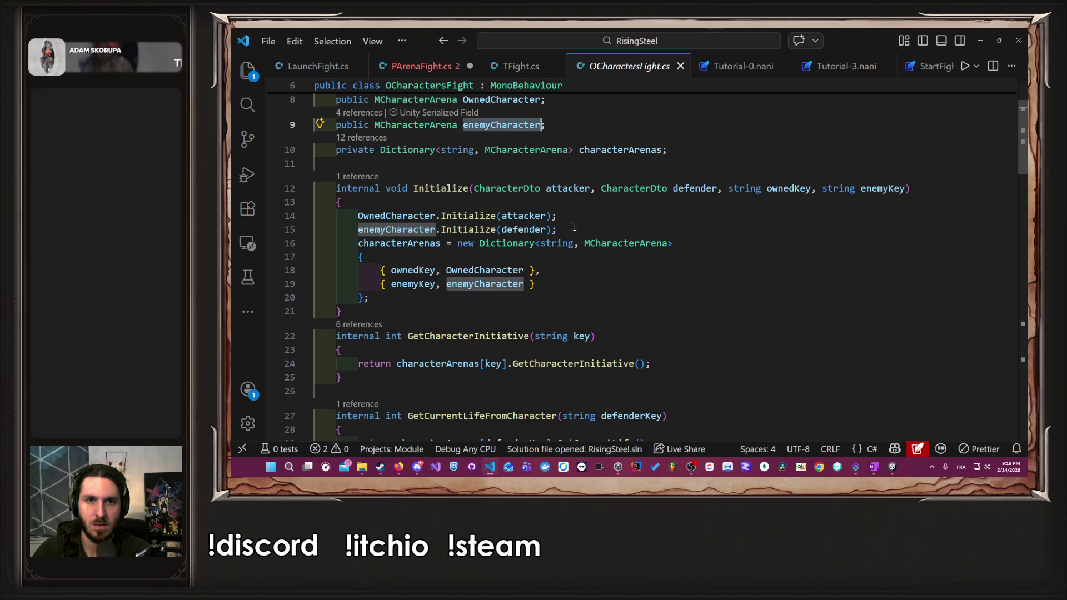
{"action": "scroll", "coordinate": [415, 212], "scroll_direction": "up", "scroll_amount": 4}
{"action": "left_click", "coordinate": [416, 209], "text": "ctrl"}
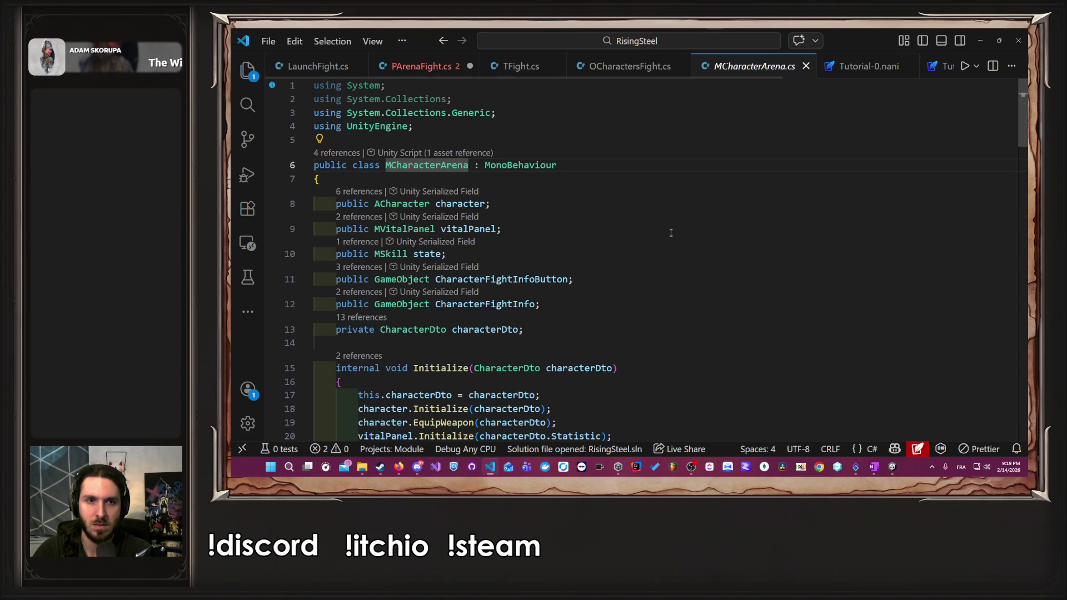
Go back to OCharactersFight.cs and shrink the editor text twice to read more of it
{"action": "key", "text": "alt+Left"}
{"action": "scroll", "coordinate": [670, 233], "scroll_direction": "down", "scroll_amount": 12}
{"action": "scroll", "coordinate": [690, 257], "scroll_direction": "down", "scroll_amount": 3}
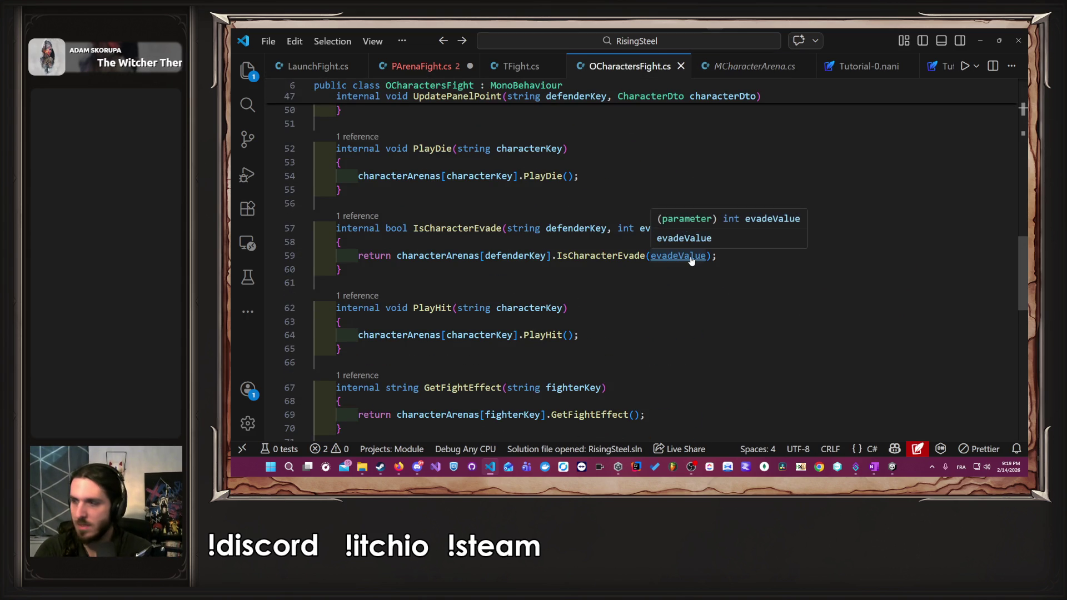
{"action": "key", "text": "ctrl+minus"}
{"action": "scroll", "coordinate": [690, 257], "scroll_direction": "down", "scroll_amount": 5}
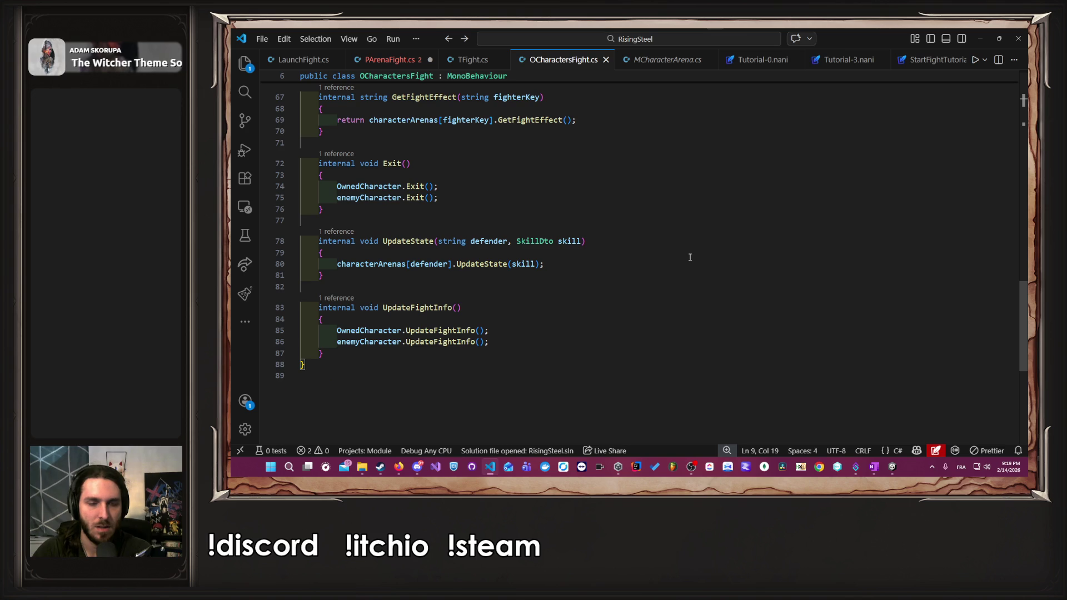
{"action": "key", "text": "ctrl+minus"}
{"action": "scroll", "coordinate": [683, 254], "scroll_direction": "up", "scroll_amount": 6}
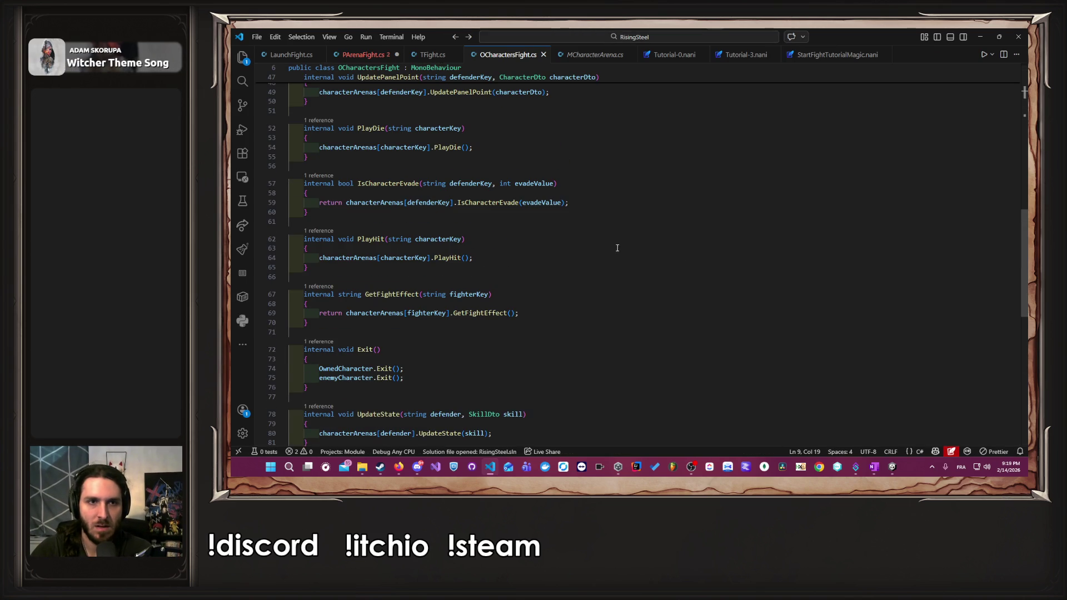
{"action": "scroll", "coordinate": [557, 243], "scroll_direction": "down", "scroll_amount": 5}
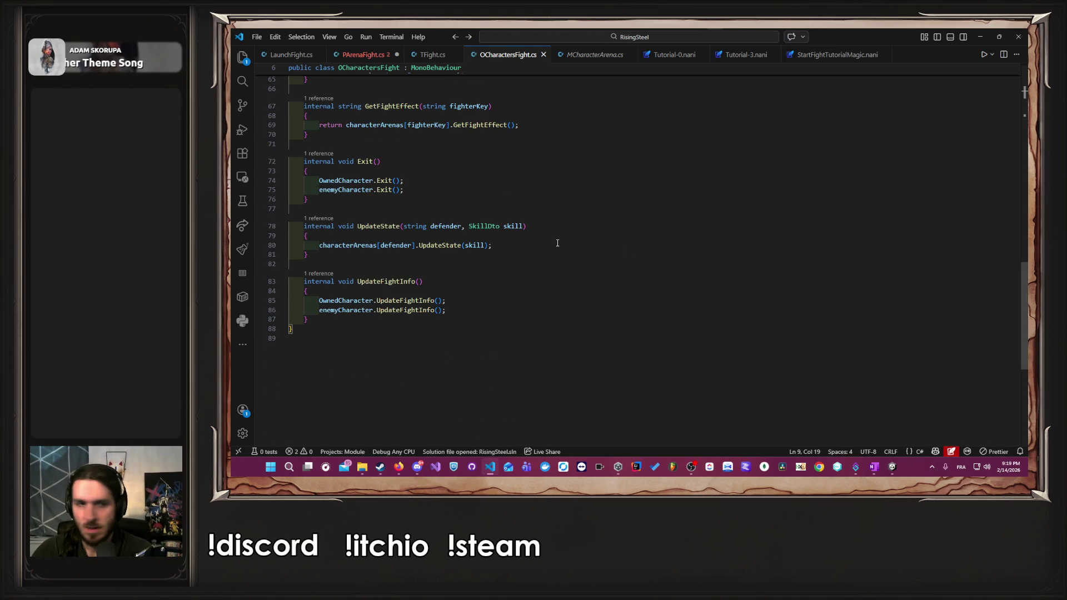
{"action": "scroll", "coordinate": [557, 243], "scroll_direction": "up", "scroll_amount": 4}
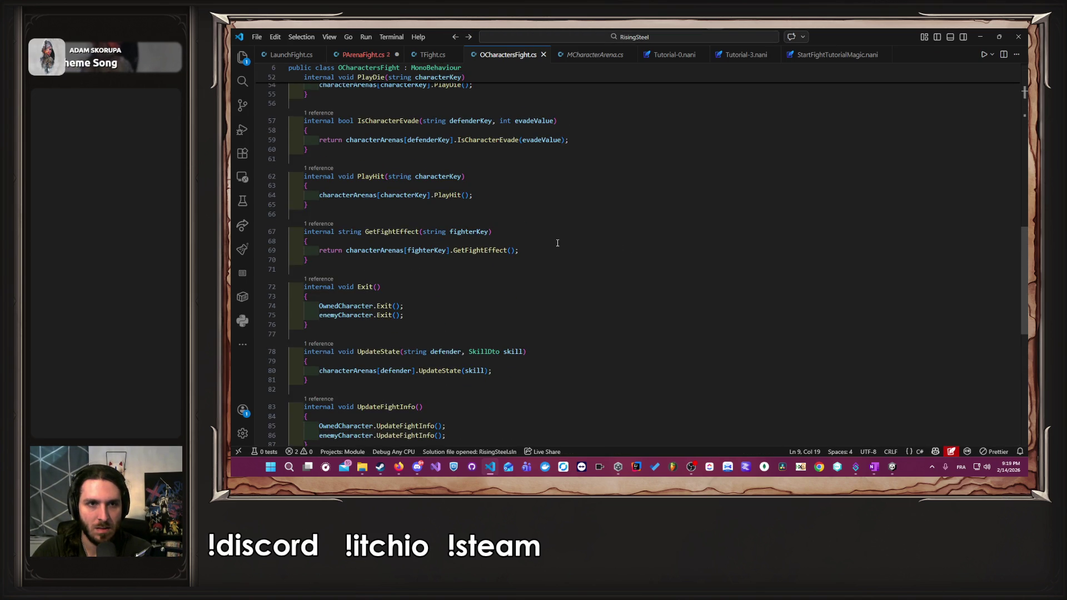
{"action": "scroll", "coordinate": [557, 243], "scroll_direction": "up", "scroll_amount": 7}
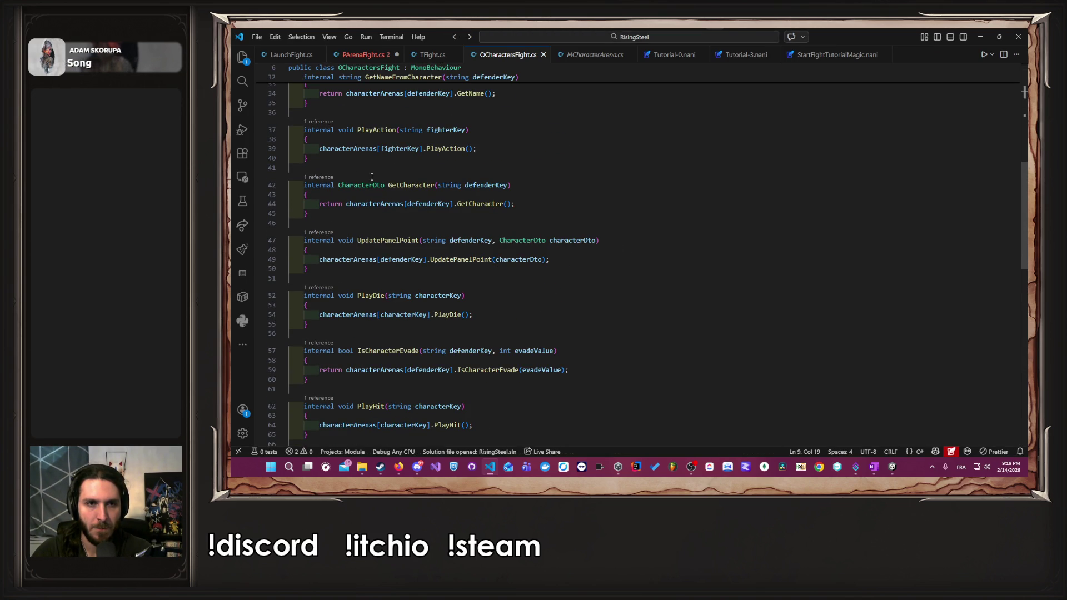
Review the GetCharacter method signature in TFight.cs, then return to PArenaFight.cs
{"action": "left_click", "coordinate": [432, 54]}
{"action": "scroll", "coordinate": [494, 217], "scroll_direction": "down", "scroll_amount": 15}
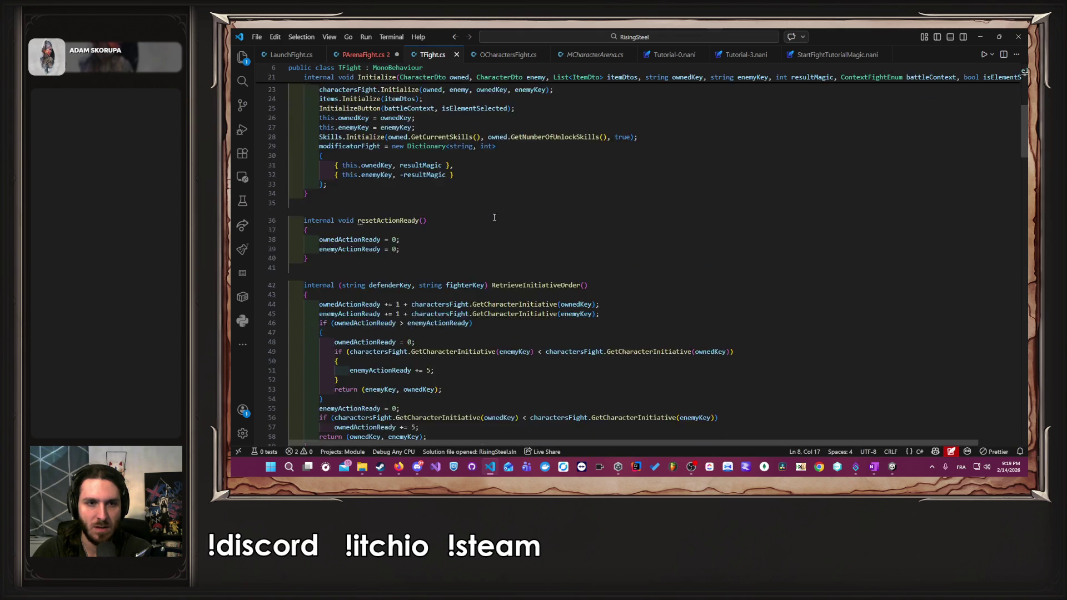
{"action": "scroll", "coordinate": [496, 218], "scroll_direction": "down", "scroll_amount": 7}
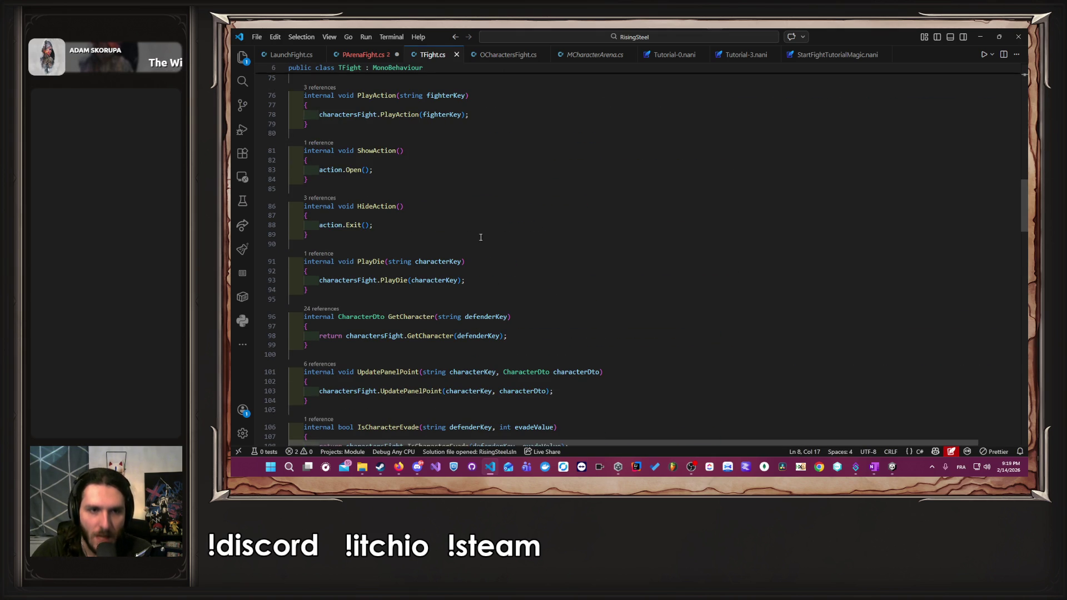
{"action": "left_click_drag", "start_coordinate": [388, 317], "coordinate": [572, 309]}
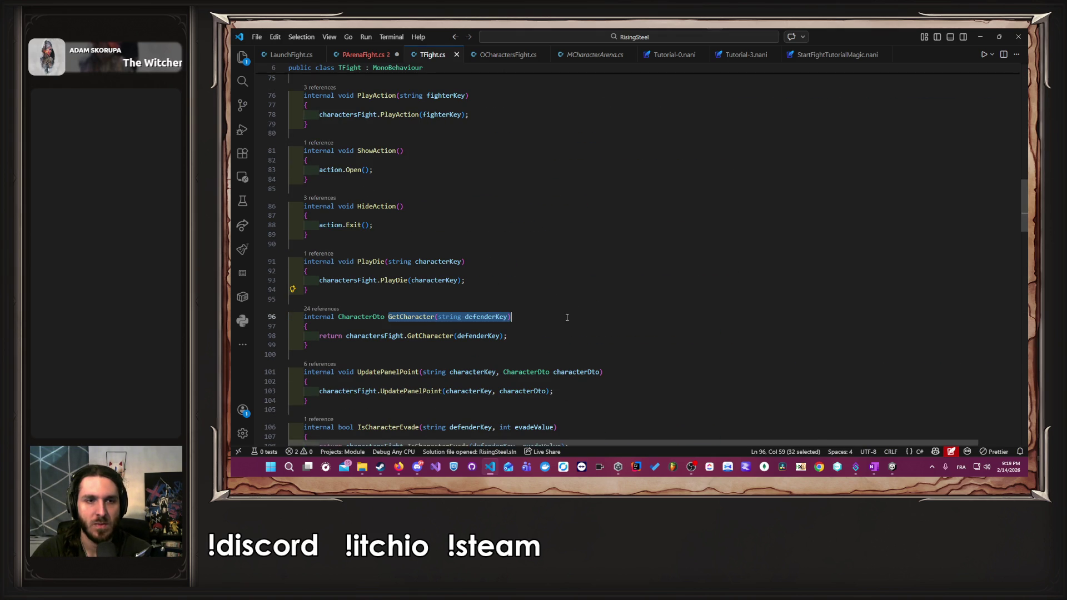
{"action": "left_click", "coordinate": [364, 55]}
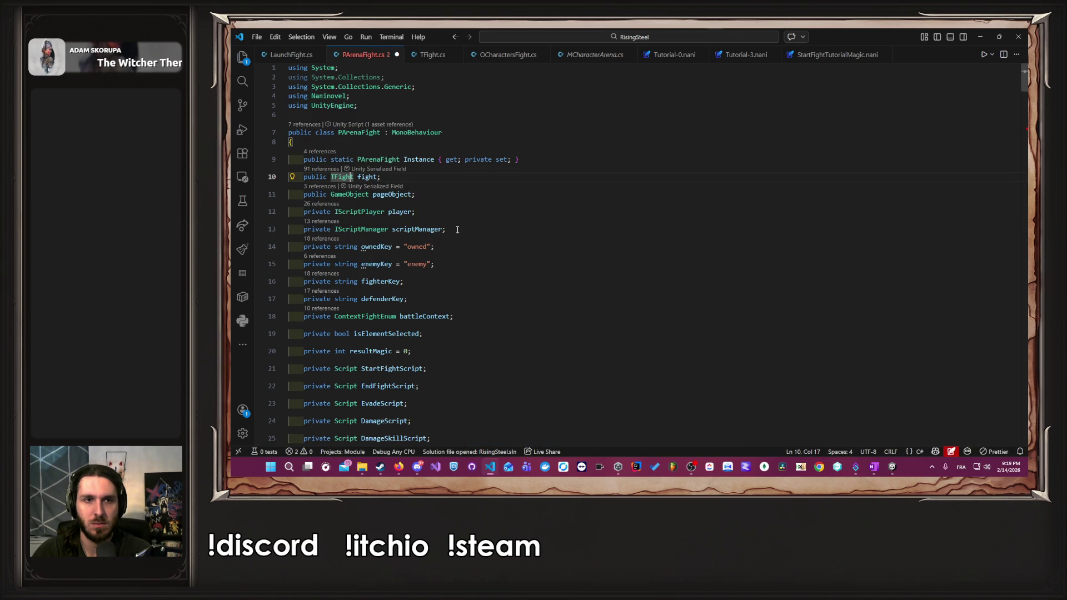
Complete the if-branch line as enemy = fight.GetCharacter(enemyKey) using IntelliSense
{"action": "scroll", "coordinate": [422, 139], "scroll_direction": "down", "scroll_amount": 10}
{"action": "scroll", "coordinate": [431, 165], "scroll_direction": "down", "scroll_amount": 1}
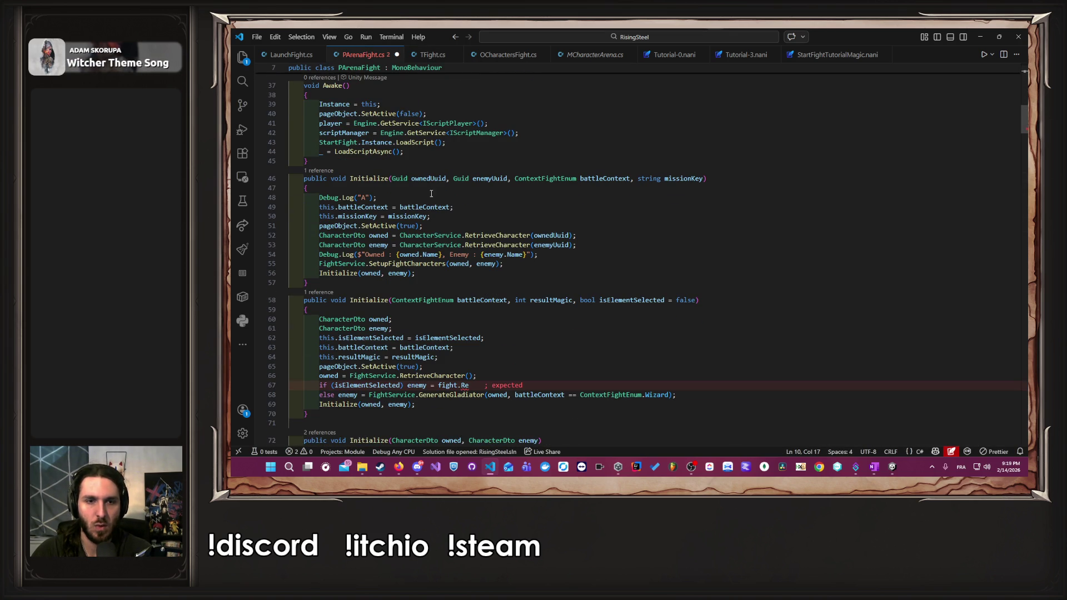
{"action": "left_click", "coordinate": [511, 384]}
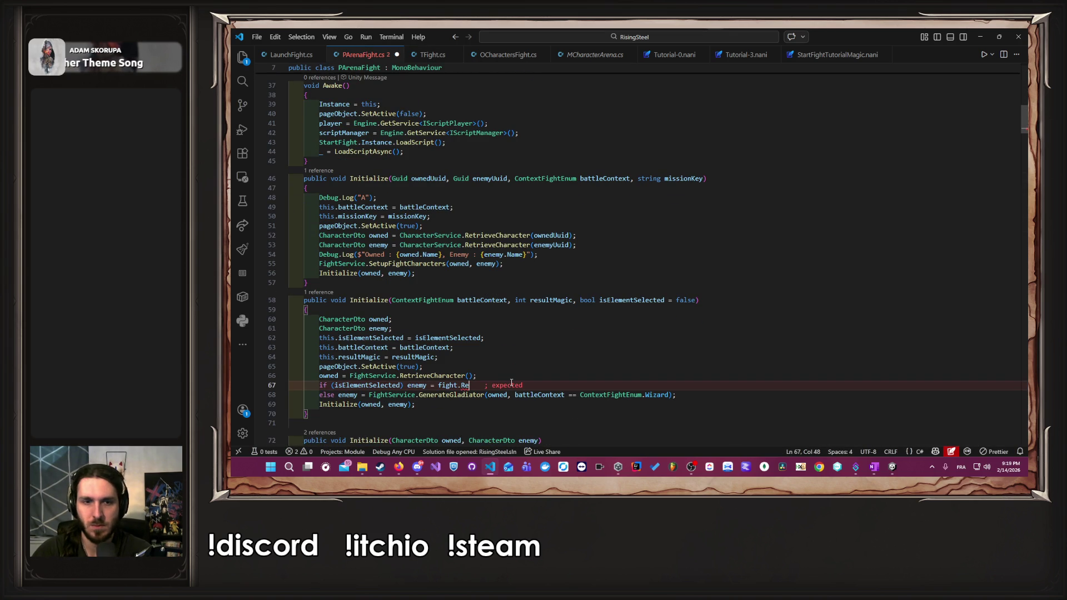
{"action": "key", "text": "BackSpace"}
{"action": "key", "text": "BackSpace"}
{"action": "type", "text": "GetCharacter"}
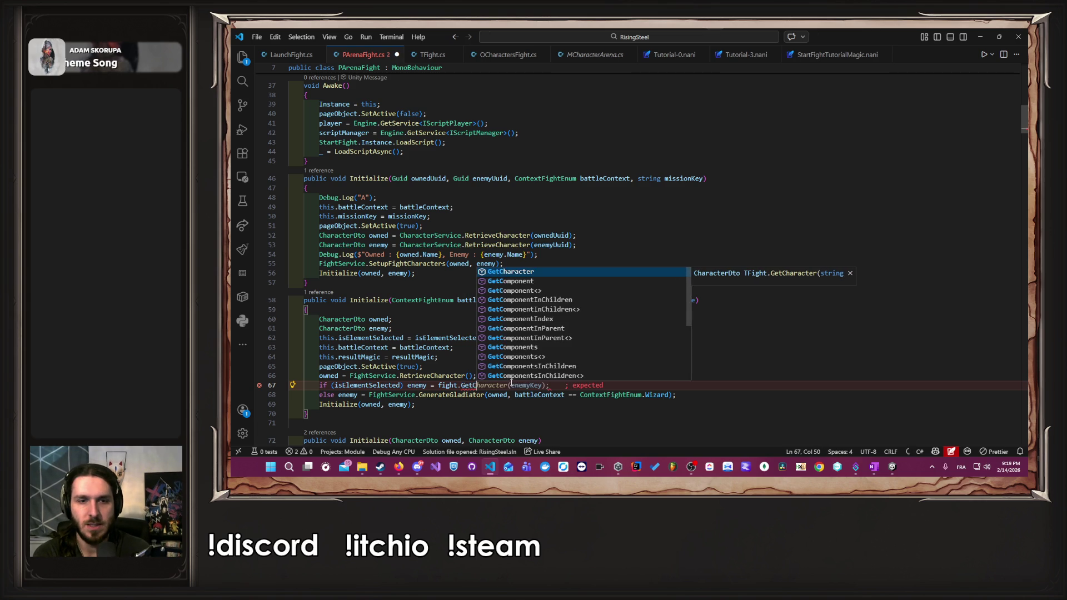
{"action": "key", "text": "Tab"}
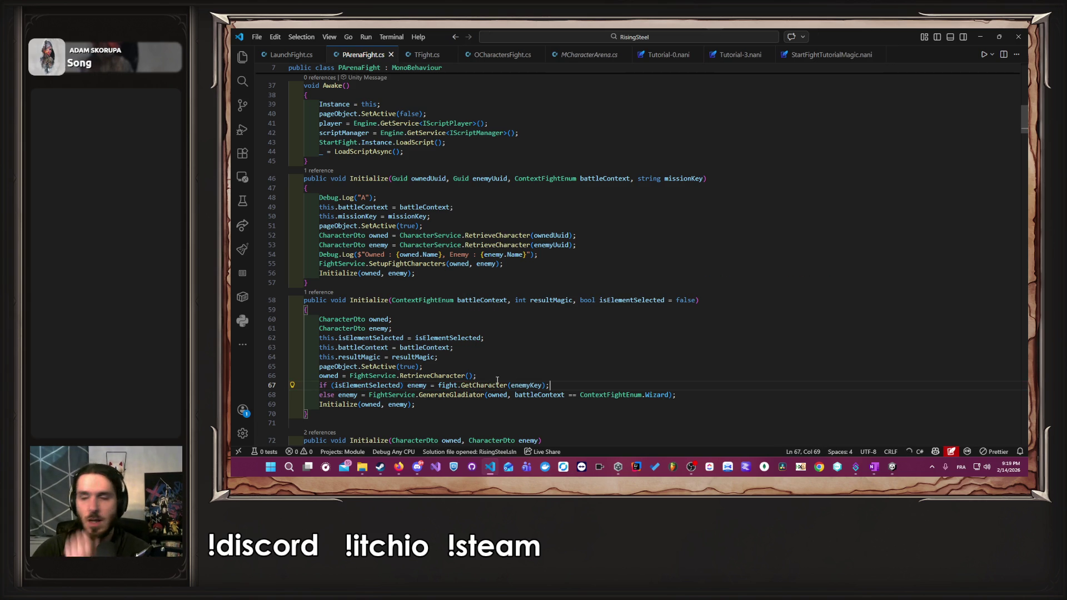
{"action": "left_click", "coordinate": [980, 37]}
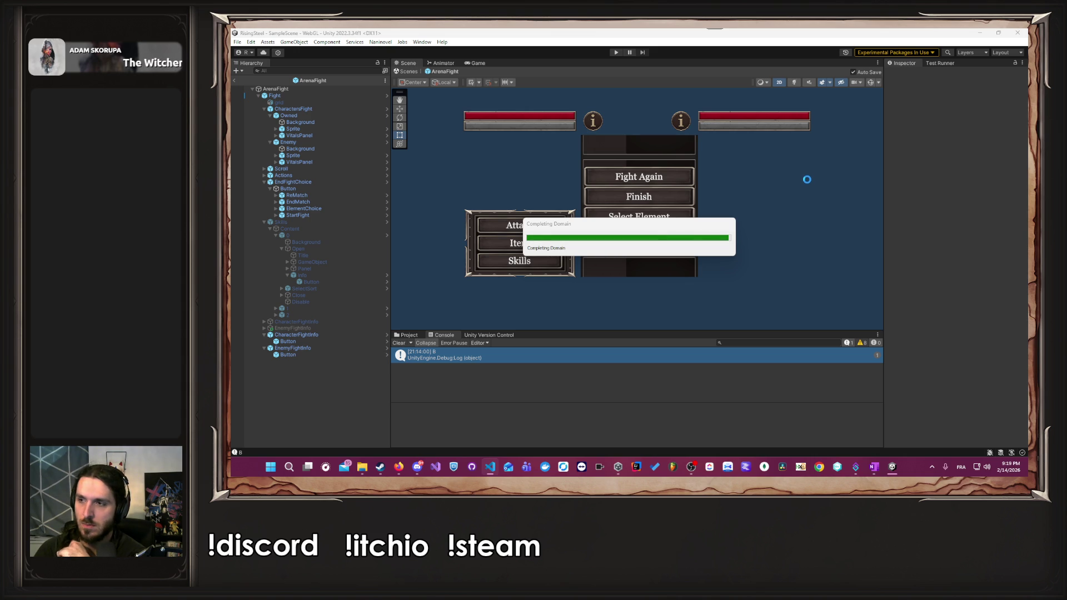
Jump from the console log to Debug.Log("A") in the first Initialize, delete it, and save
{"action": "double_click", "coordinate": [493, 357]}
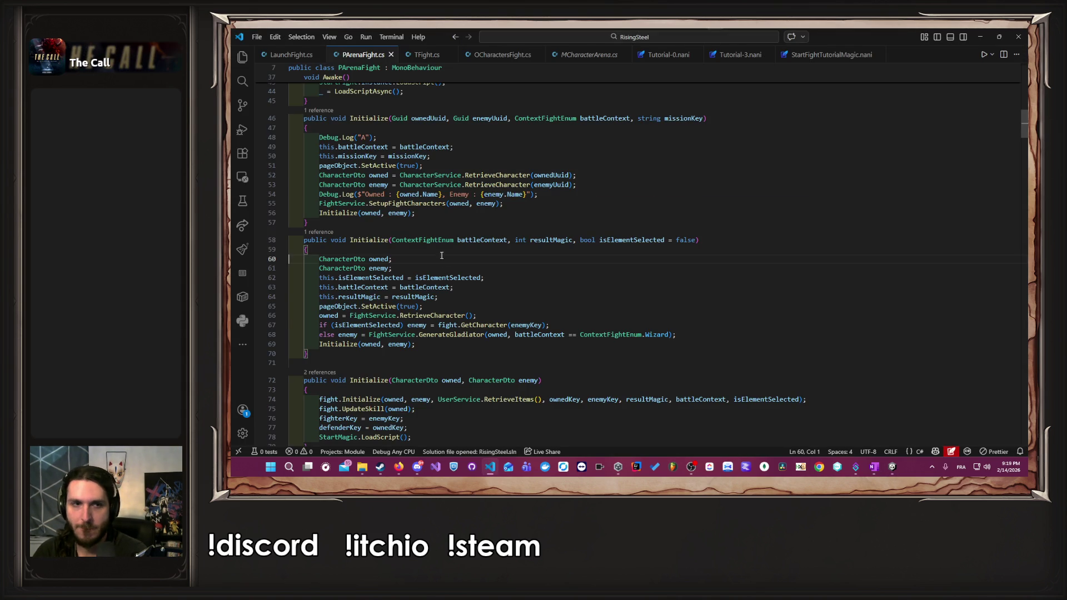
{"action": "scroll", "coordinate": [439, 243], "scroll_direction": "up", "scroll_amount": 1}
{"action": "left_click_drag", "start_coordinate": [393, 242], "coordinate": [288, 242]}
{"action": "key", "text": "BackSpace"}
{"action": "key", "text": "BackSpace"}
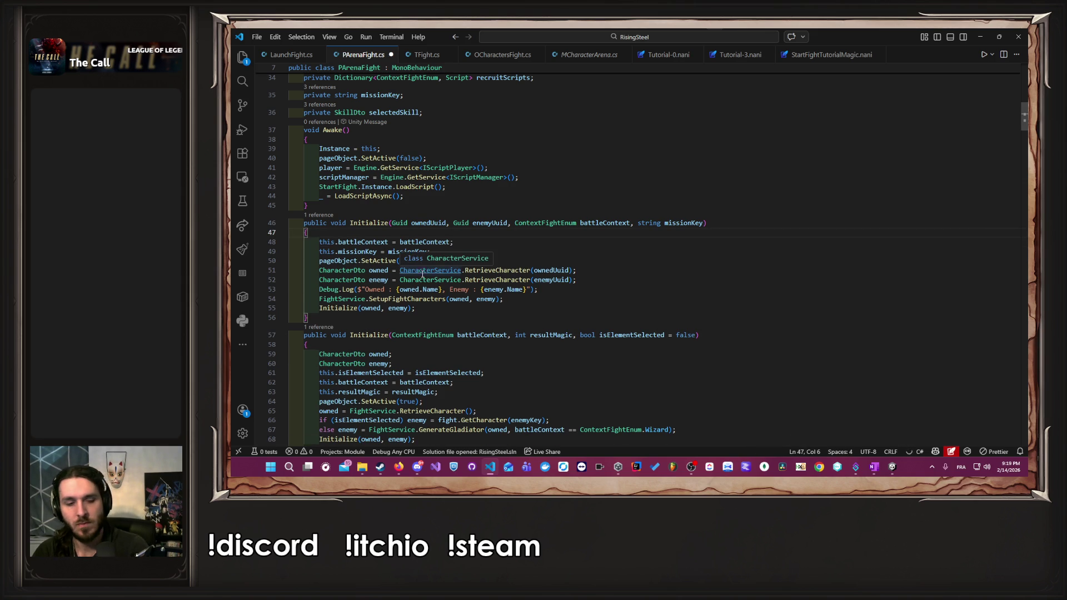
{"action": "key", "text": "ctrl+s"}
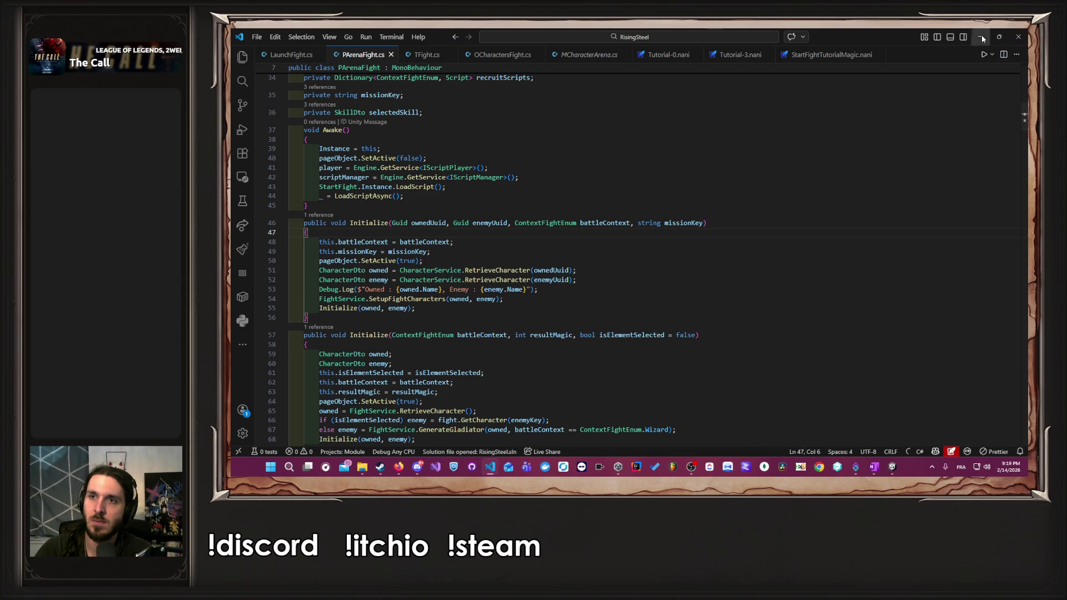
{"action": "left_click", "coordinate": [981, 38]}
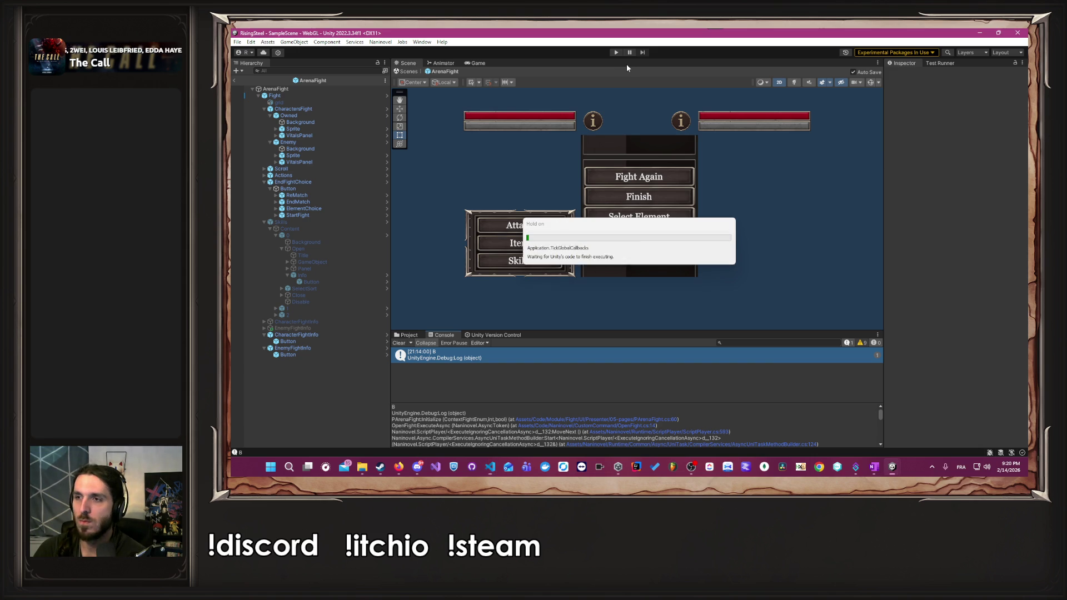
Enter Play mode, submit the player name, and advance past the character intro to the arena
{"action": "left_click", "coordinate": [615, 52]}
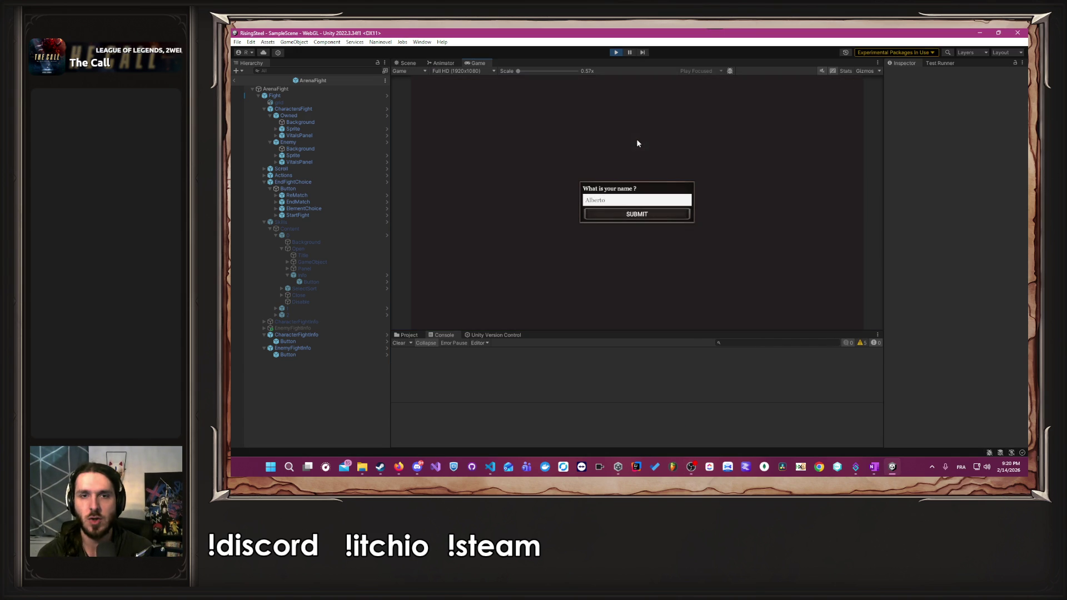
{"action": "key", "text": "Return"}
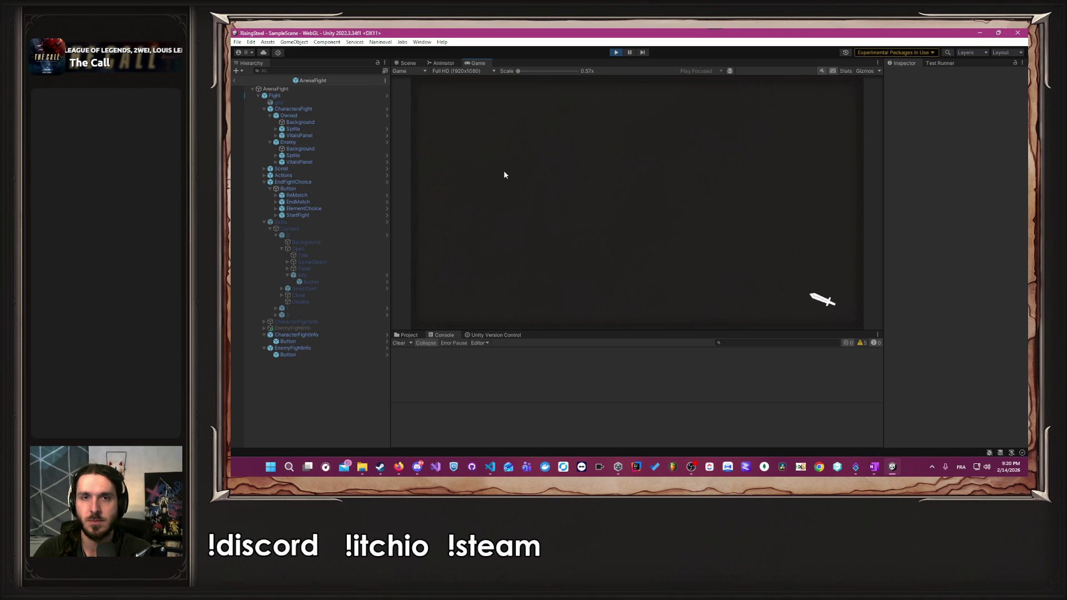
{"action": "left_click", "coordinate": [802, 197]}
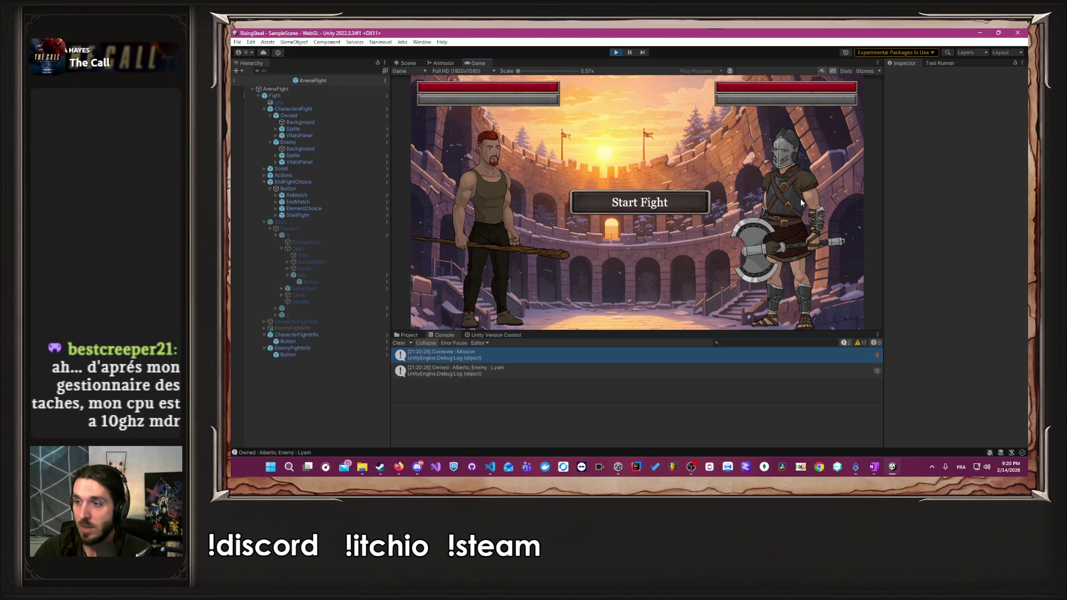
Start the arena fight and attack Lyam six times until his health reaches zero
{"action": "left_click", "coordinate": [691, 202]}
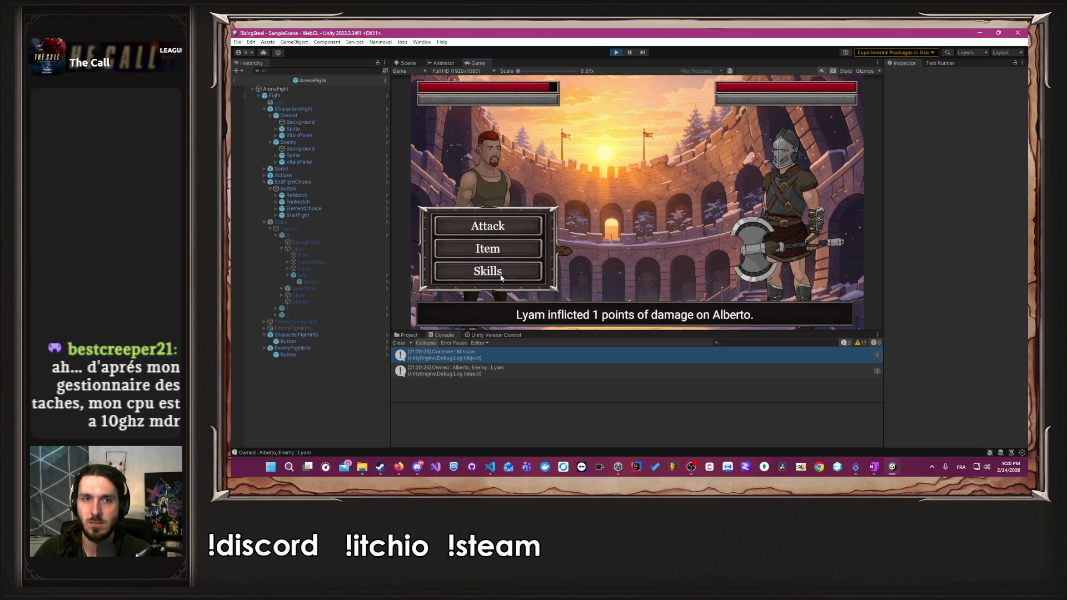
{"action": "left_click", "coordinate": [509, 233]}
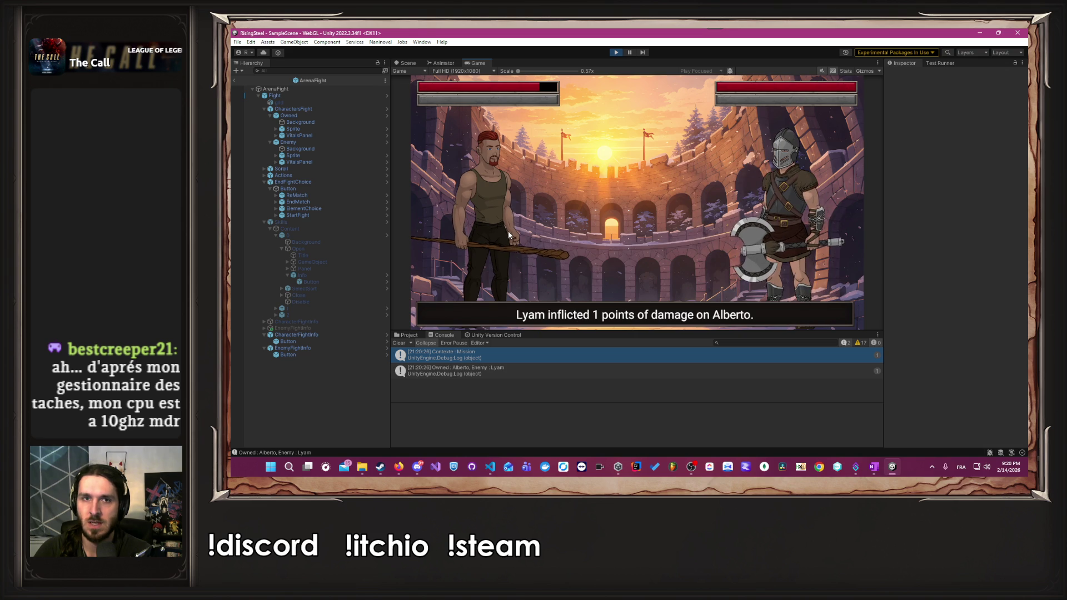
{"action": "left_click", "coordinate": [505, 227]}
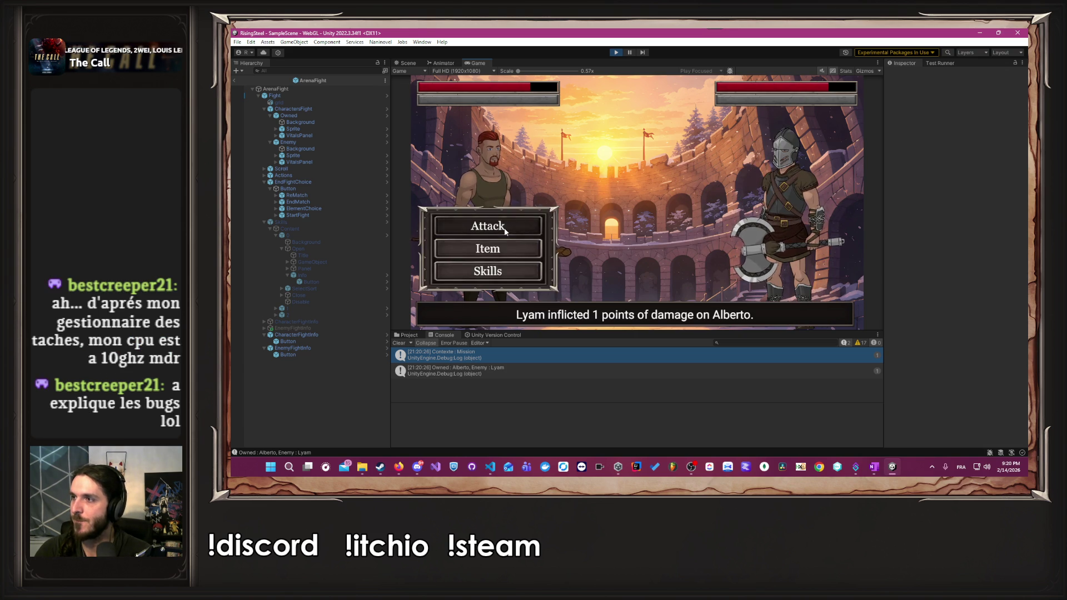
{"action": "left_click", "coordinate": [505, 228]}
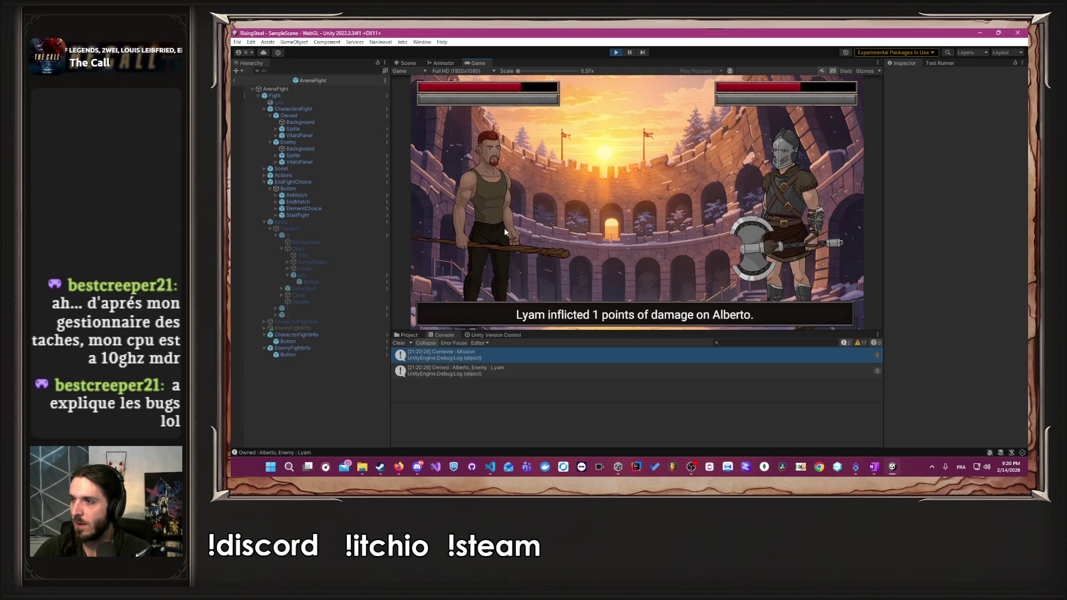
{"action": "left_click", "coordinate": [504, 227]}
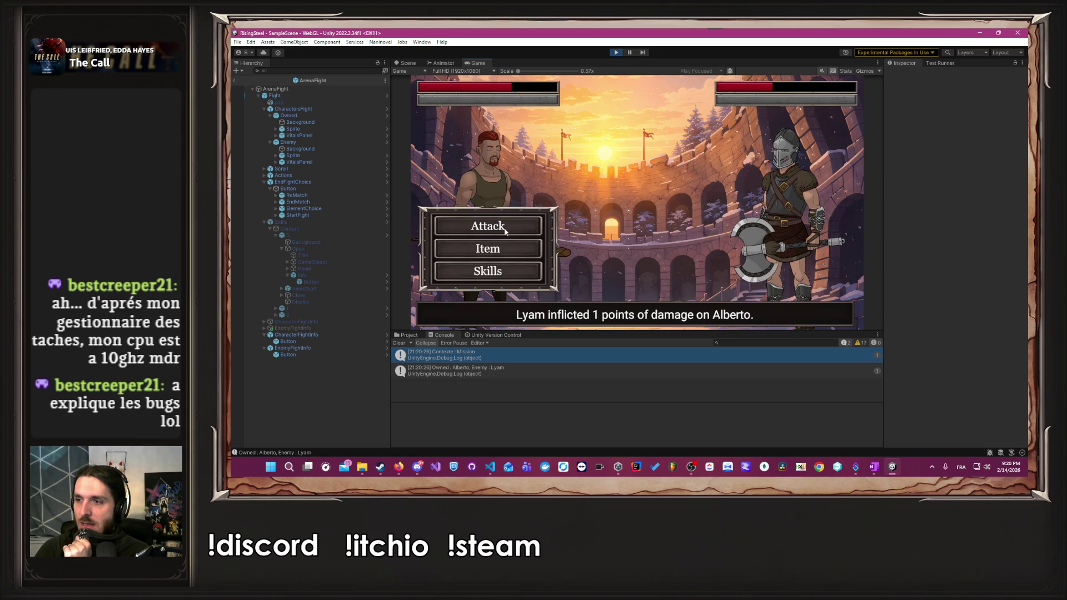
{"action": "left_click", "coordinate": [505, 230]}
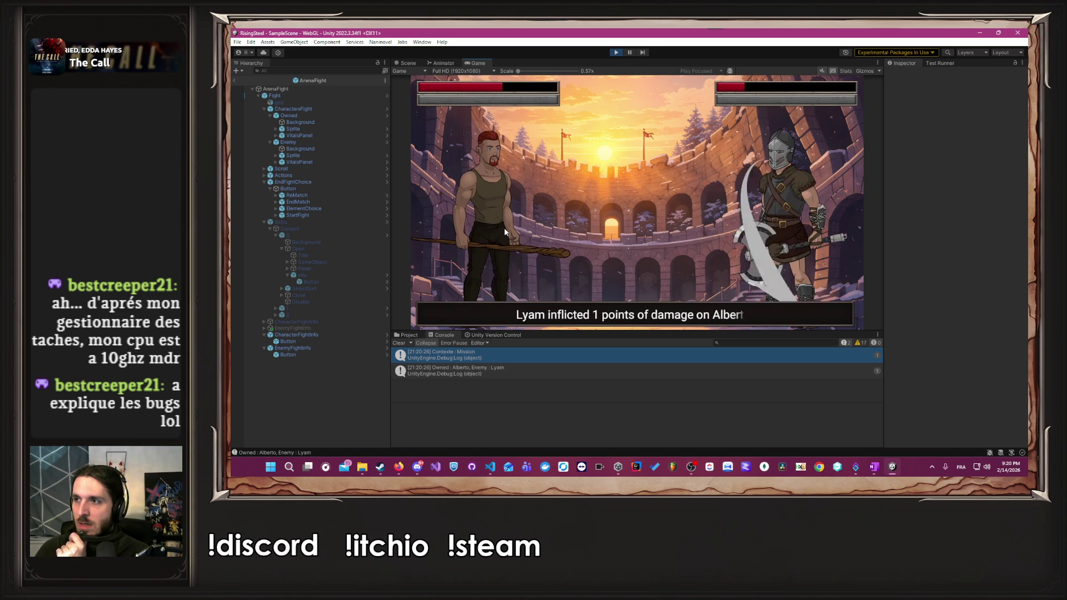
{"action": "left_click", "coordinate": [505, 228]}
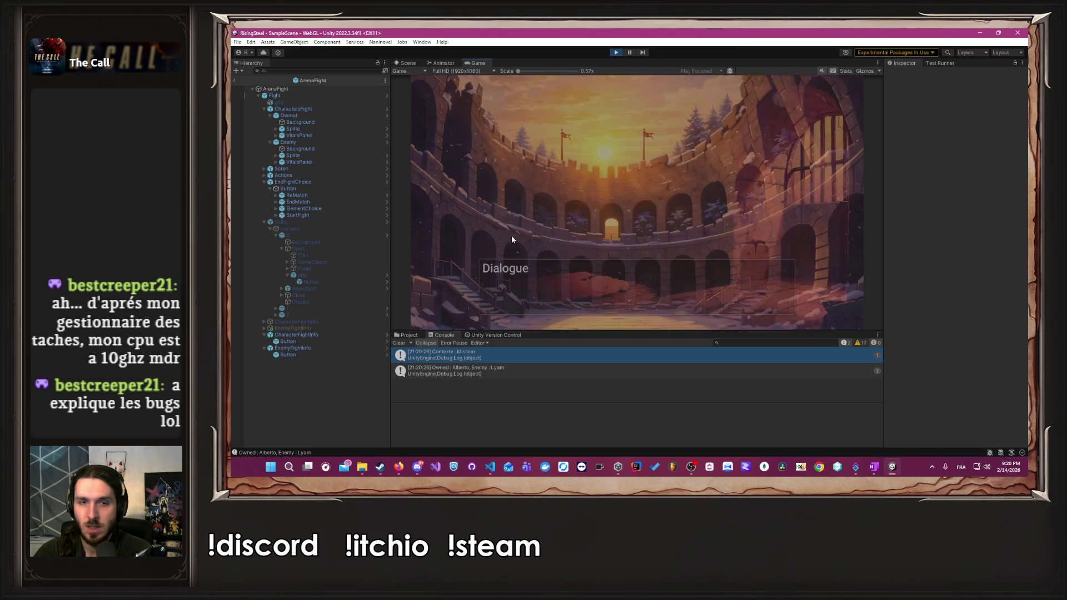
Dismiss the shop dialogue, then select and validate the Air element in the crafting screen
{"action": "left_click", "coordinate": [552, 246]}
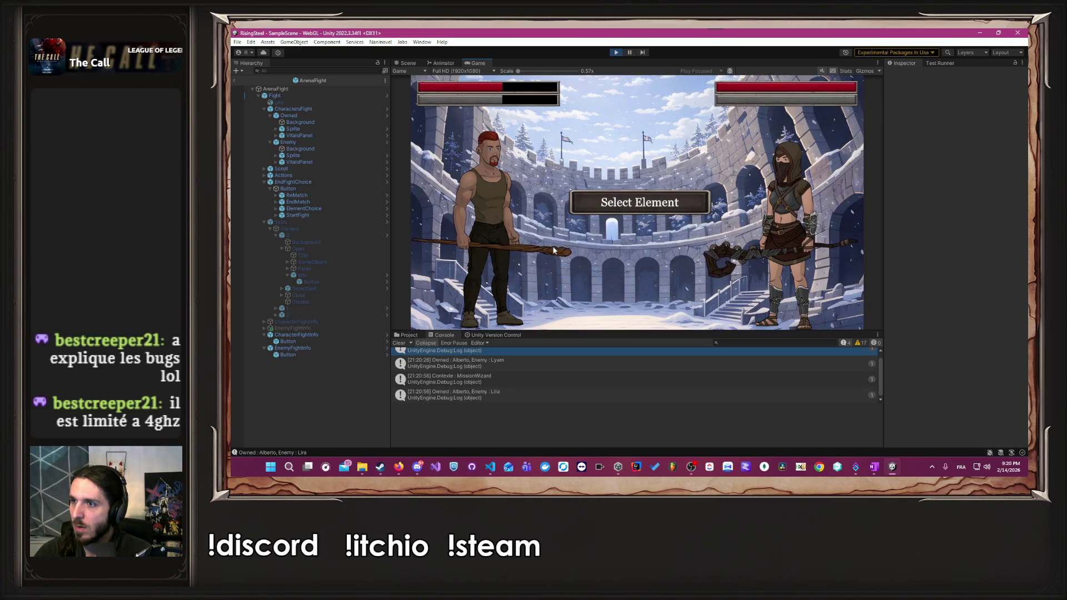
{"action": "left_click", "coordinate": [655, 200]}
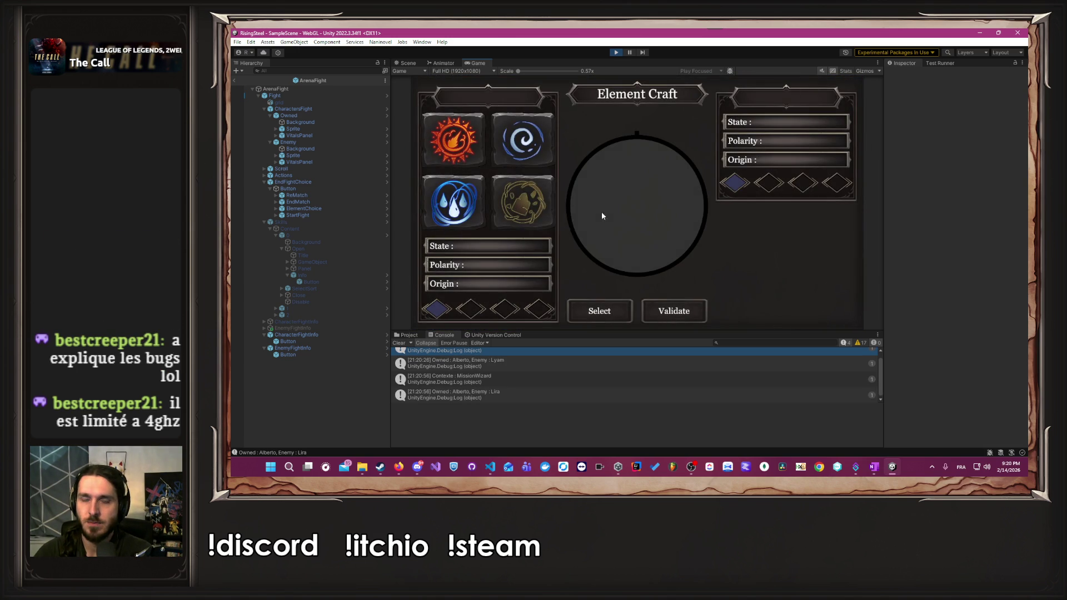
{"action": "left_click", "coordinate": [464, 155]}
{"action": "left_click", "coordinate": [460, 207]}
{"action": "left_click", "coordinate": [522, 201]}
{"action": "left_click", "coordinate": [522, 140]}
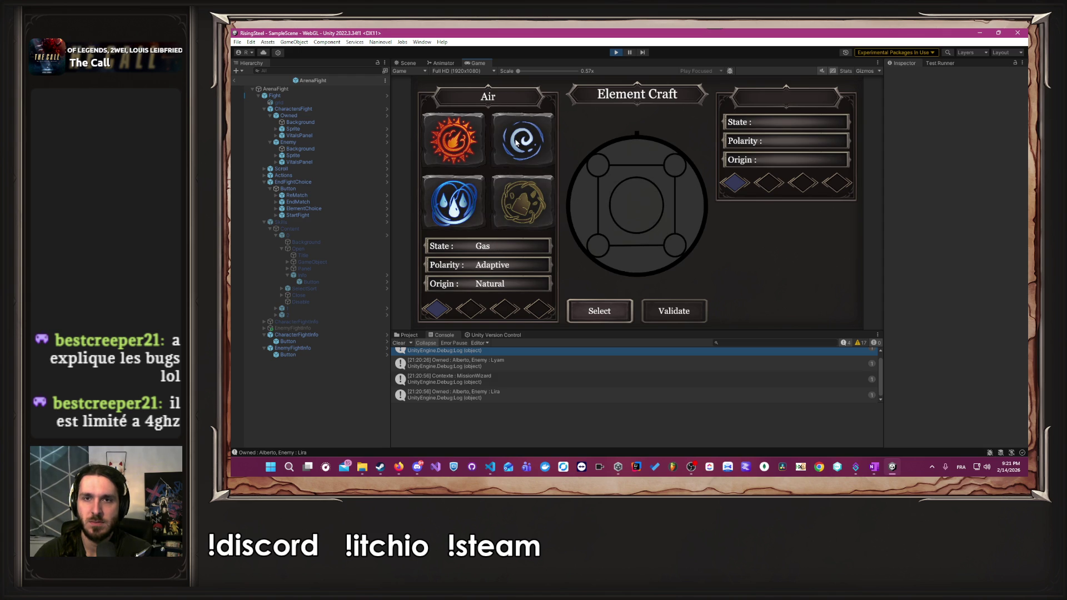
{"action": "left_click", "coordinate": [578, 310]}
{"action": "left_click", "coordinate": [664, 320]}
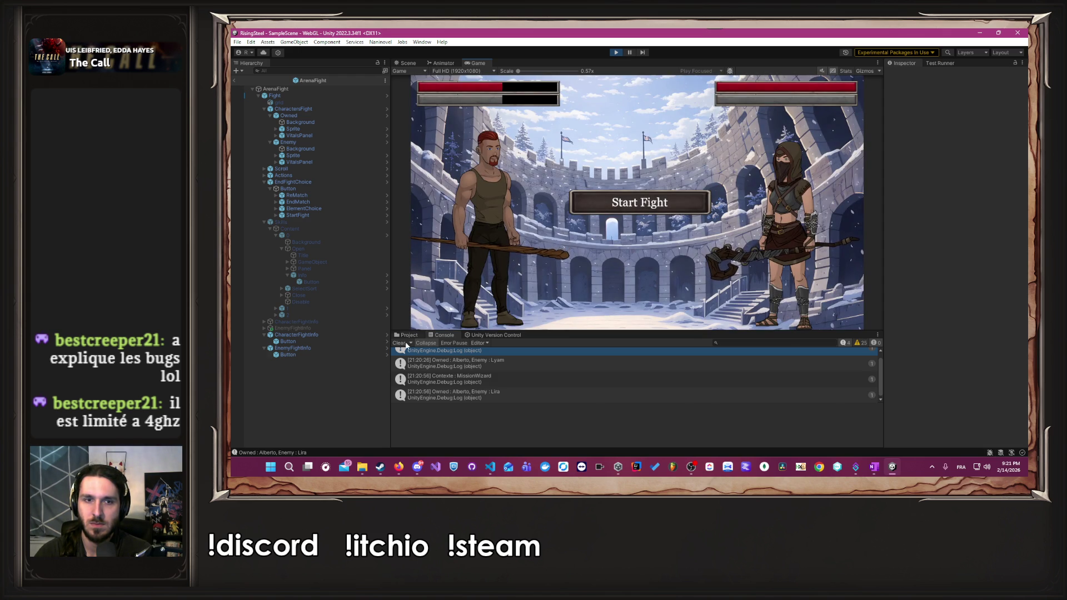
Start the fight against Lira and attack six times until her health is empty
{"action": "left_click", "coordinate": [628, 208]}
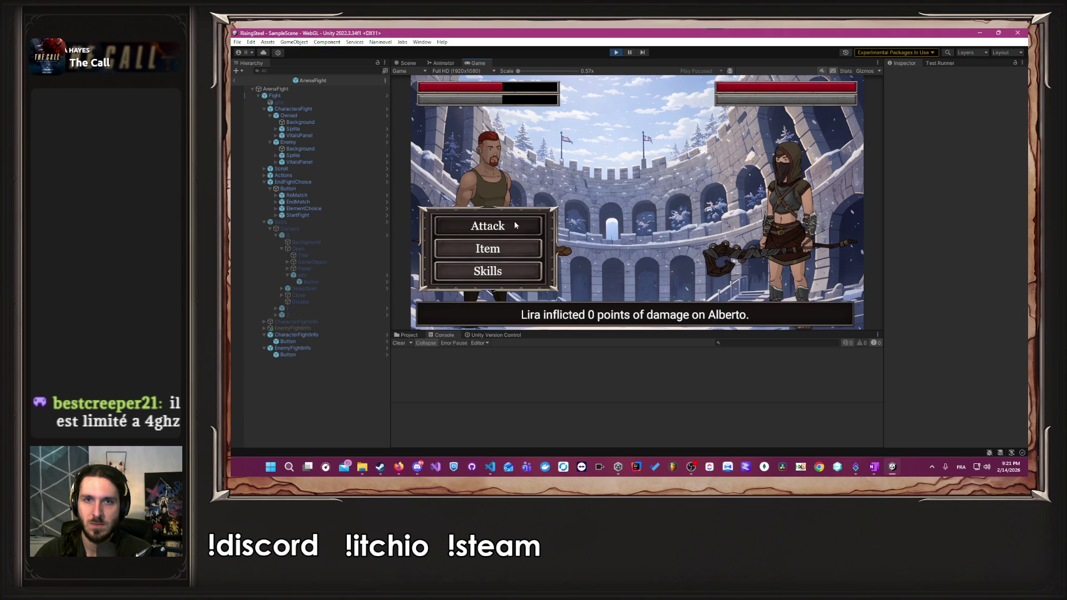
{"action": "left_click", "coordinate": [515, 222]}
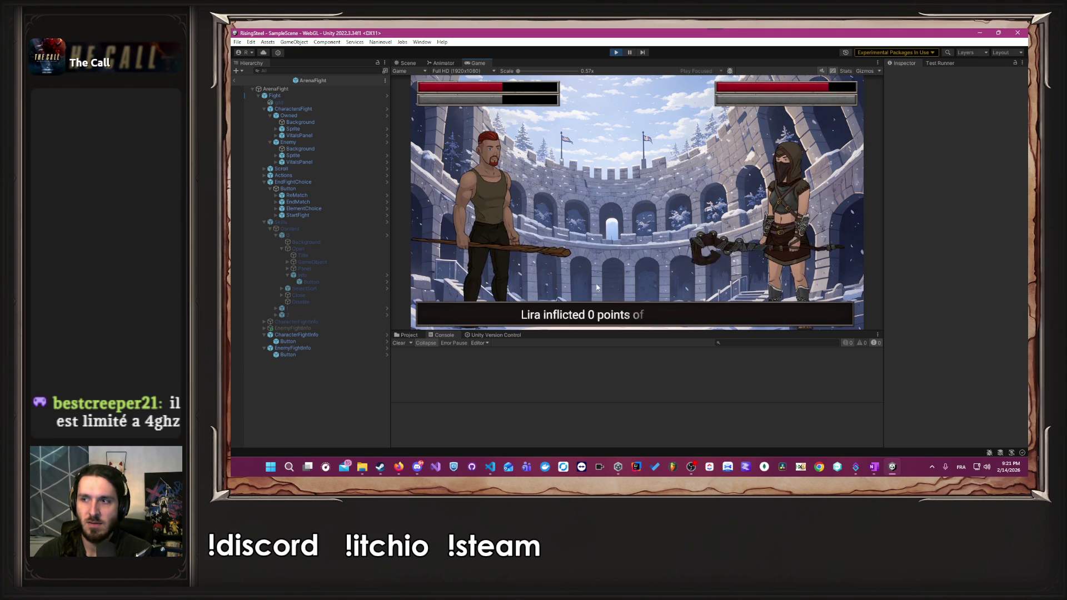
{"action": "left_click", "coordinate": [521, 228]}
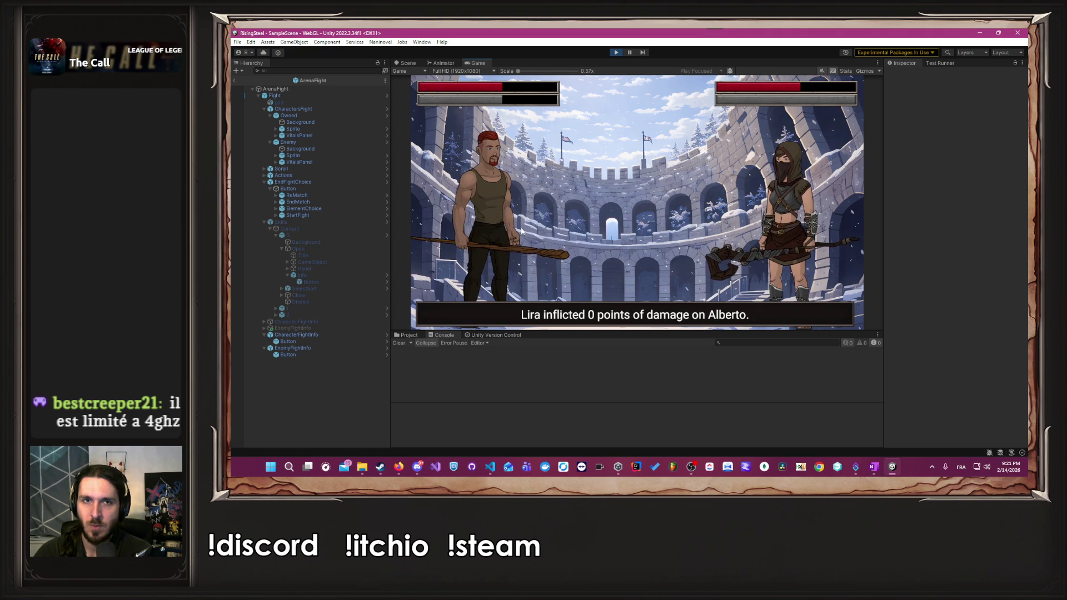
{"action": "left_click", "coordinate": [522, 228]}
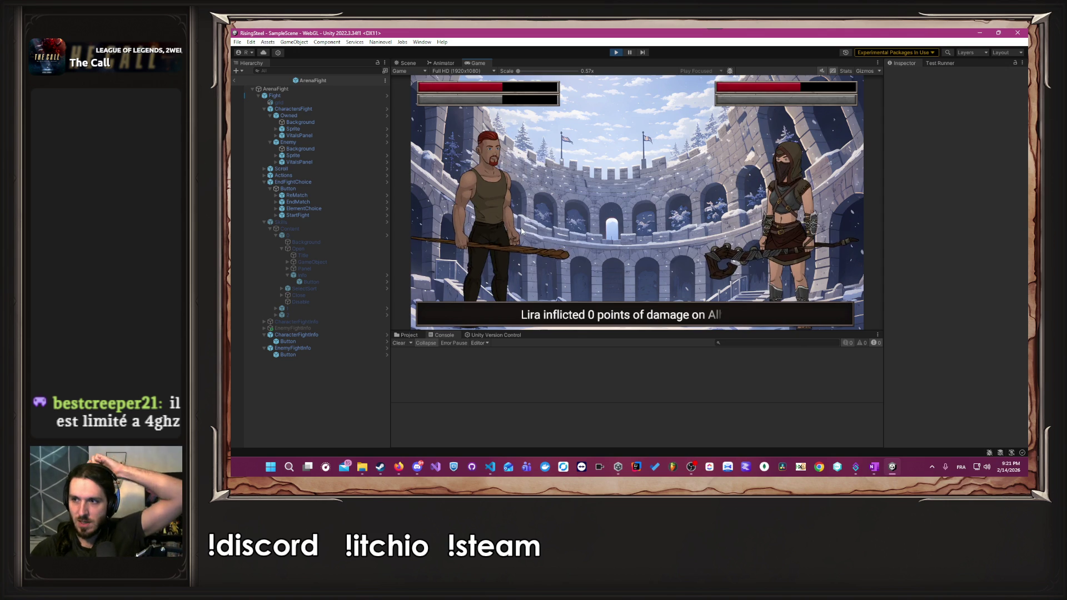
{"action": "left_click", "coordinate": [512, 229]}
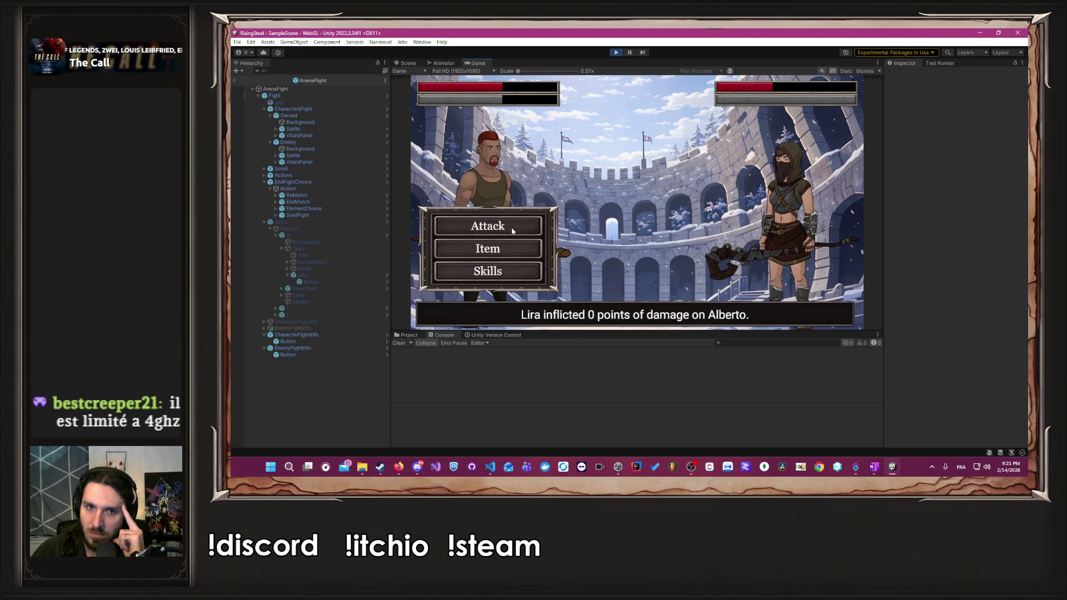
{"action": "left_click", "coordinate": [512, 228]}
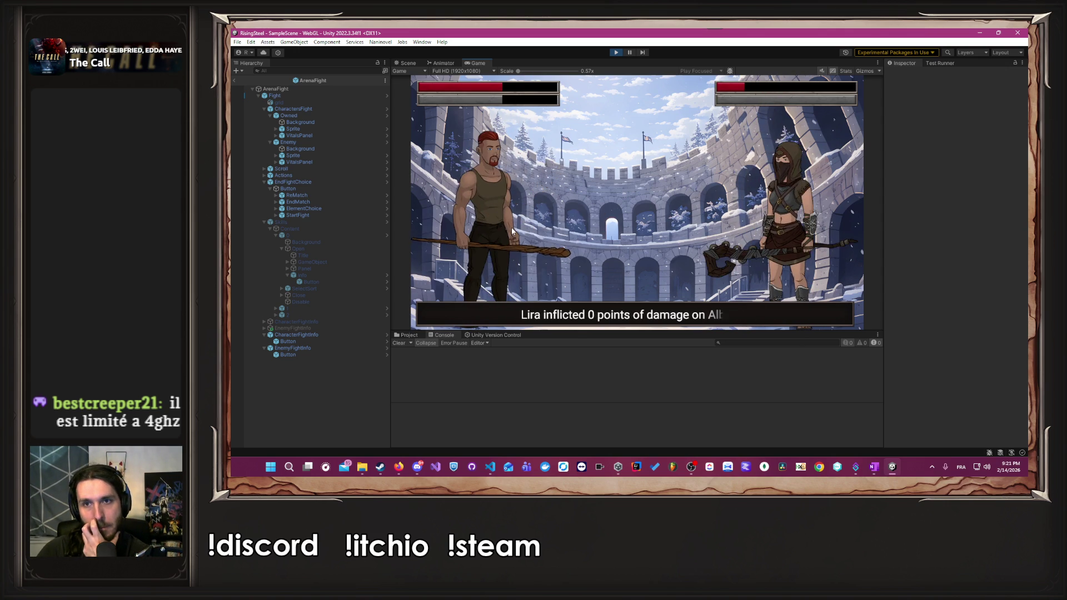
{"action": "left_click", "coordinate": [513, 224]}
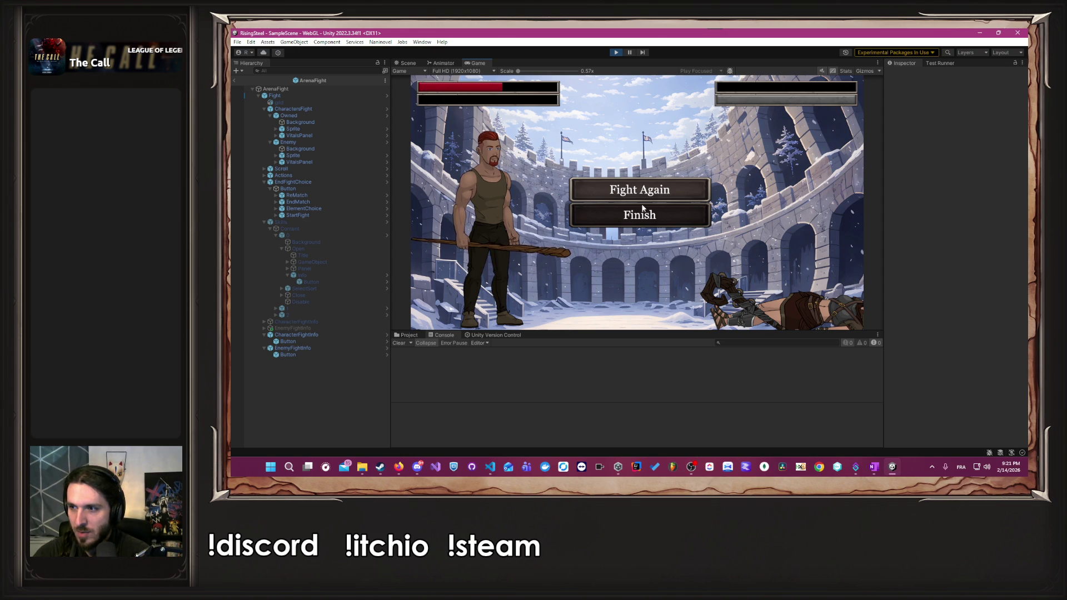
Finish the fight to return to camp, exit Play mode and bring Unity forward
{"action": "left_click", "coordinate": [642, 214]}
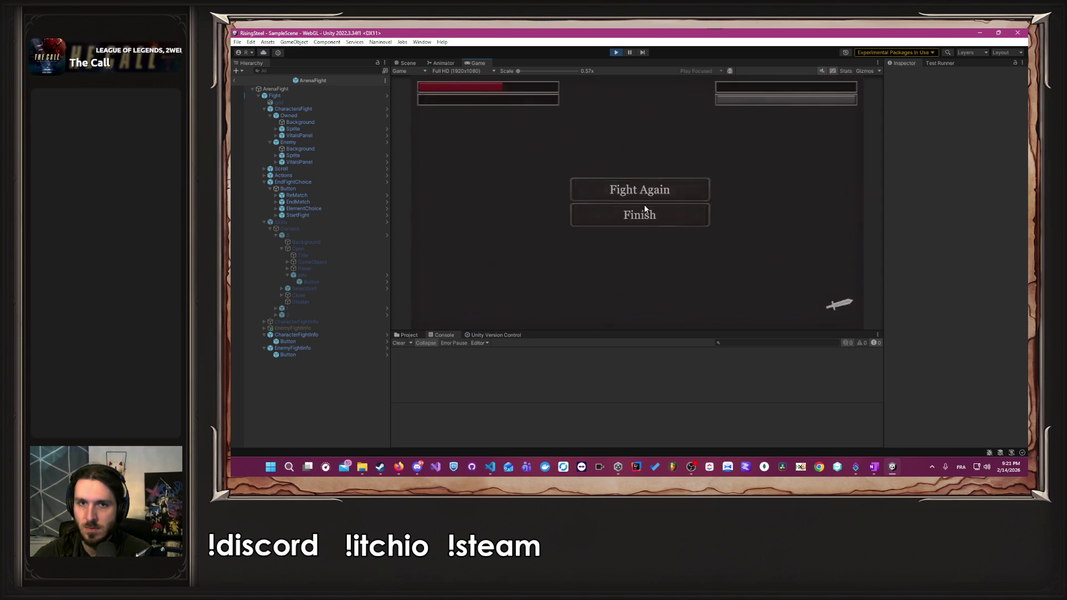
{"action": "left_click", "coordinate": [615, 53]}
{"action": "key", "text": "alt+Tab"}
{"action": "key", "text": "alt+Tab"}
{"action": "left_click", "coordinate": [436, 146]}
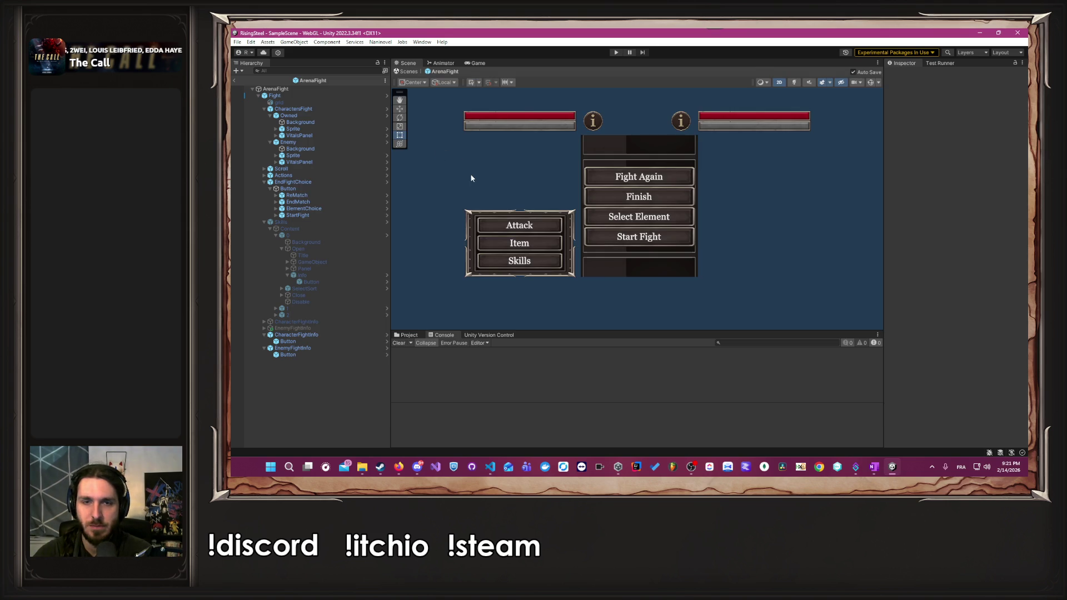
{"action": "key", "text": "alt+Tab"}
{"action": "key", "text": "alt+Tab"}
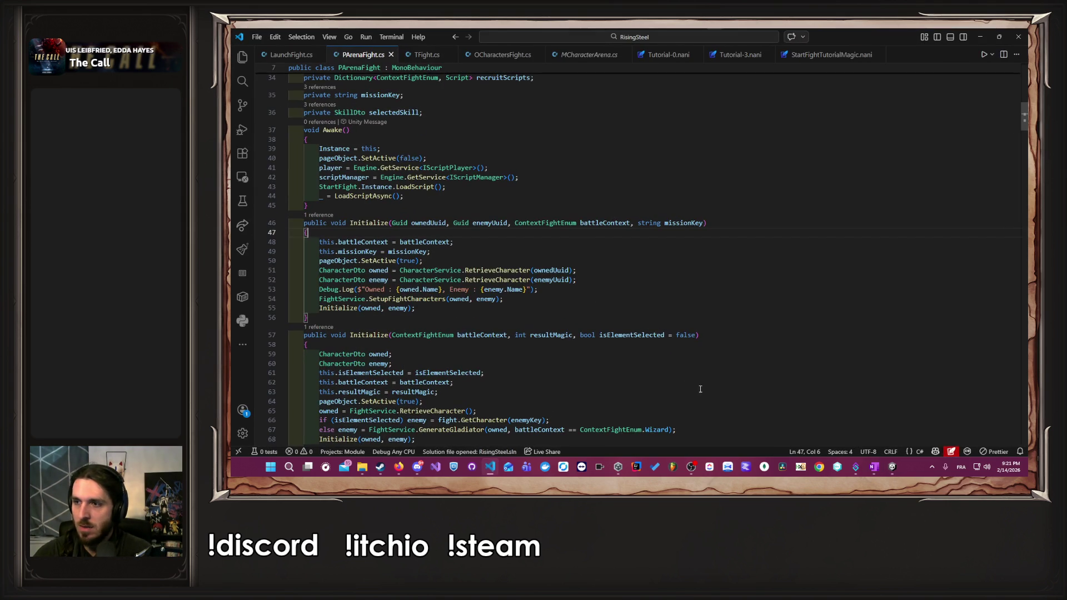
{"action": "scroll", "coordinate": [522, 309], "scroll_direction": "down", "scroll_amount": 5}
{"action": "scroll", "coordinate": [520, 308], "scroll_direction": "down", "scroll_amount": 8}
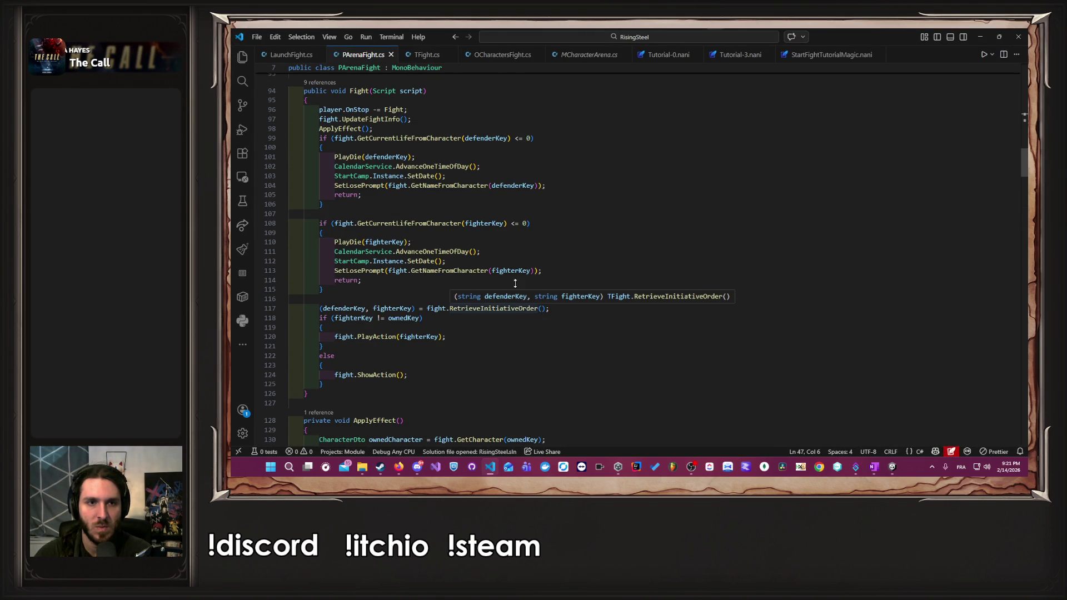
{"action": "scroll", "coordinate": [531, 229], "scroll_direction": "up", "scroll_amount": 2}
{"action": "scroll", "coordinate": [531, 229], "scroll_direction": "down", "scroll_amount": 10}
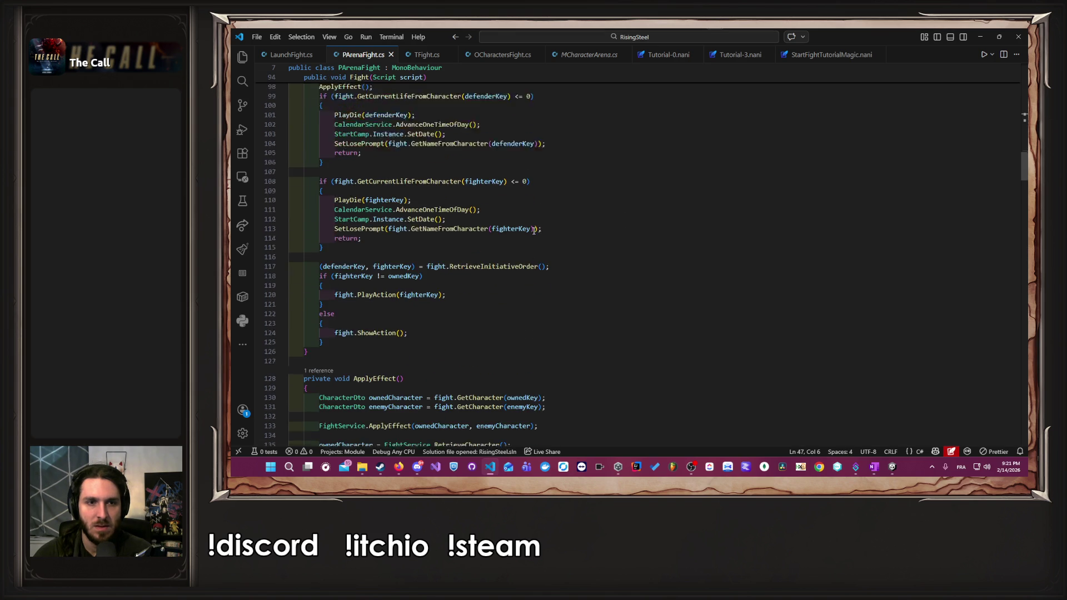
{"action": "scroll", "coordinate": [533, 231], "scroll_direction": "down", "scroll_amount": 20}
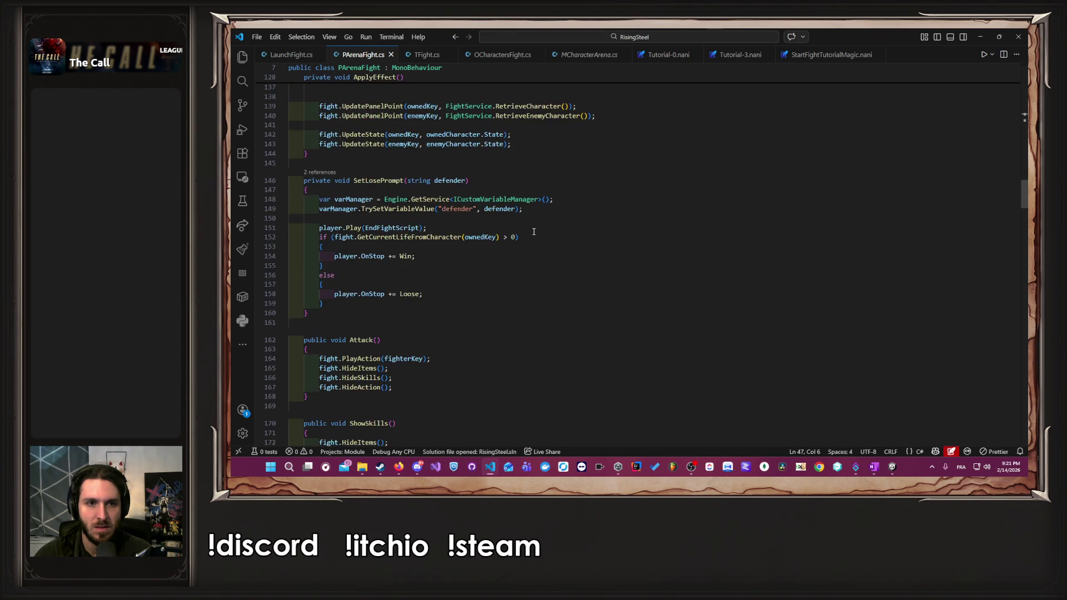
{"action": "scroll", "coordinate": [533, 232], "scroll_direction": "down", "scroll_amount": 7}
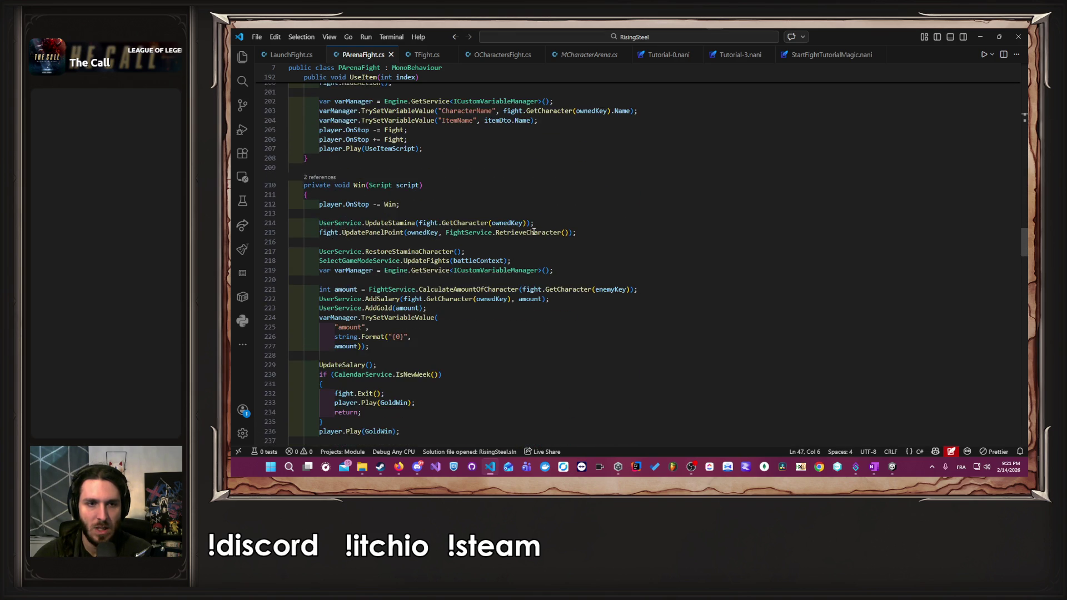
{"action": "left_click", "coordinate": [523, 292]}
{"action": "scroll", "coordinate": [523, 291], "scroll_direction": "down", "scroll_amount": 4}
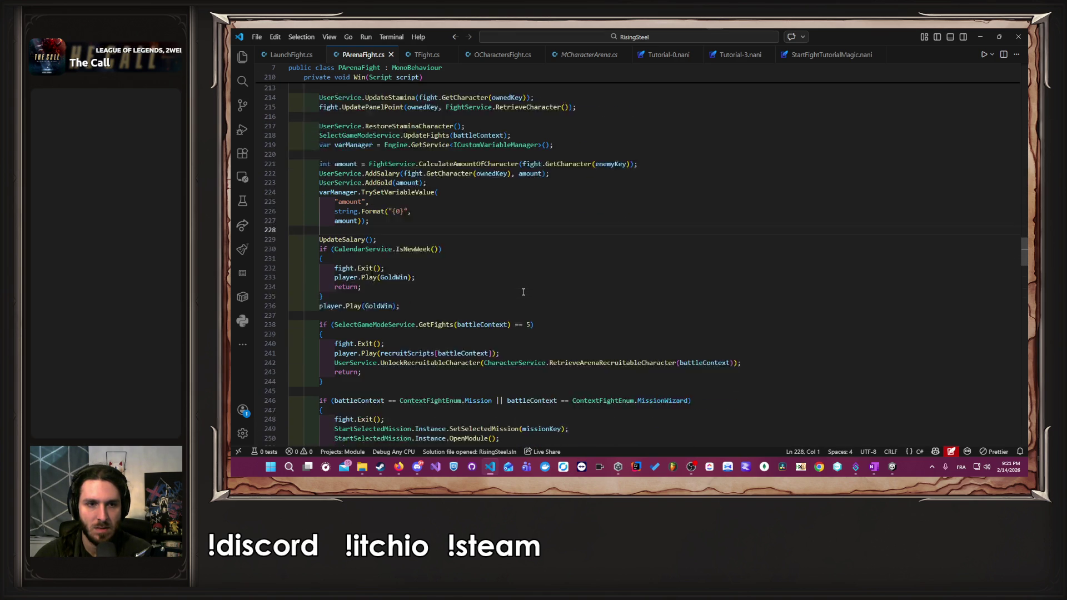
{"action": "scroll", "coordinate": [523, 292], "scroll_direction": "down", "scroll_amount": 1}
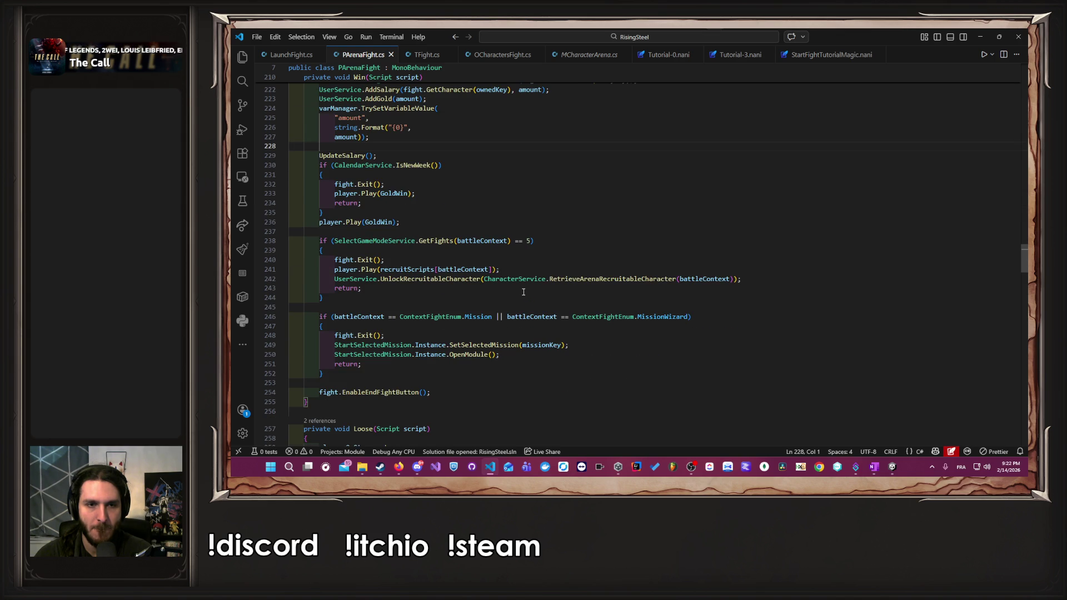
{"action": "left_click", "coordinate": [647, 318]}
{"action": "left_click", "coordinate": [651, 327]}
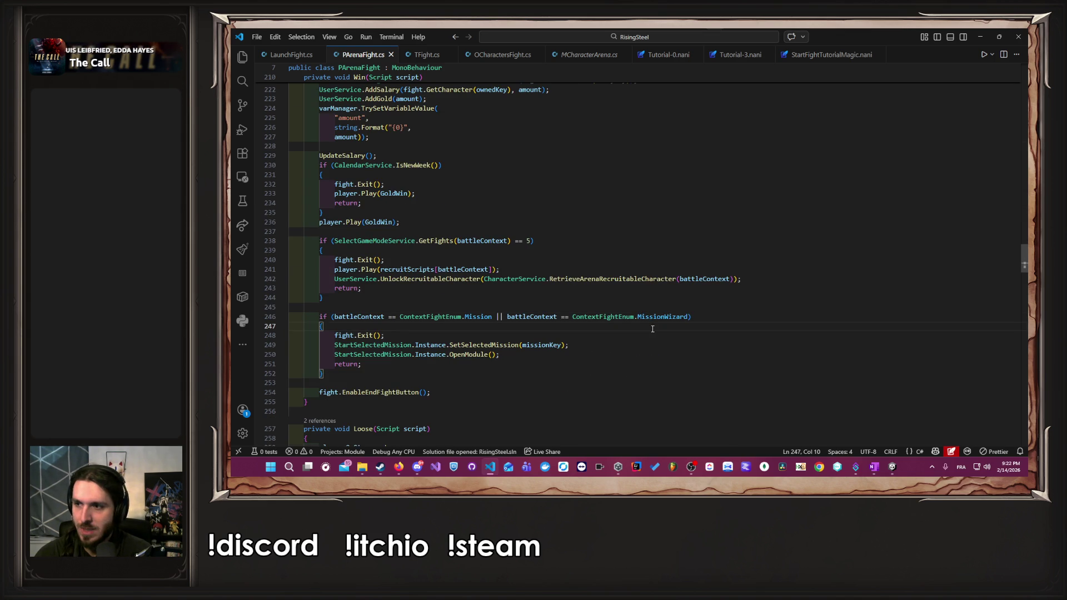
{"action": "double_click", "coordinate": [646, 317]}
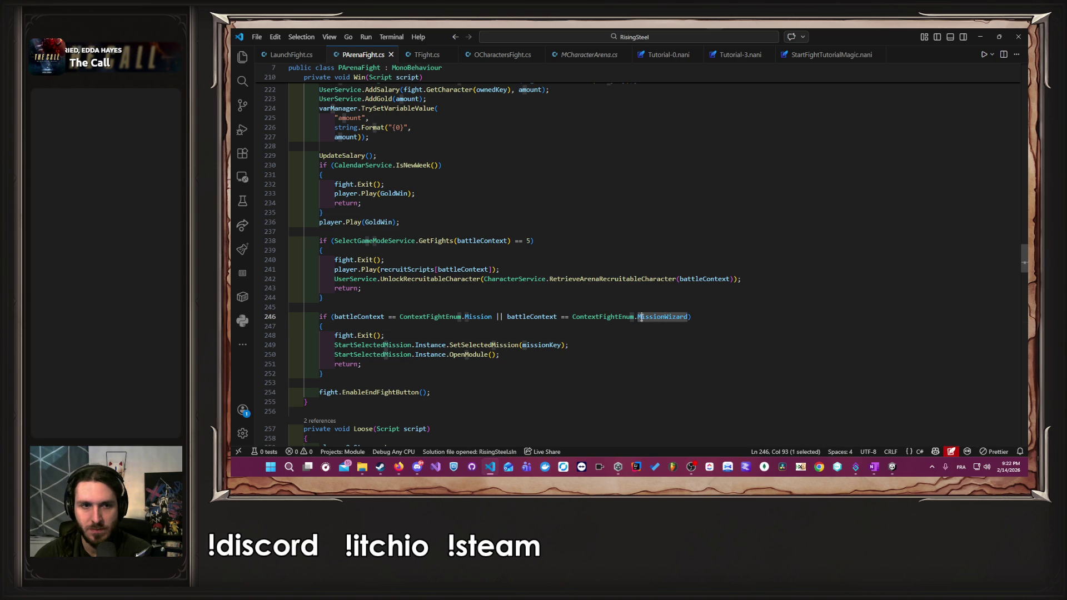
{"action": "left_click", "coordinate": [621, 309]}
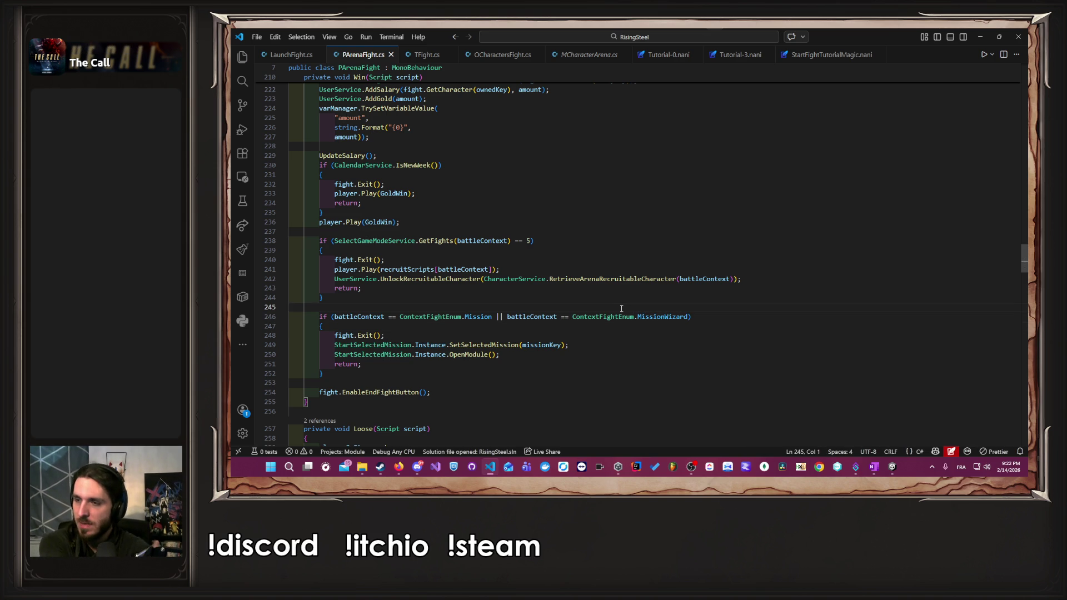
{"action": "scroll", "coordinate": [627, 221], "scroll_direction": "up", "scroll_amount": 20}
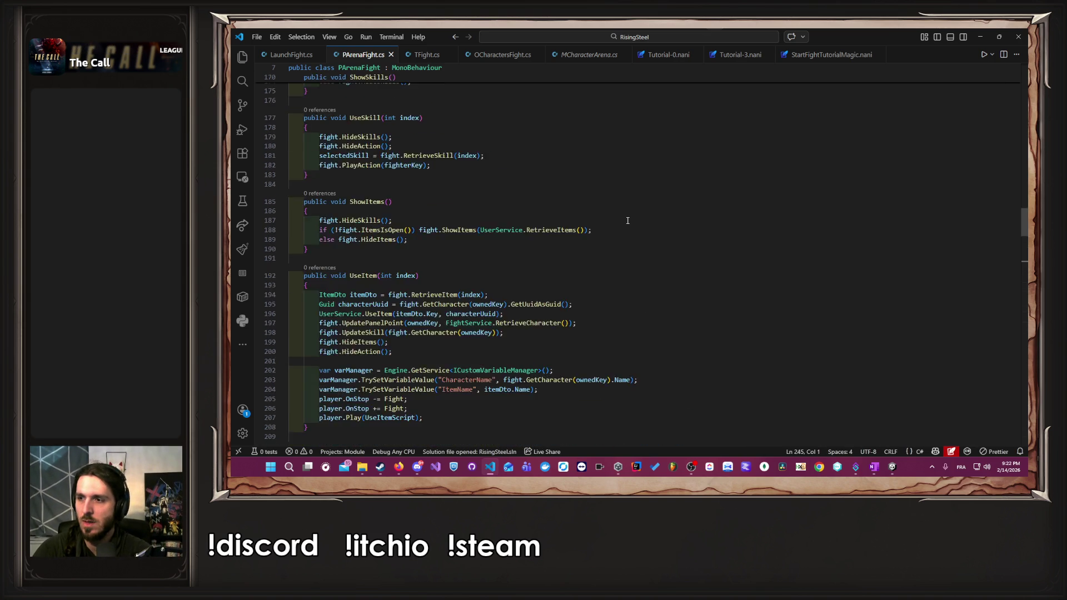
{"action": "scroll", "coordinate": [627, 220], "scroll_direction": "up", "scroll_amount": 15}
{"action": "scroll", "coordinate": [627, 221], "scroll_direction": "down", "scroll_amount": 12}
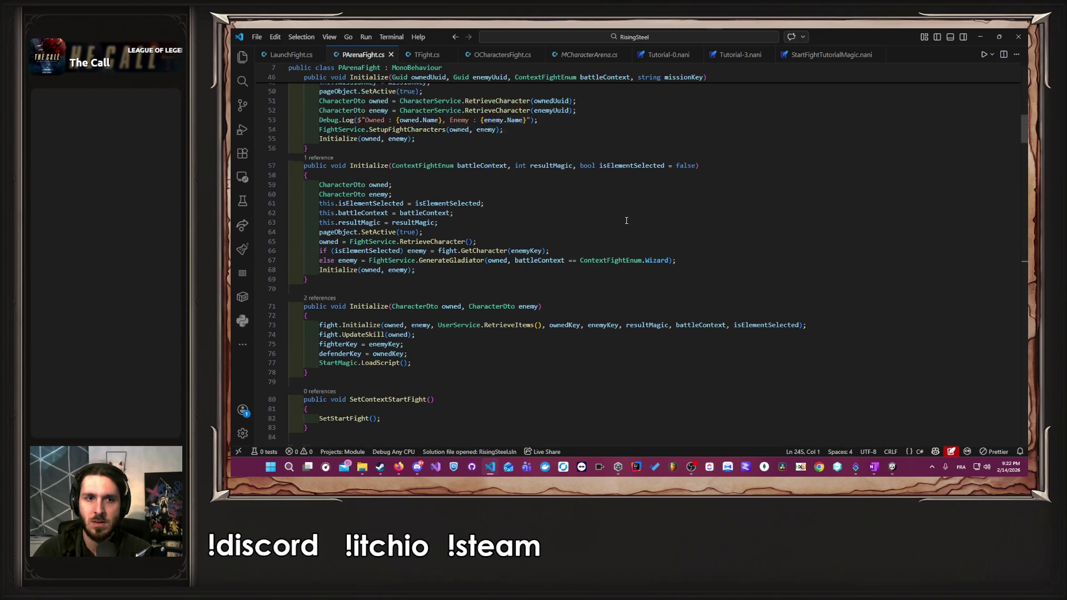
{"action": "scroll", "coordinate": [626, 221], "scroll_direction": "up", "scroll_amount": 2}
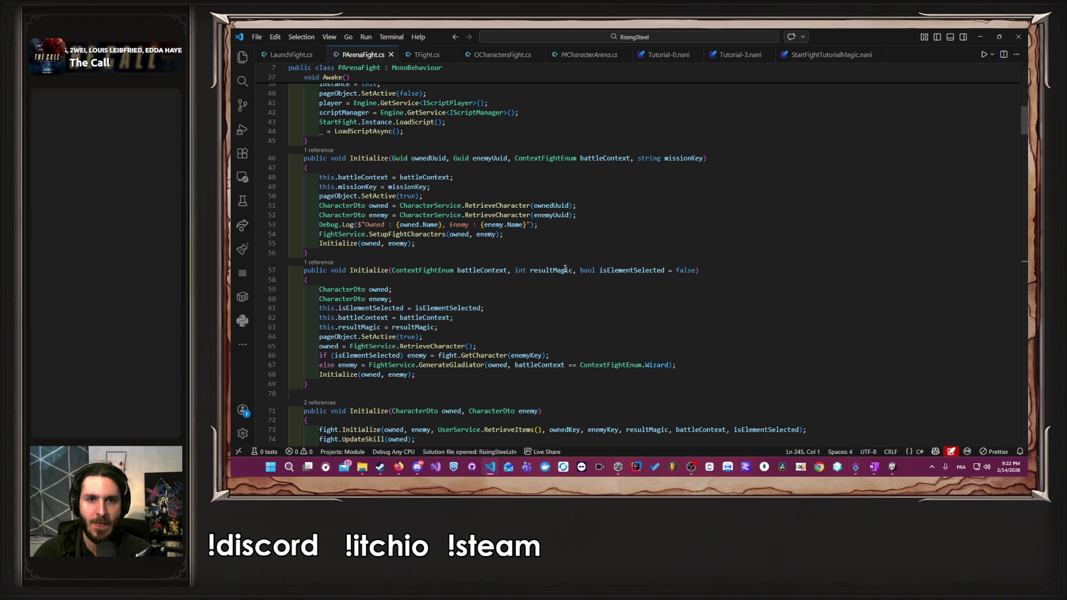
{"action": "left_click_drag", "start_coordinate": [457, 270], "coordinate": [508, 270]}
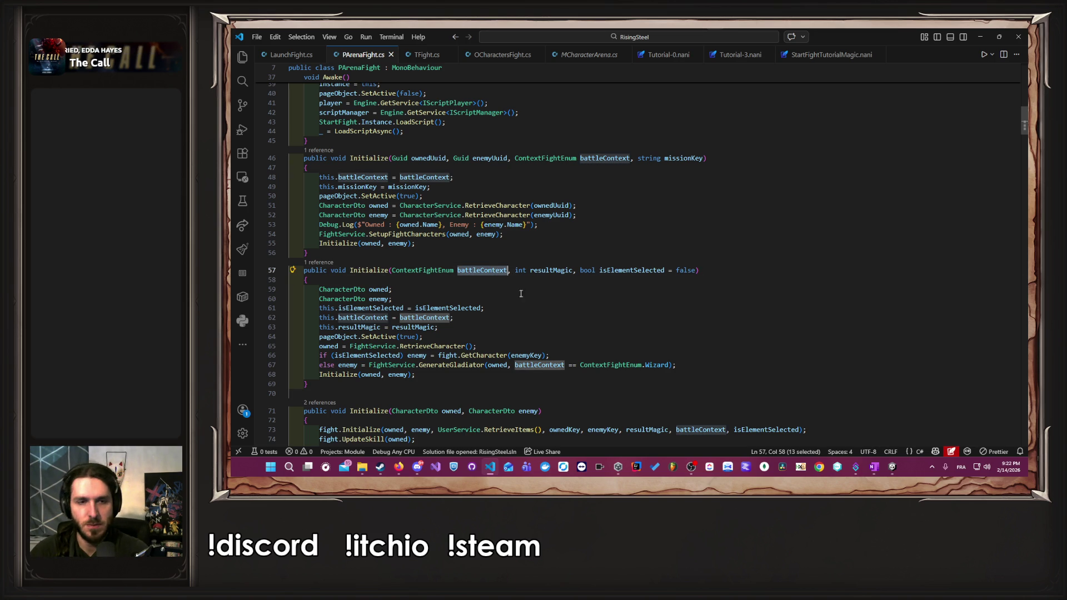
Open a { block after if (isElementSelected) on line 66
{"action": "left_click", "coordinate": [444, 336]}
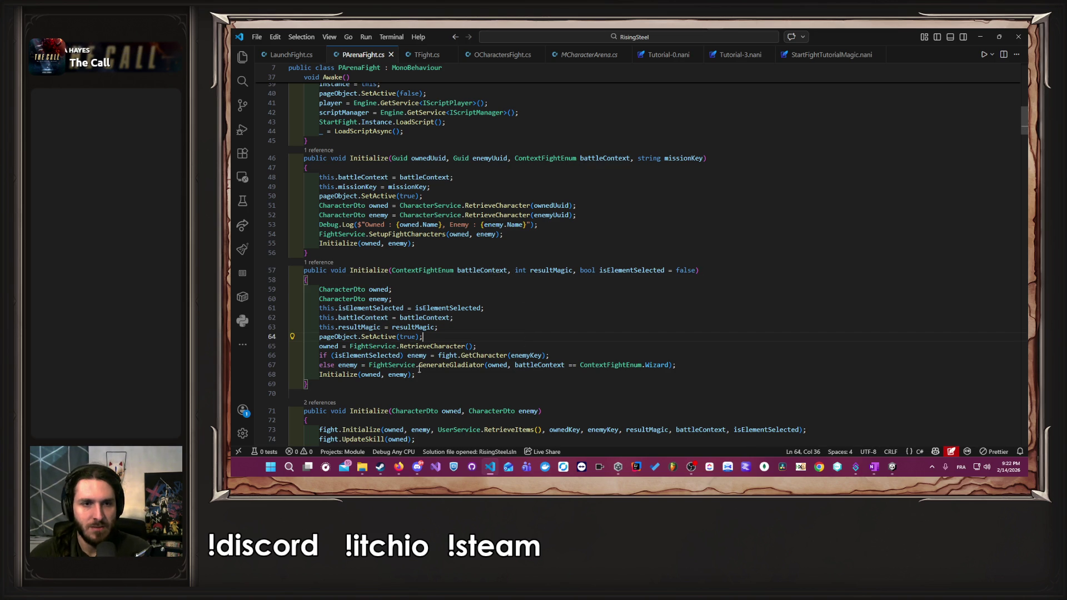
{"action": "left_click", "coordinate": [401, 355]}
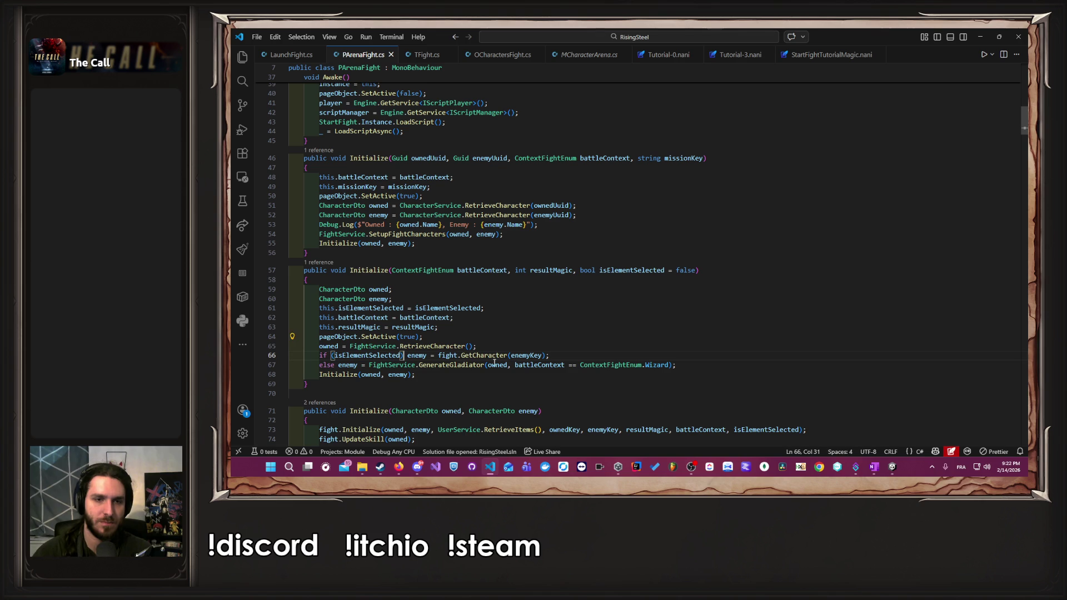
{"action": "type", "text": "{"}
{"action": "key", "text": "BackSpace"}
{"action": "type", "text": "{"}
{"action": "key", "text": "Return"}
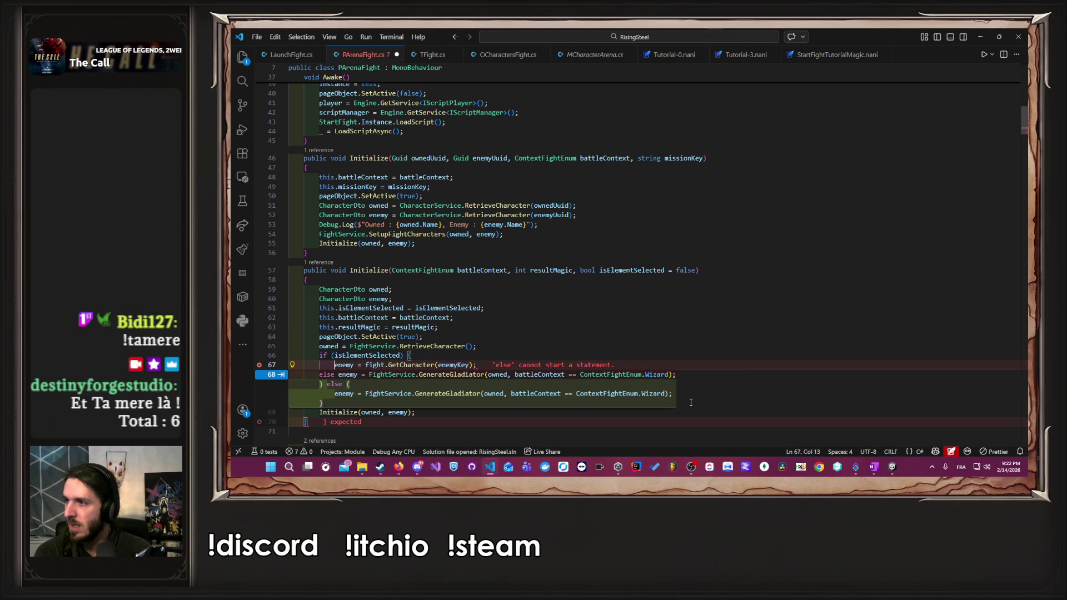
Close the block with } after the enemy assignment, then move to the else assignment line
{"action": "key", "text": "End"}
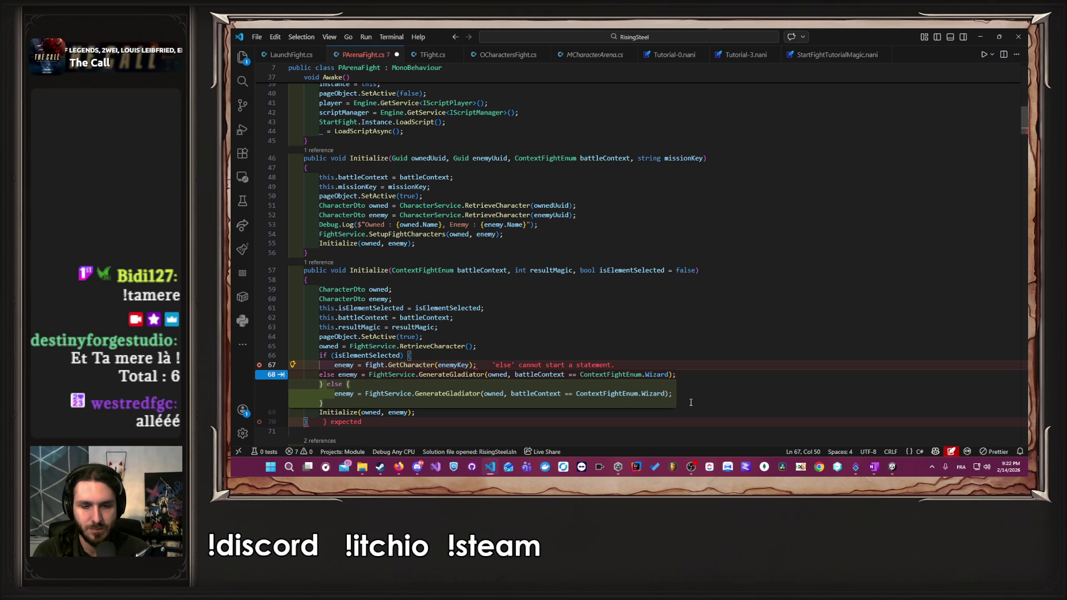
{"action": "key", "text": "Return"}
{"action": "type", "text": "}"}
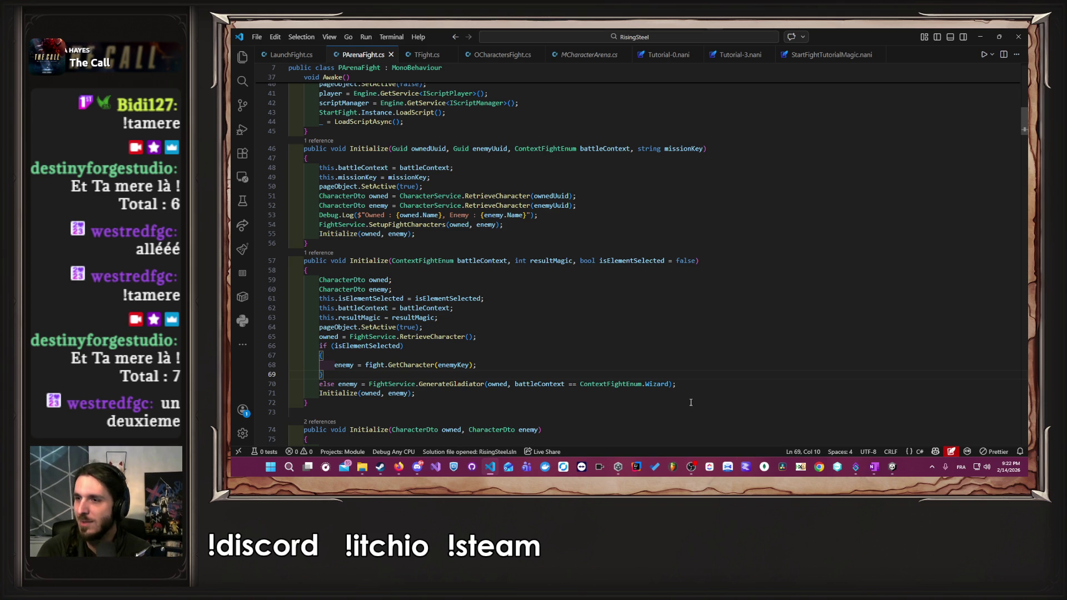
{"action": "key", "text": "Up"}
{"action": "key", "text": "Up"}
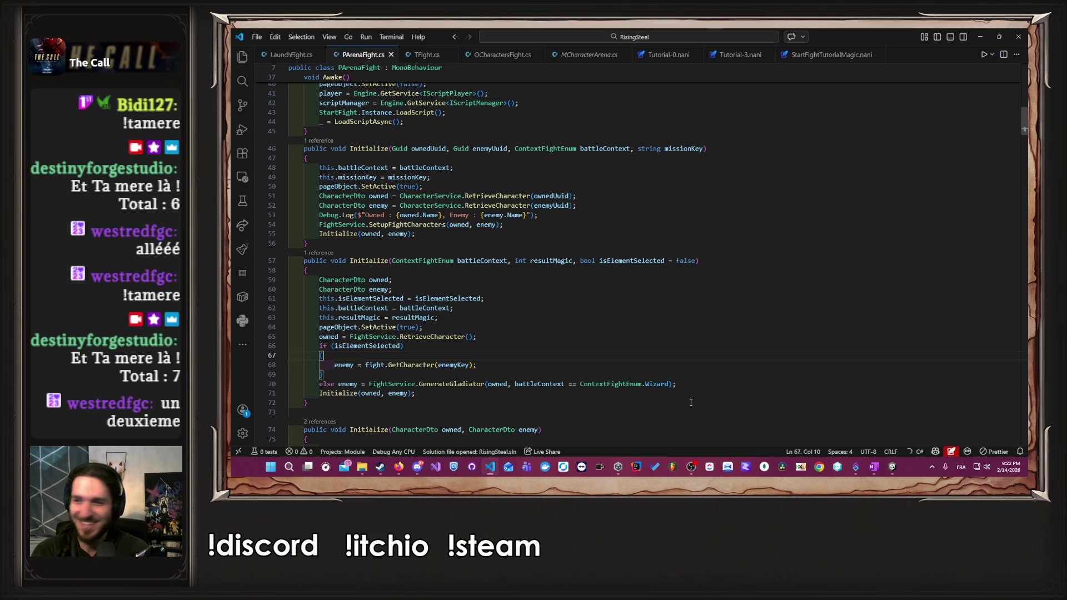
{"action": "key", "text": "Up"}
{"action": "key", "text": "Up"}
{"action": "key", "text": "Up"}
{"action": "key", "text": "Up"}
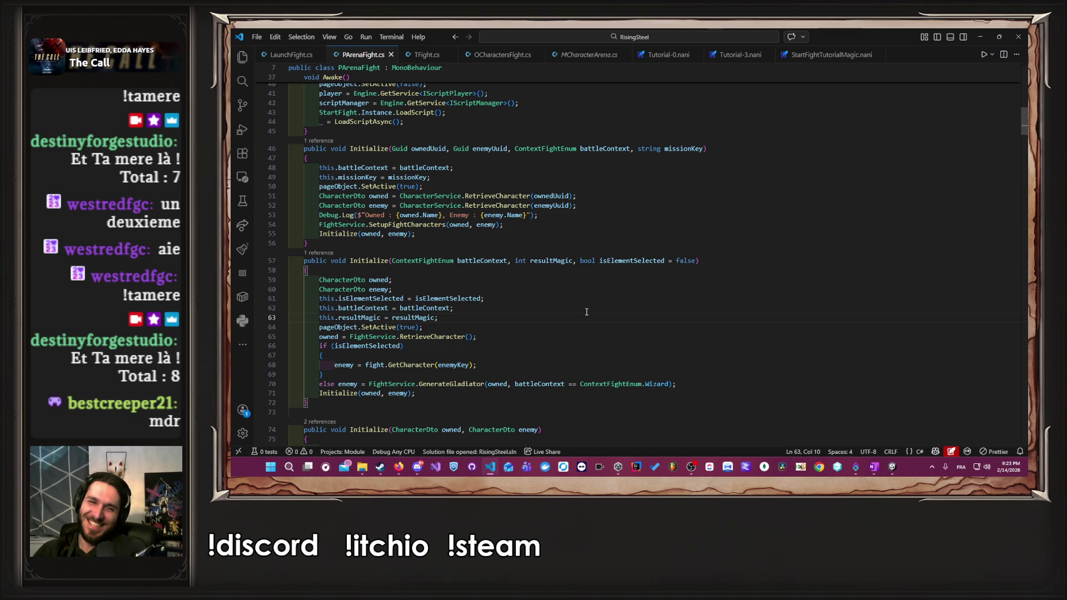
{"action": "left_click", "coordinate": [462, 327]}
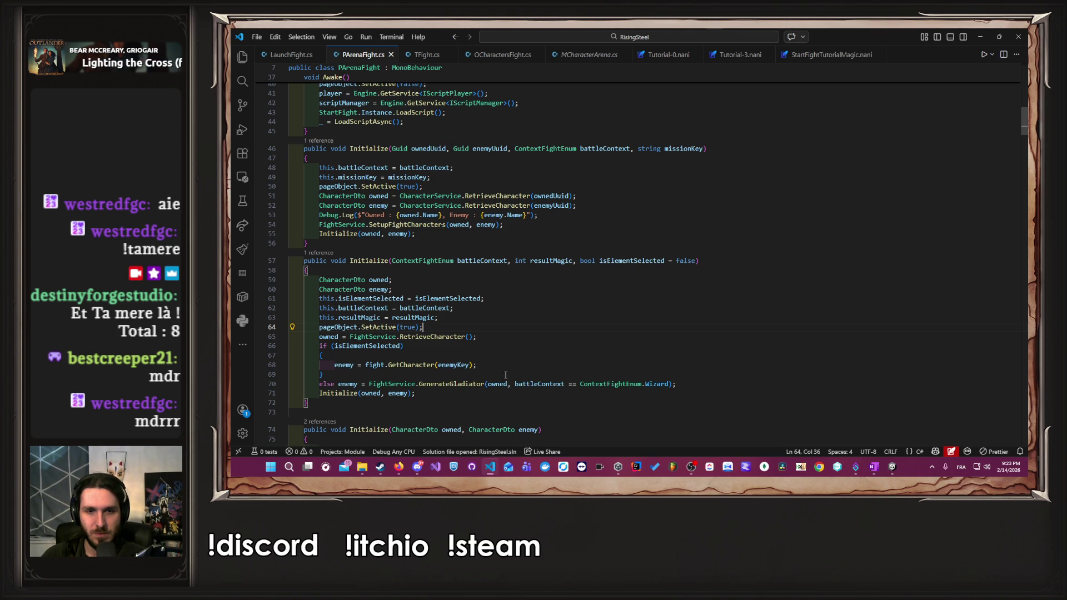
{"action": "left_click", "coordinate": [362, 384]}
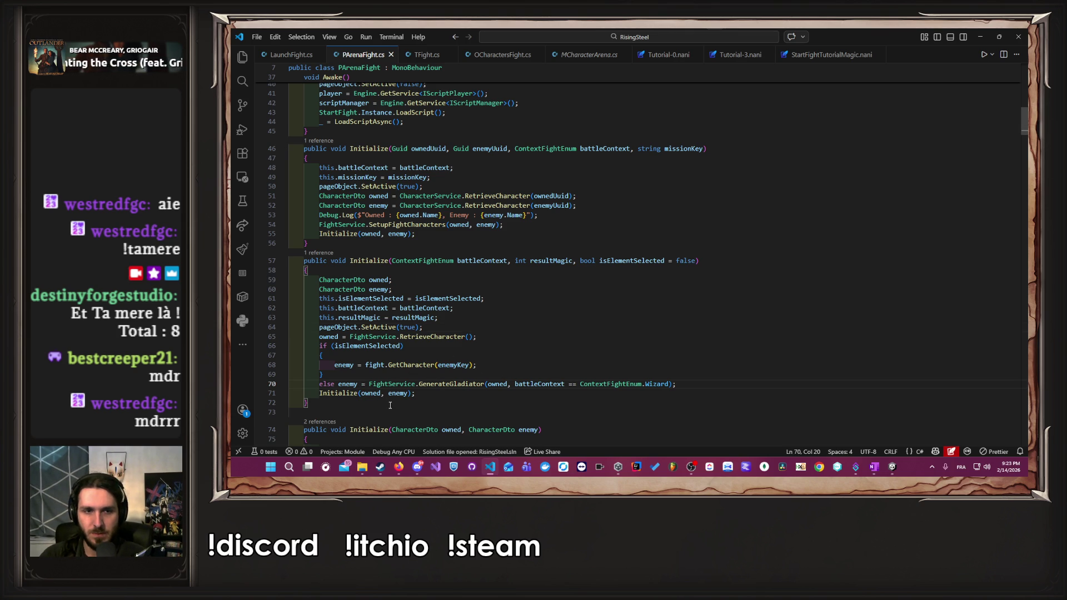
Wrap the else enemy assignment in { } braces and save PArenaFight.cs
{"action": "key", "text": "ctrl+Left"}
{"action": "key", "text": "BackSpace"}
{"action": "type", "text": "{"}
{"action": "key", "text": "Return"}
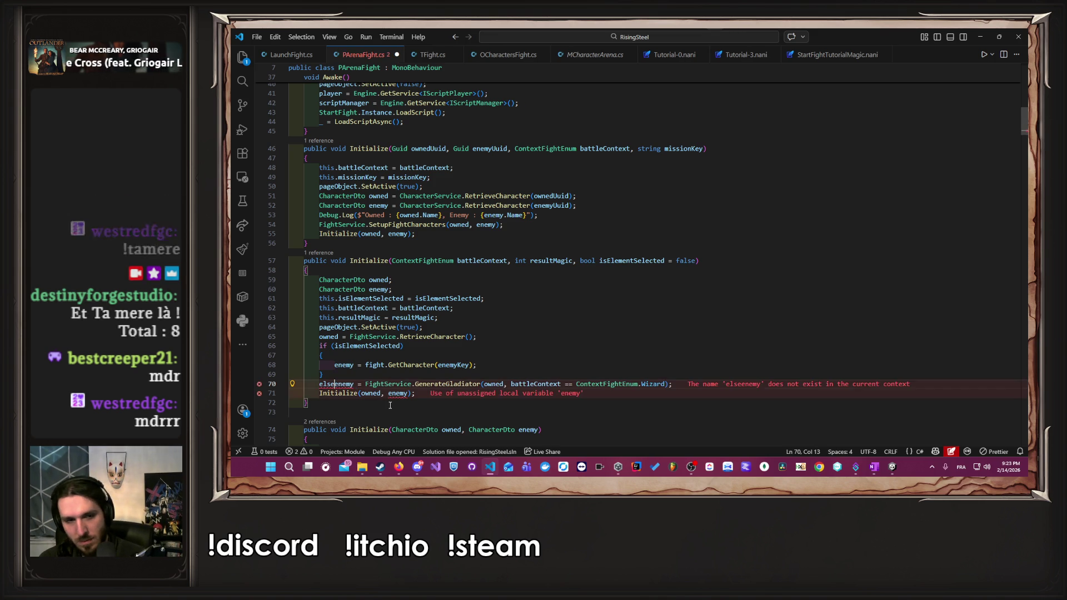
{"action": "key", "text": "End"}
{"action": "key", "text": "Return"}
{"action": "type", "text": "}"}
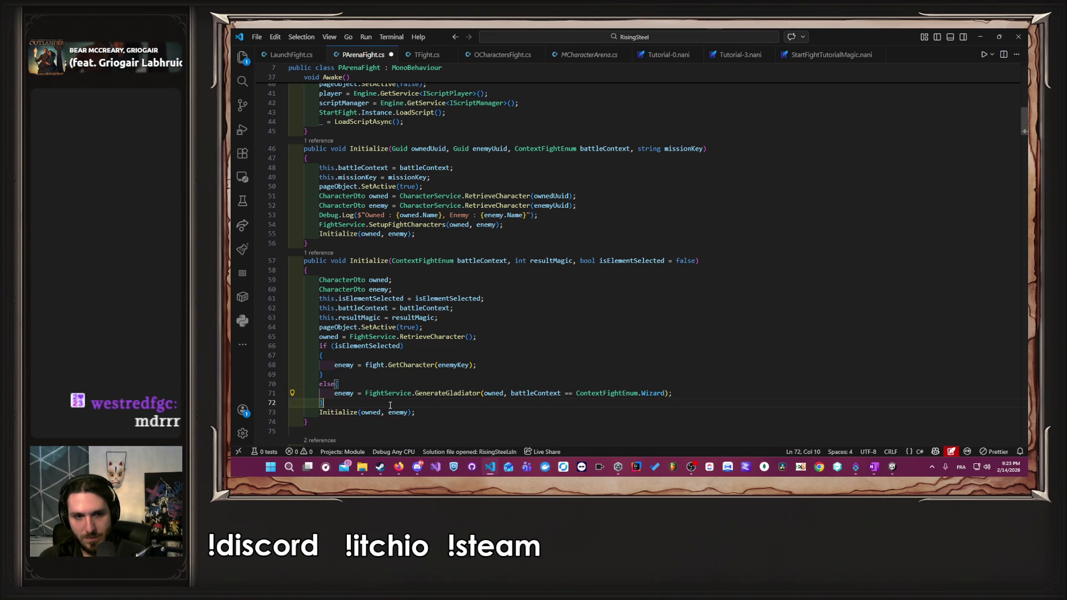
{"action": "key", "text": "ctrl+s"}
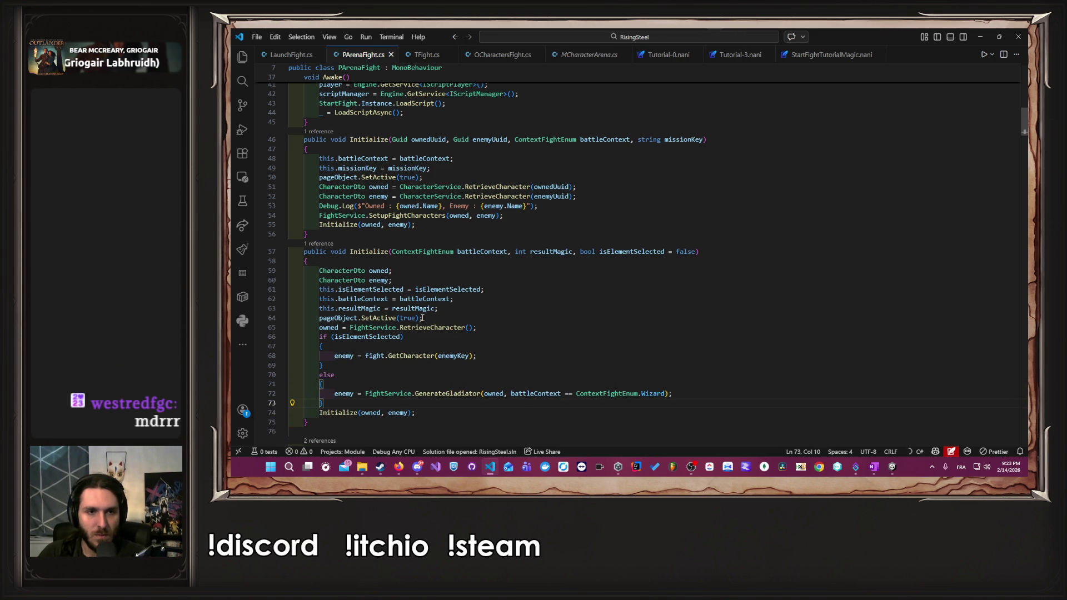
Move this.battleContext = battleContext; from line 62 into the else block and save
{"action": "left_click_drag", "start_coordinate": [453, 299], "coordinate": [319, 299]}
{"action": "key", "text": "ctrl+c"}
{"action": "key", "text": "BackSpace"}
{"action": "key", "text": "BackSpace"}
{"action": "key", "text": "BackSpace"}
{"action": "key", "text": "BackSpace"}
{"action": "key", "text": "Down"}
{"action": "key", "text": "Down"}
{"action": "key", "text": "Down"}
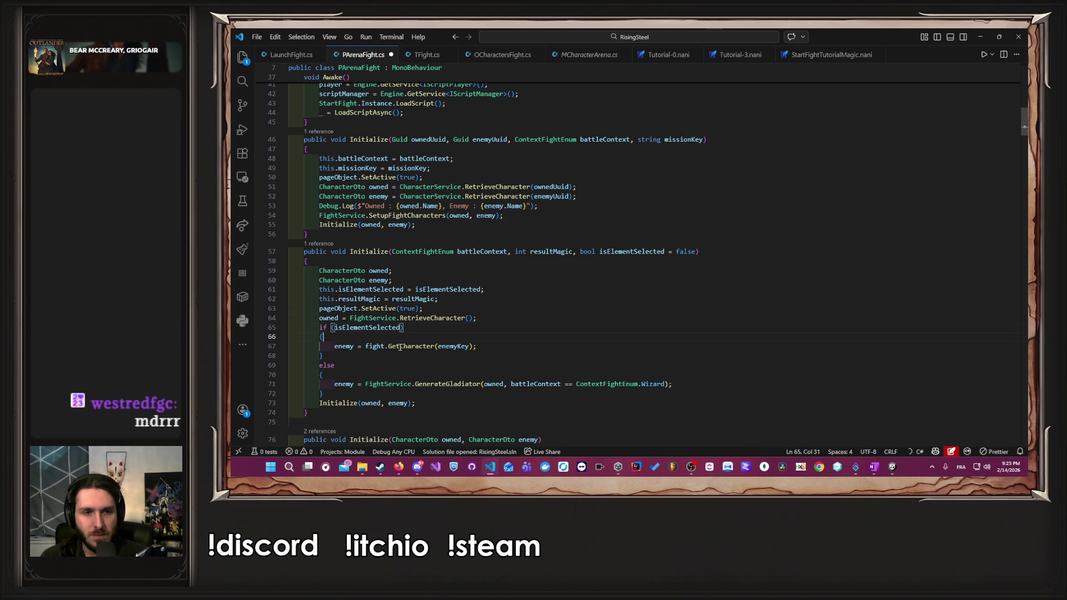
{"action": "key", "text": "Down"}
{"action": "key", "text": "Down"}
{"action": "key", "text": "Return"}
{"action": "key", "text": "ctrl+v"}
{"action": "key", "text": "ctrl+s"}
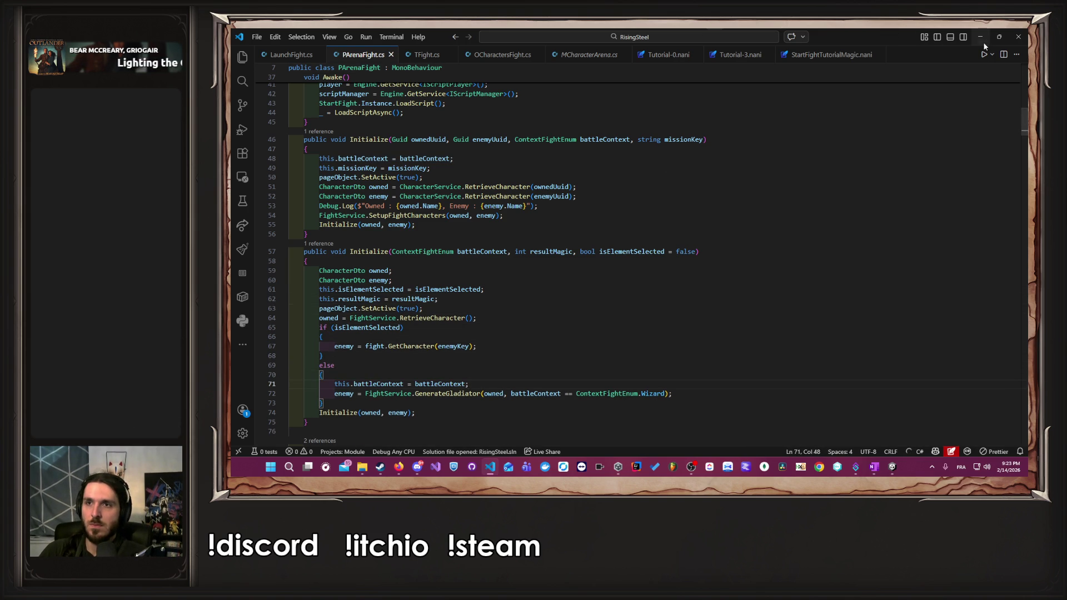
Minimize VS Code and start Play mode, glancing at Firefox while the game loads
{"action": "left_click", "coordinate": [980, 36]}
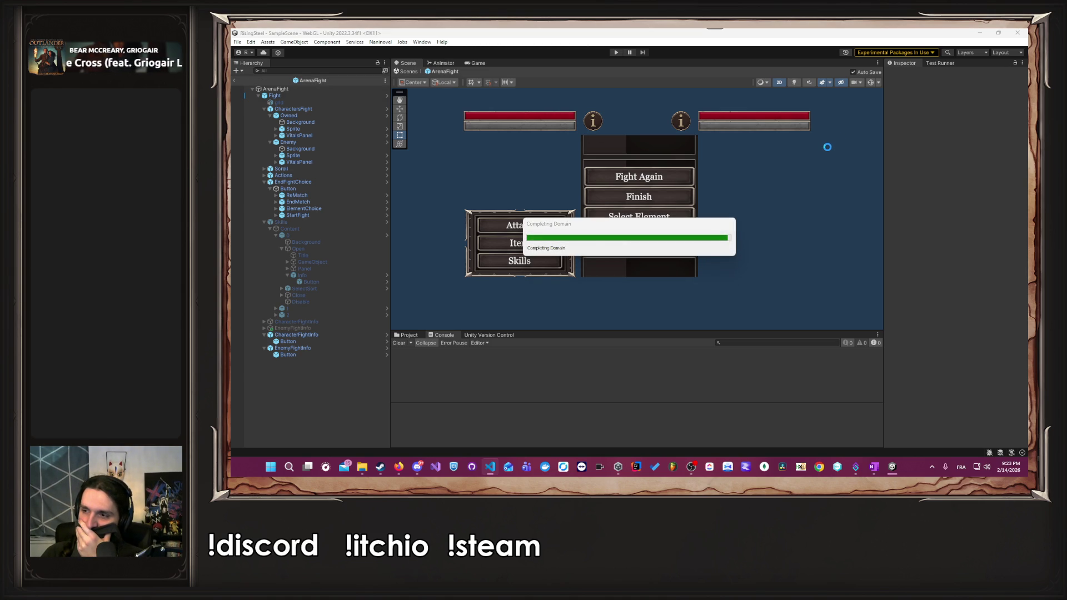
{"action": "left_click", "coordinate": [614, 52]}
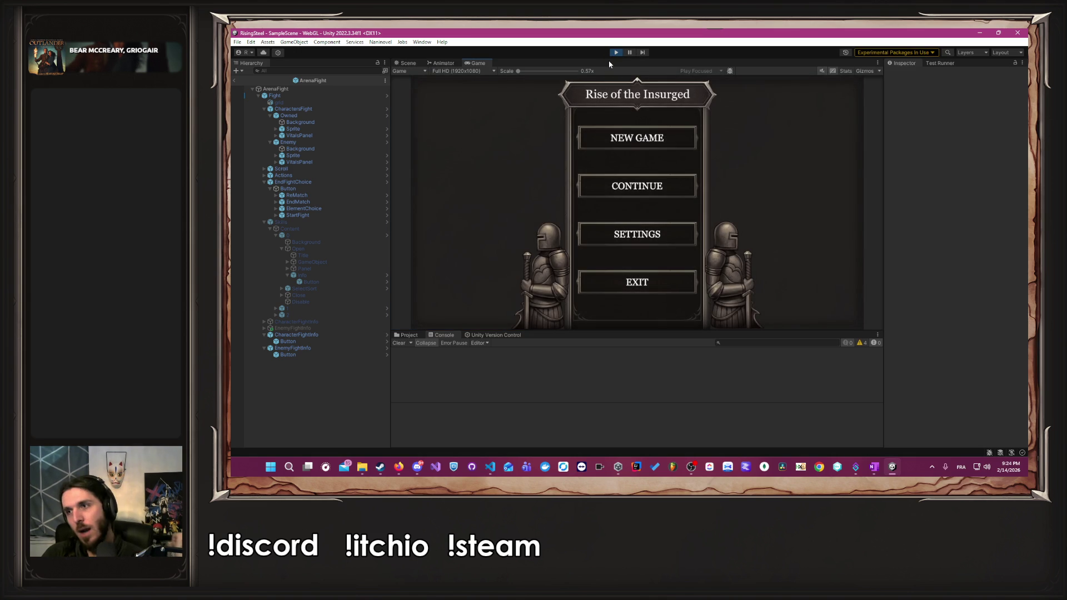
{"action": "left_click", "coordinate": [395, 467]}
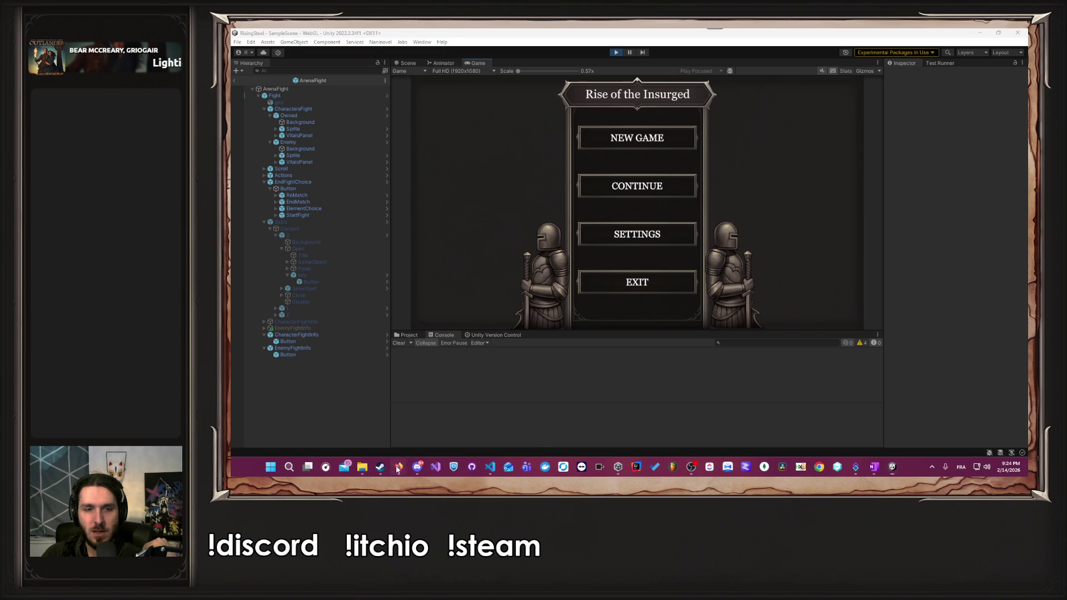
{"action": "left_click", "coordinate": [386, 434]}
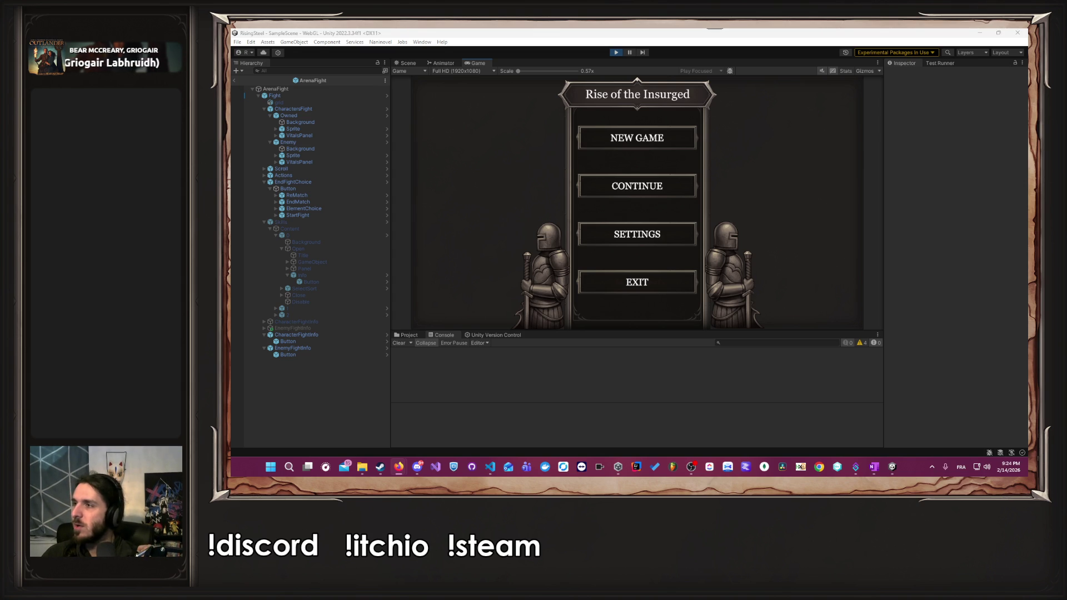
{"action": "key", "text": "alt+Tab"}
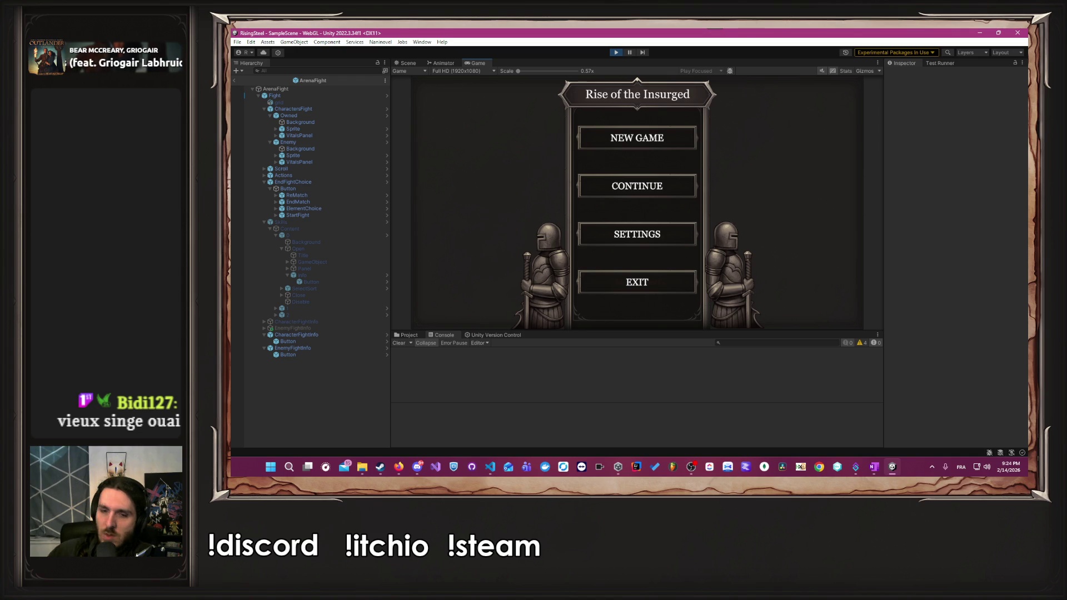
{"action": "left_click", "coordinate": [408, 477]}
{"action": "left_click", "coordinate": [282, 425]}
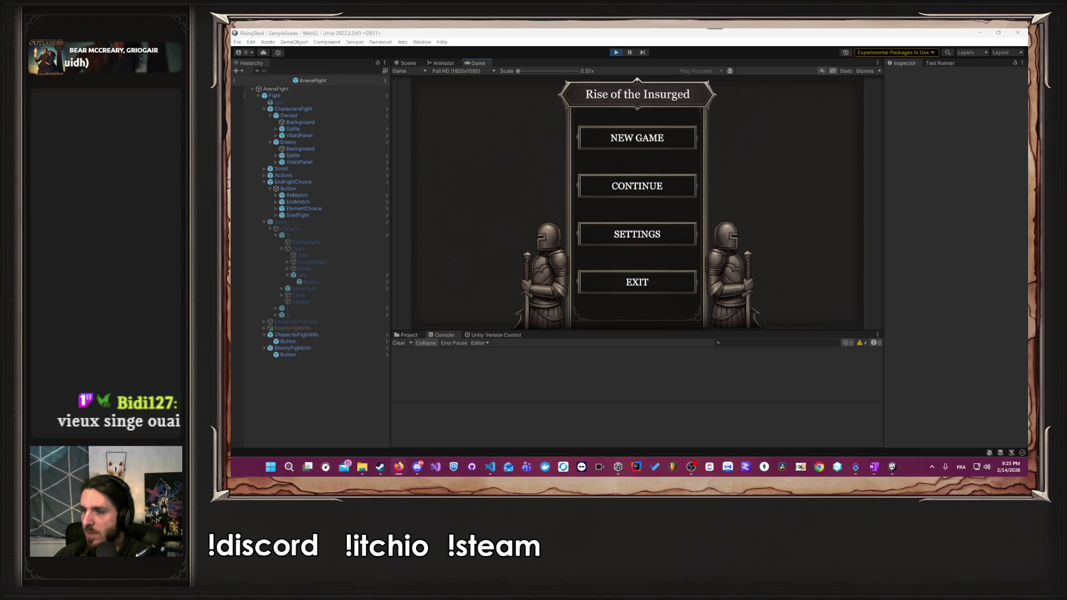
{"action": "key", "text": "alt+Tab"}
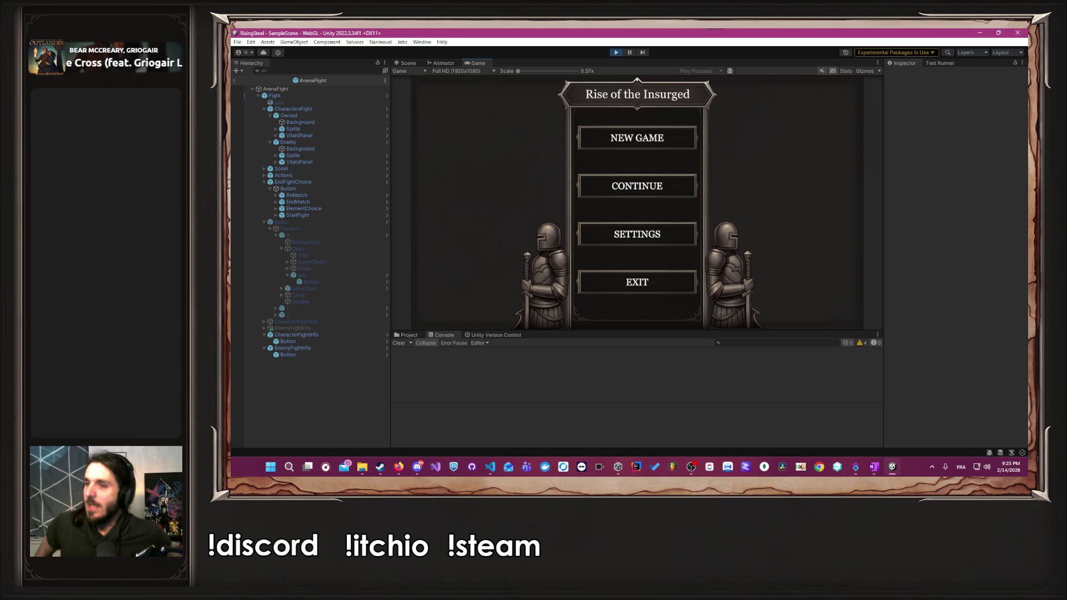
Start a new game with a test name and character, then open the Owned/Enemy log's source line
{"action": "left_click", "coordinate": [592, 136]}
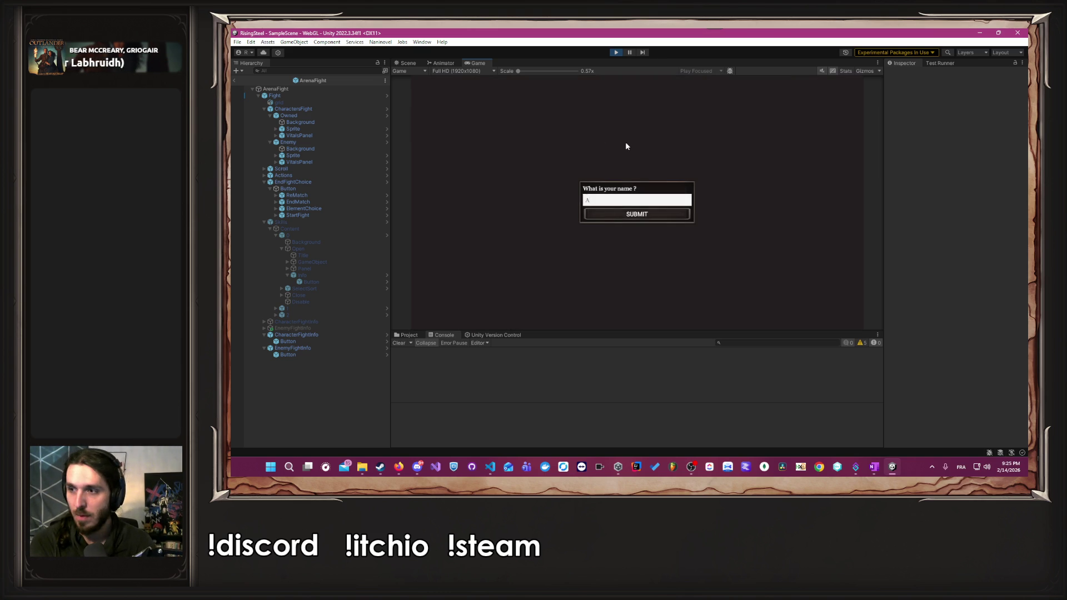
{"action": "type", "text": "Alber"}
{"action": "key", "text": "Return"}
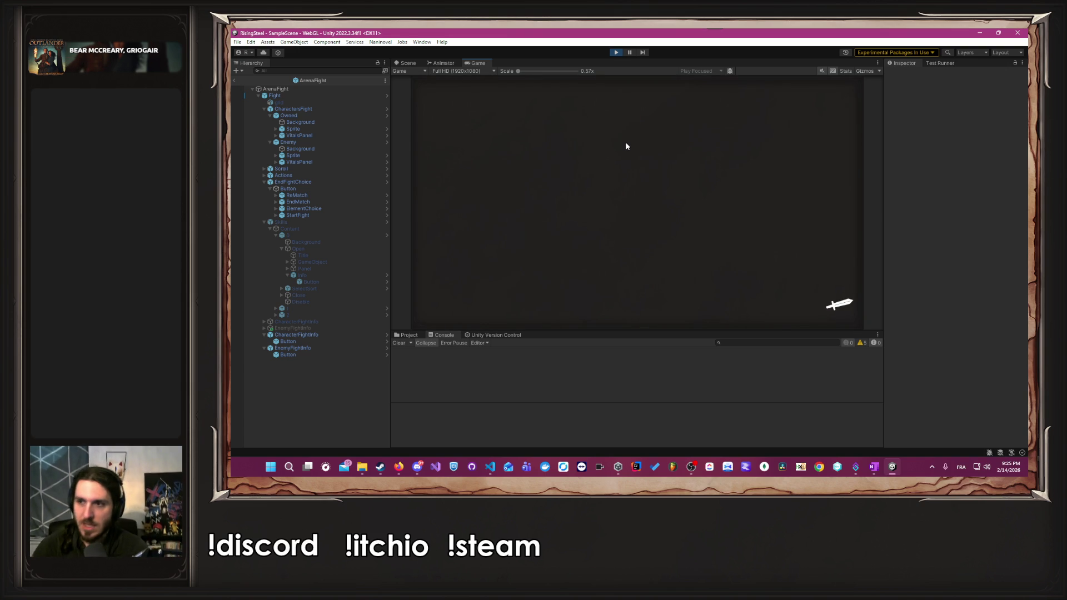
{"action": "left_click", "coordinate": [774, 219]}
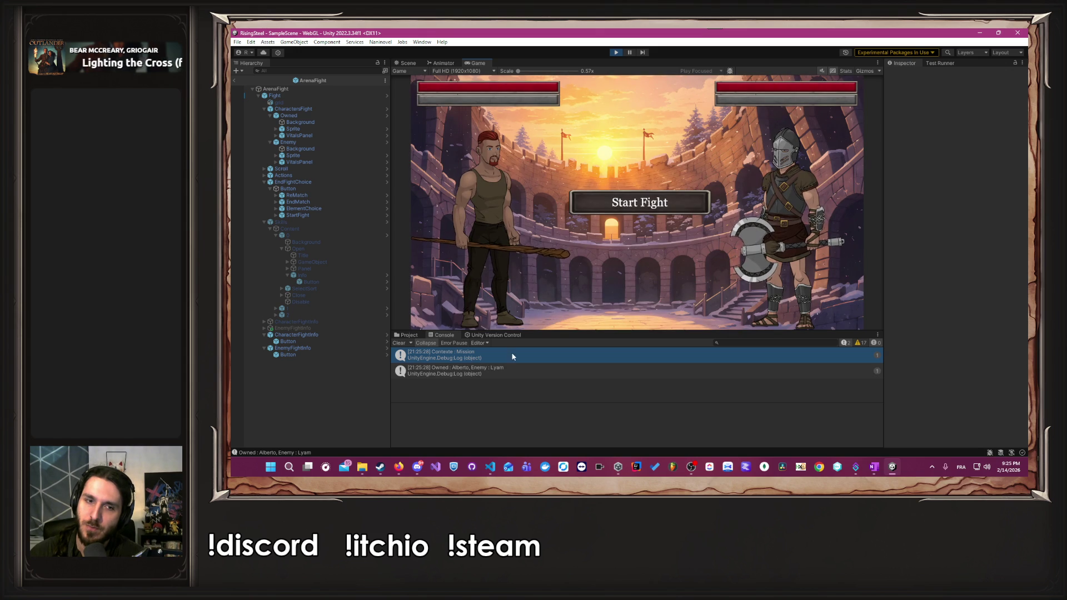
{"action": "double_click", "coordinate": [510, 368]}
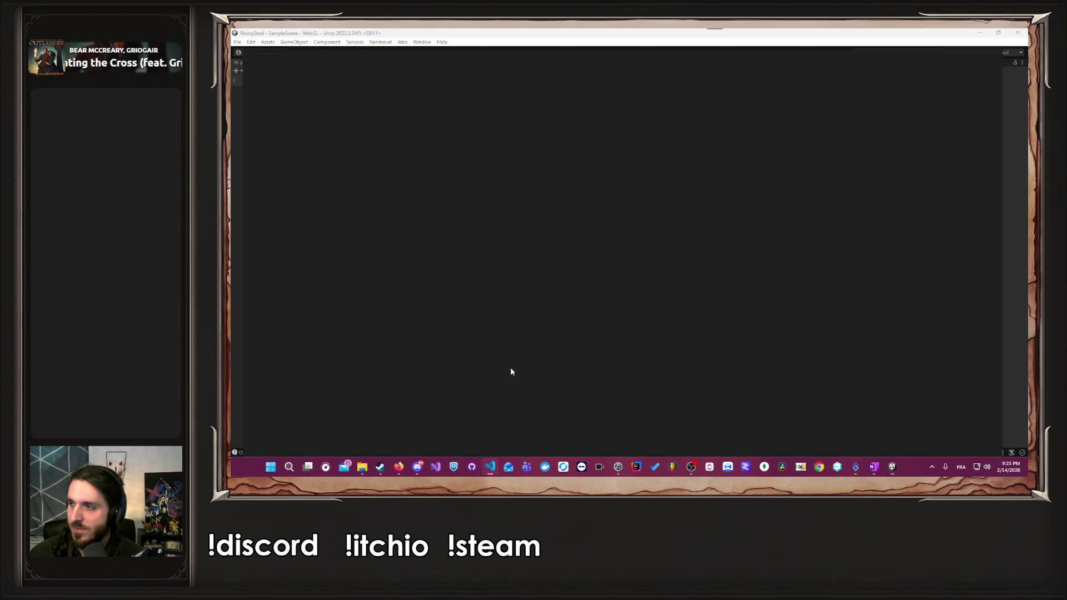
{"action": "left_click_drag", "start_coordinate": [544, 263], "coordinate": [278, 254]}
Delete the Owned/Enemy Debug.Log line 53, minimize VS Code and stop the play session
{"action": "key", "text": "shift+Right"}
{"action": "key", "text": "shift+Right"}
{"action": "key", "text": "shift+Right"}
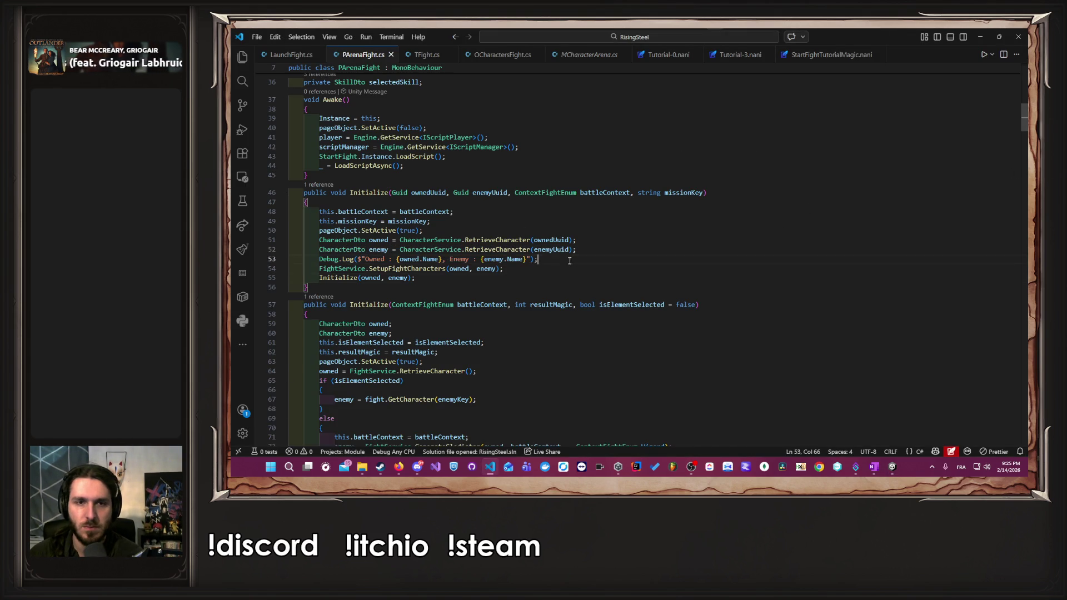
{"action": "key", "text": "shift+End"}
{"action": "key", "text": "BackSpace"}
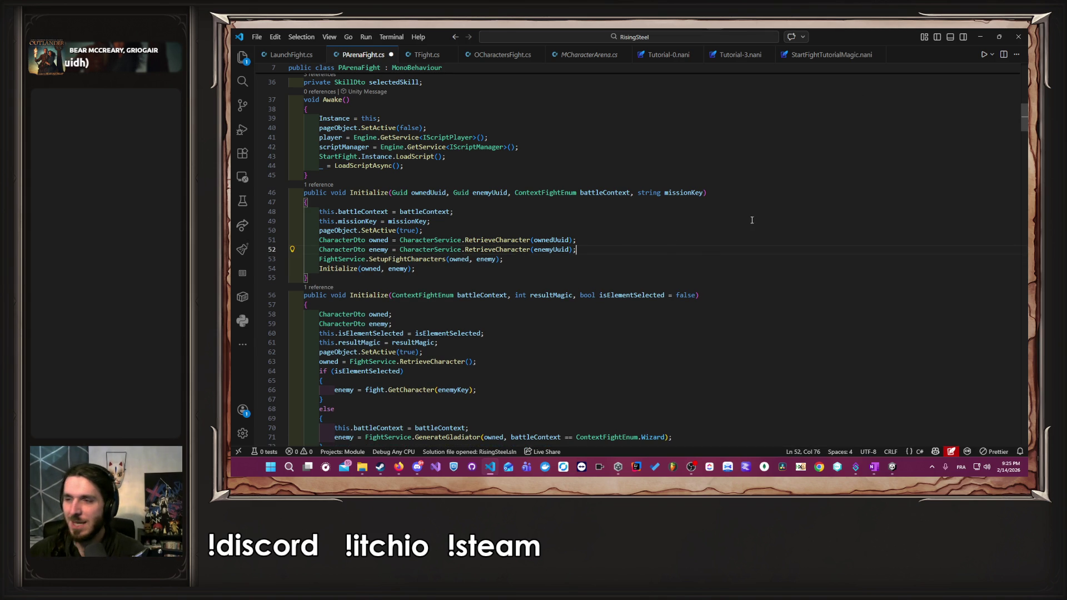
{"action": "left_click", "coordinate": [982, 39]}
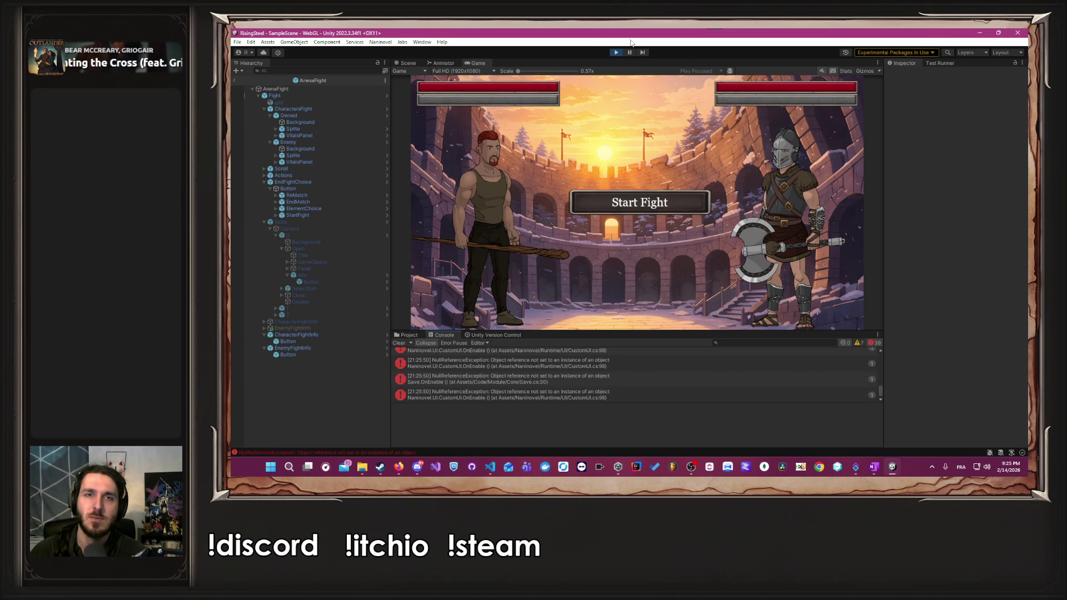
{"action": "left_click", "coordinate": [614, 54]}
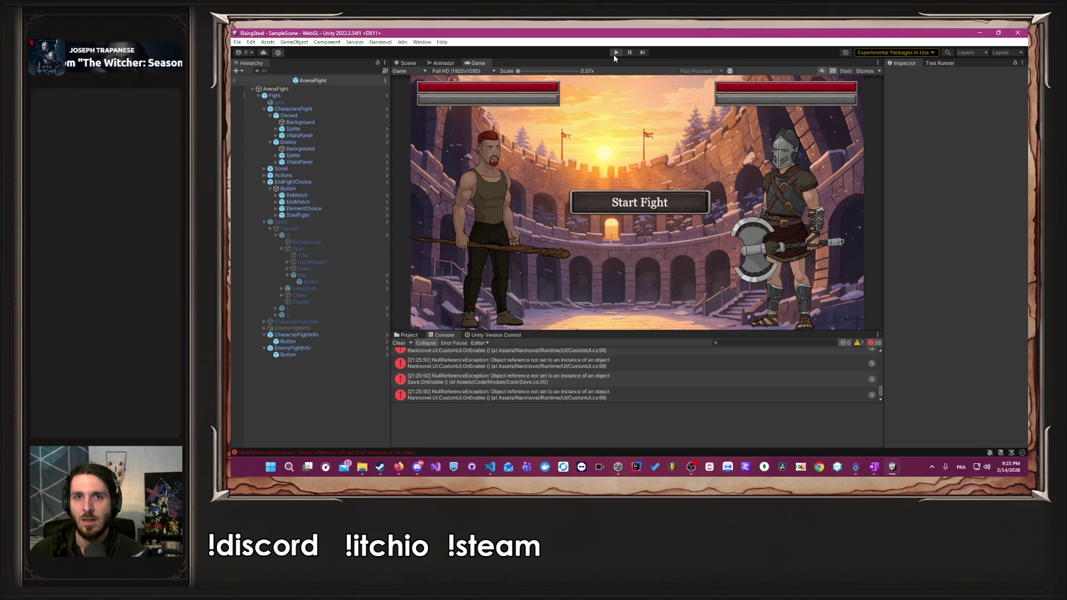
Enter Play mode, start a new game as Narcisse with the male portrait, and open the Contexte log's source
{"action": "left_click", "coordinate": [613, 55]}
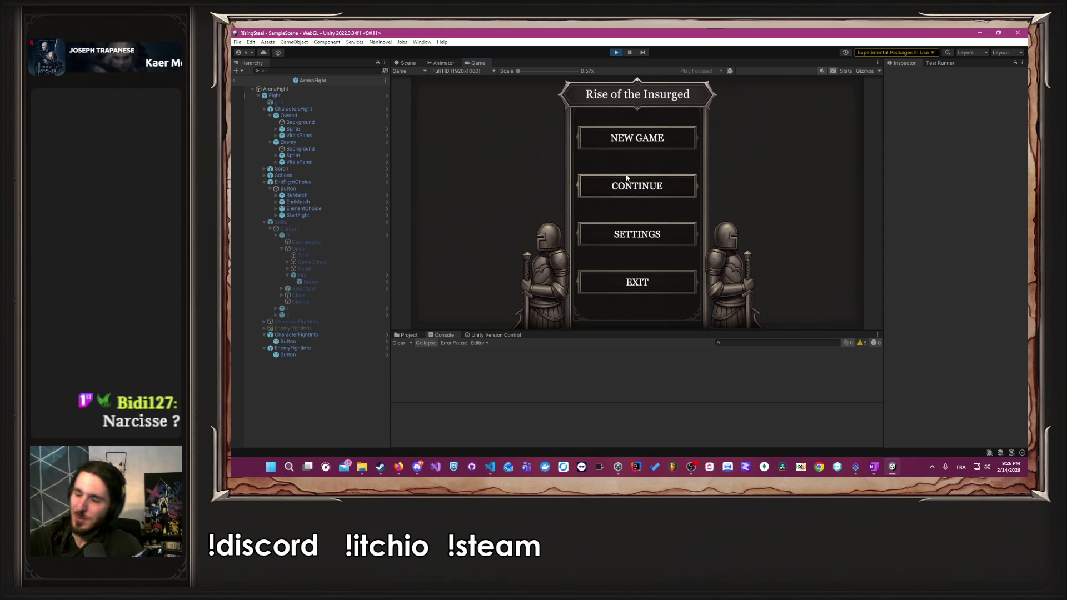
{"action": "key", "text": "alt+Tab"}
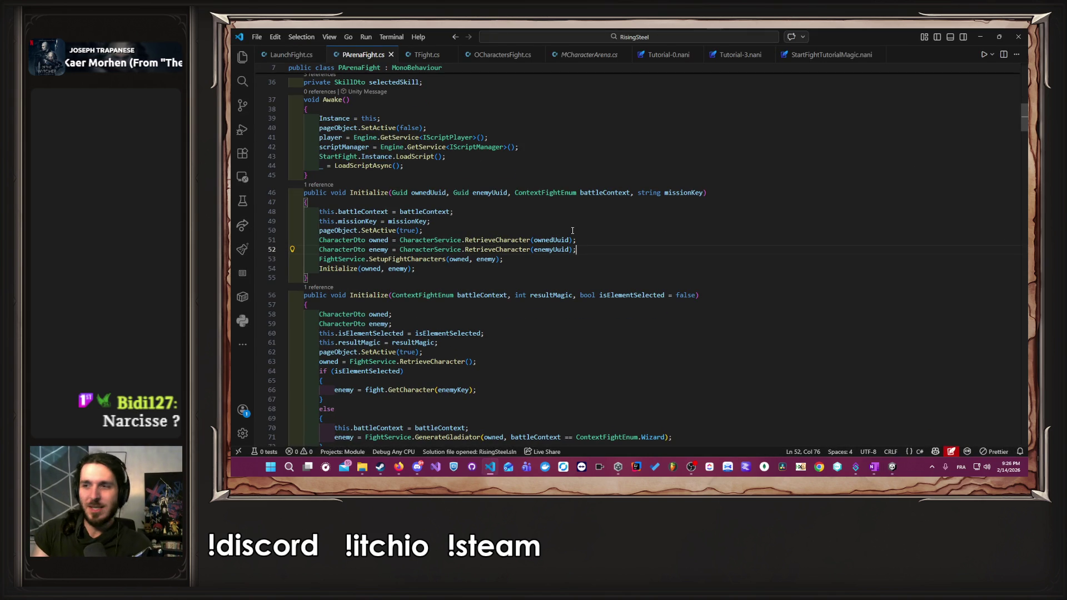
{"action": "left_click", "coordinate": [980, 36]}
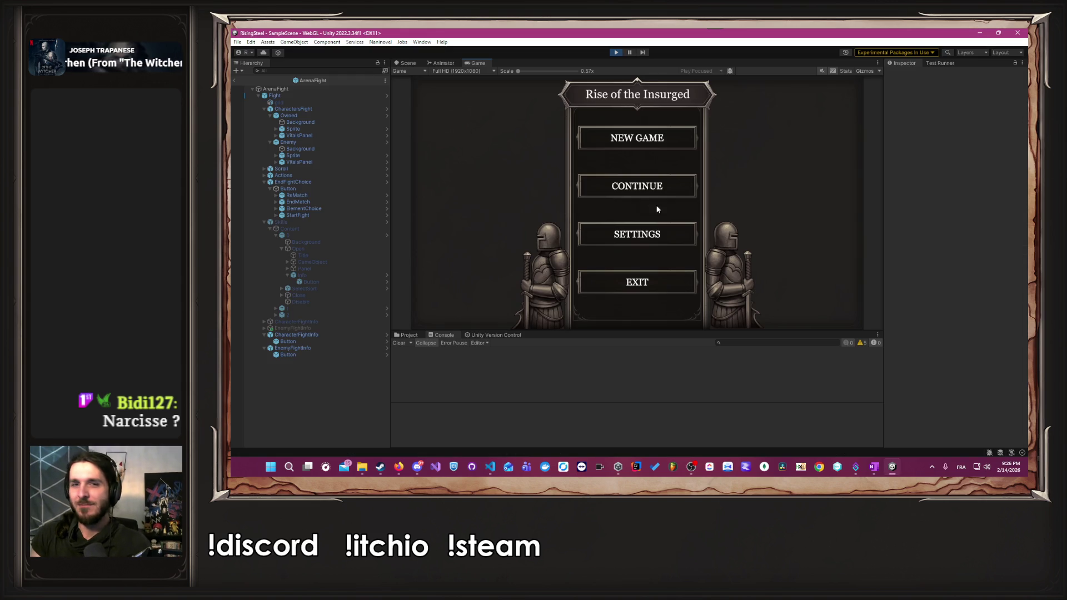
{"action": "left_click", "coordinate": [641, 148]}
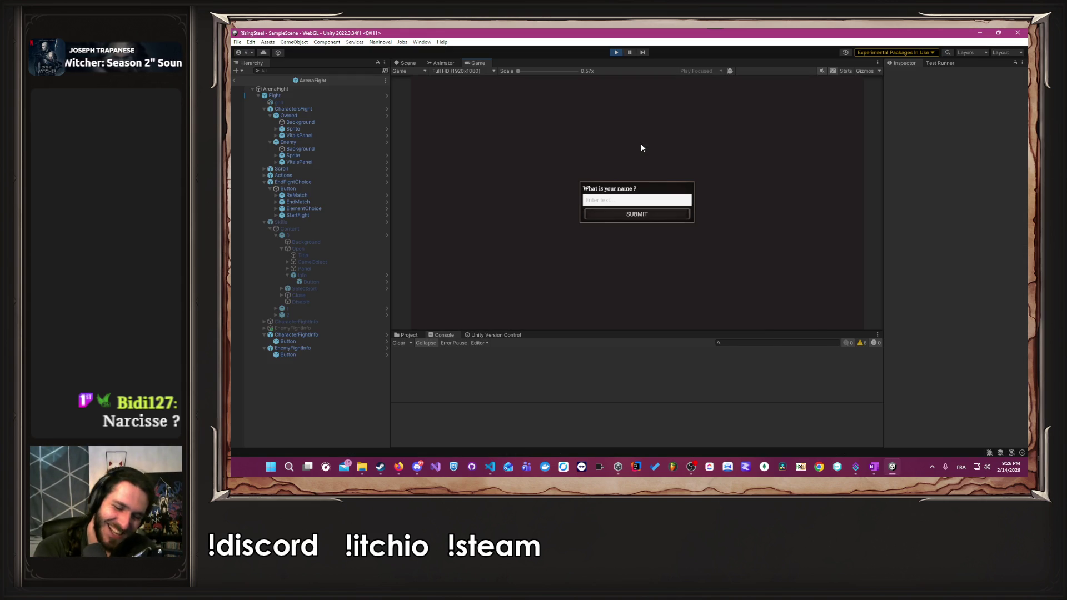
{"action": "type", "text": "Narcisse"}
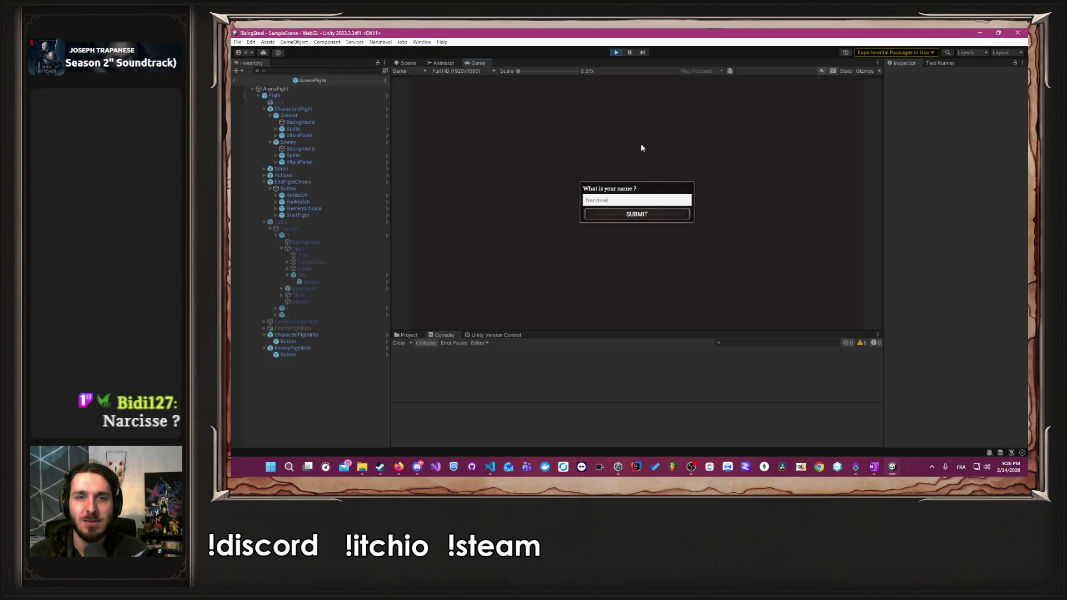
{"action": "key", "text": "Return"}
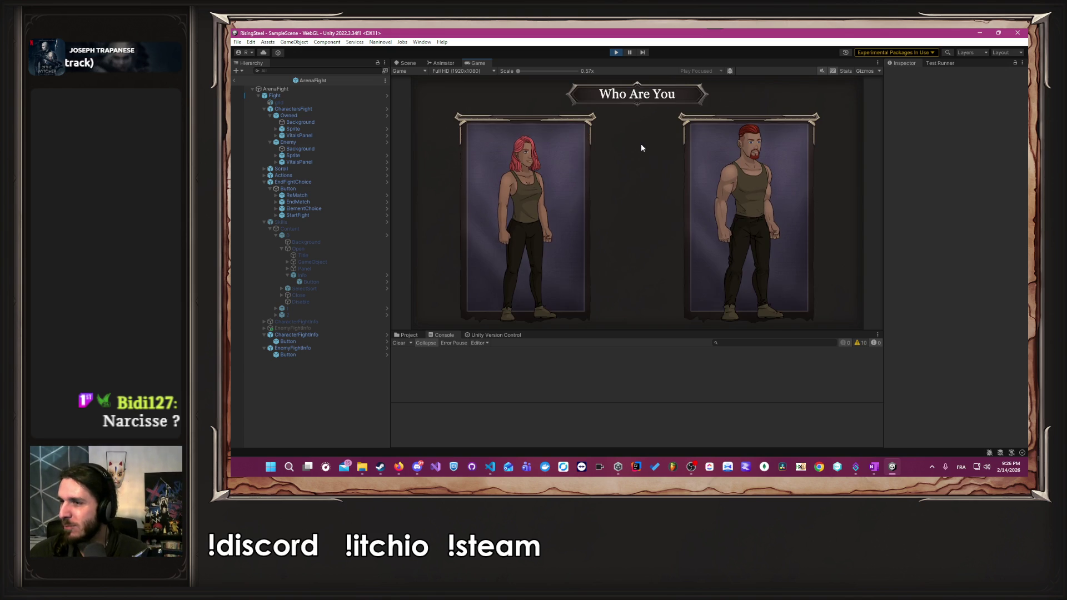
{"action": "left_click", "coordinate": [691, 232]}
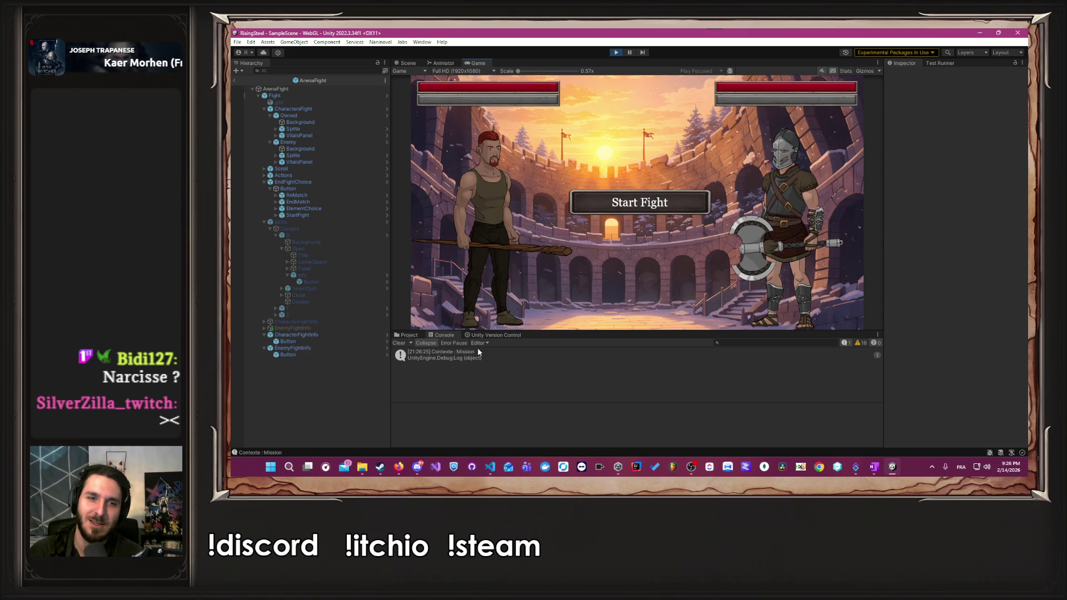
{"action": "double_click", "coordinate": [478, 350]}
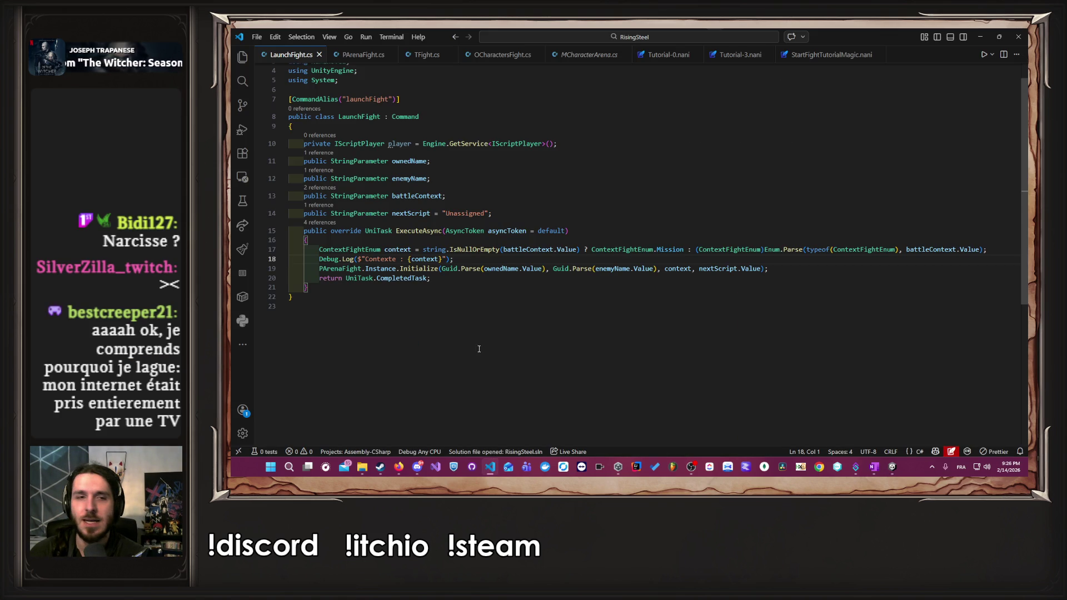
Delete the Contexte Debug.Log on line 18 of LaunchFight.cs and switch back to Unity
{"action": "mouse_move", "coordinate": [459, 259]}
{"action": "left_mouse_down"}
{"action": "mouse_move", "coordinate": [231, 250]}
{"action": "mouse_move", "coordinate": [231, 259]}
{"action": "left_mouse_up"}
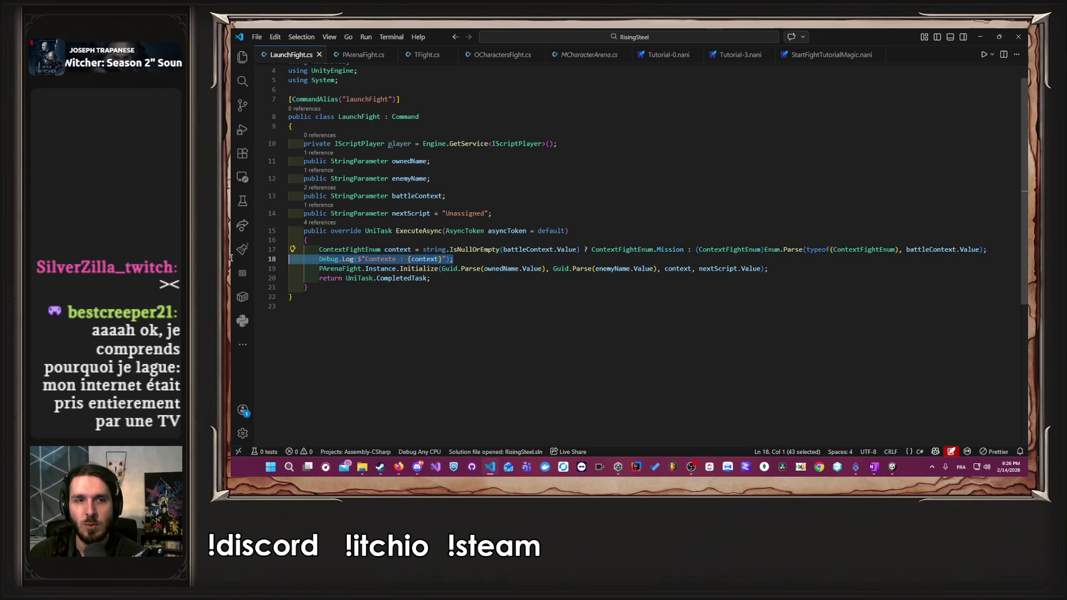
{"action": "key", "text": "BackSpace"}
{"action": "key", "text": "BackSpace"}
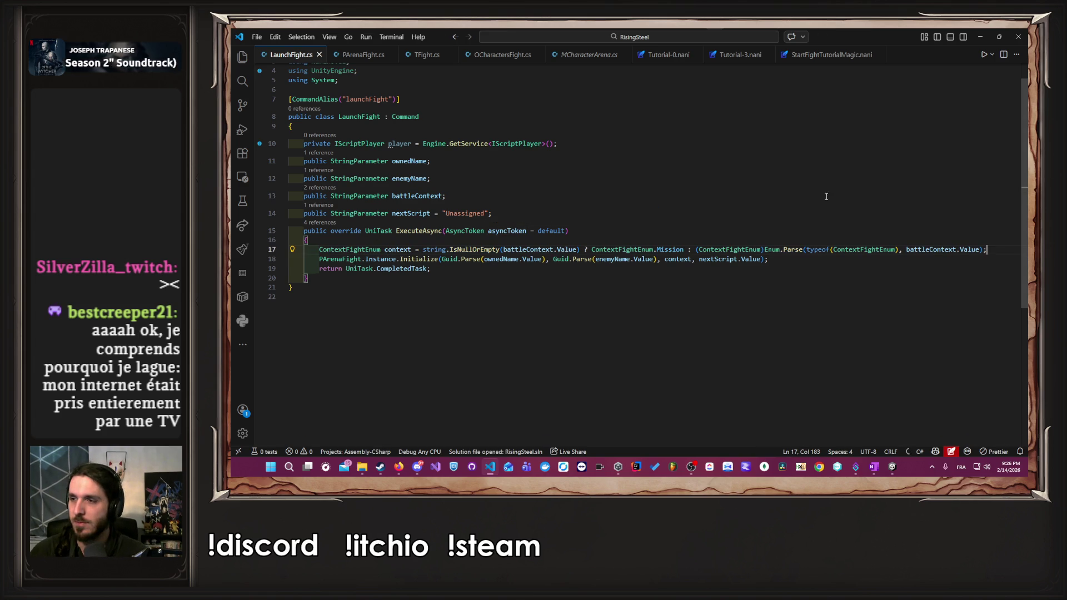
{"action": "key", "text": "alt+Tab"}
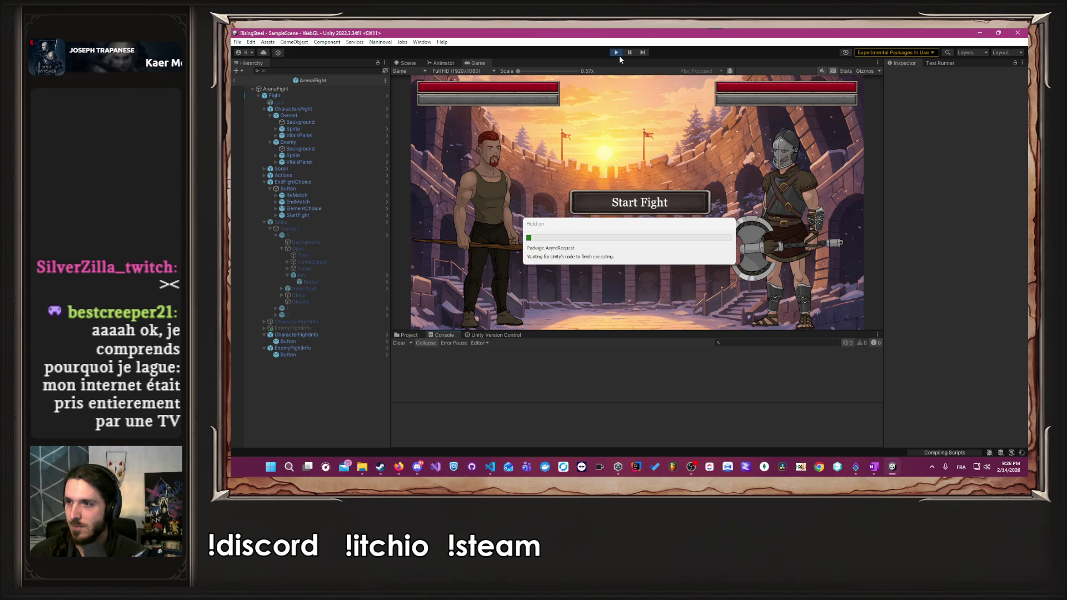
Restart Play mode, begin a new game as Narcisse and advance past the opening dialogue
{"action": "left_click", "coordinate": [619, 55]}
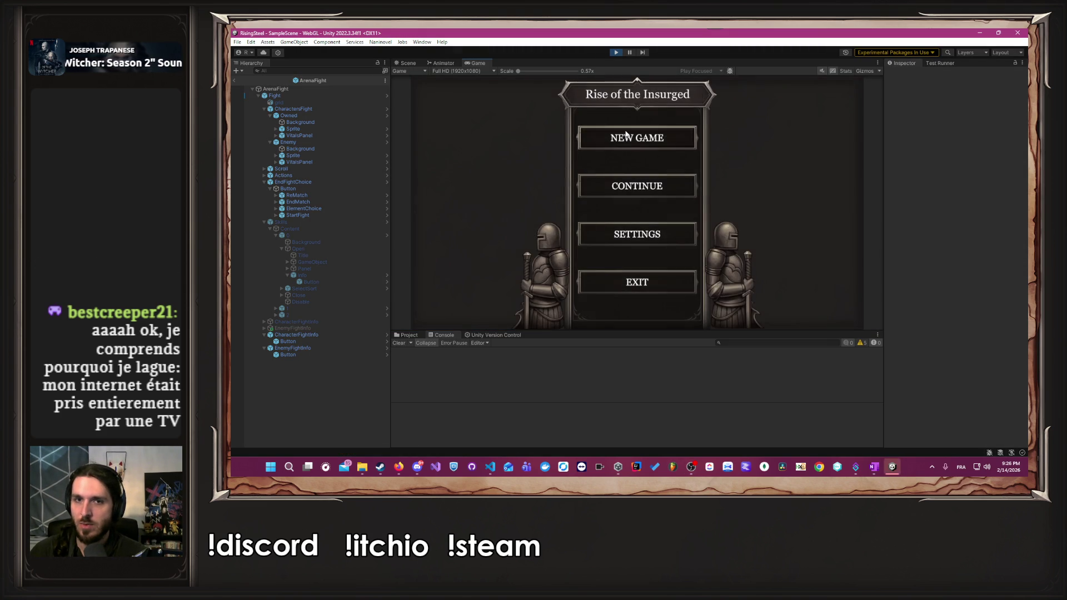
{"action": "left_click", "coordinate": [624, 135]}
{"action": "type", "text": "Narcisse"}
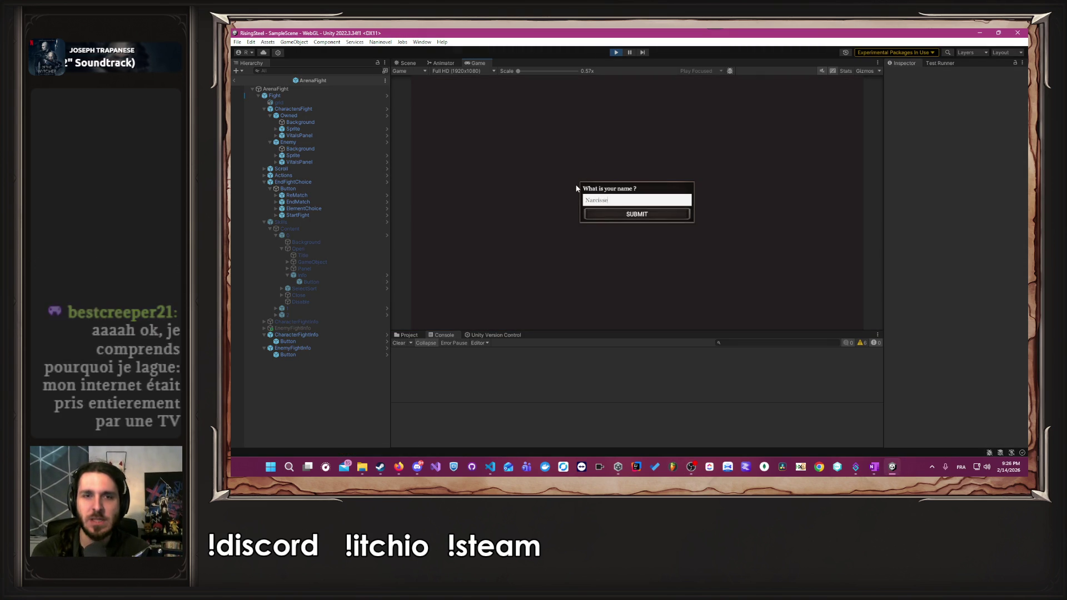
{"action": "key", "text": "Return"}
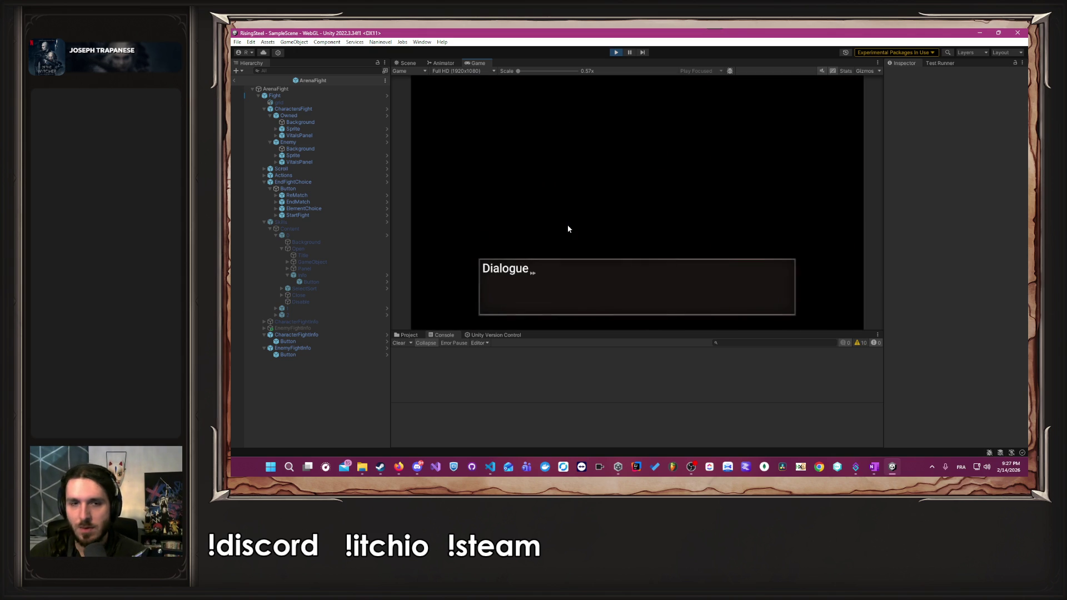
{"action": "left_click", "coordinate": [569, 229]}
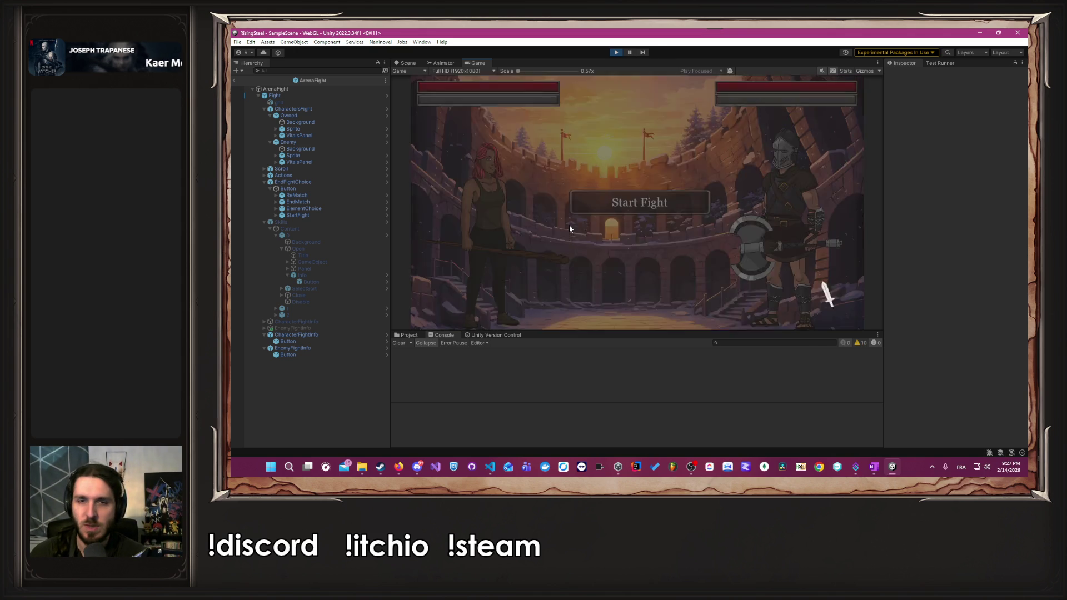
Start the arena fight and attack Lyam five times until he is defeated
{"action": "left_click", "coordinate": [636, 201]}
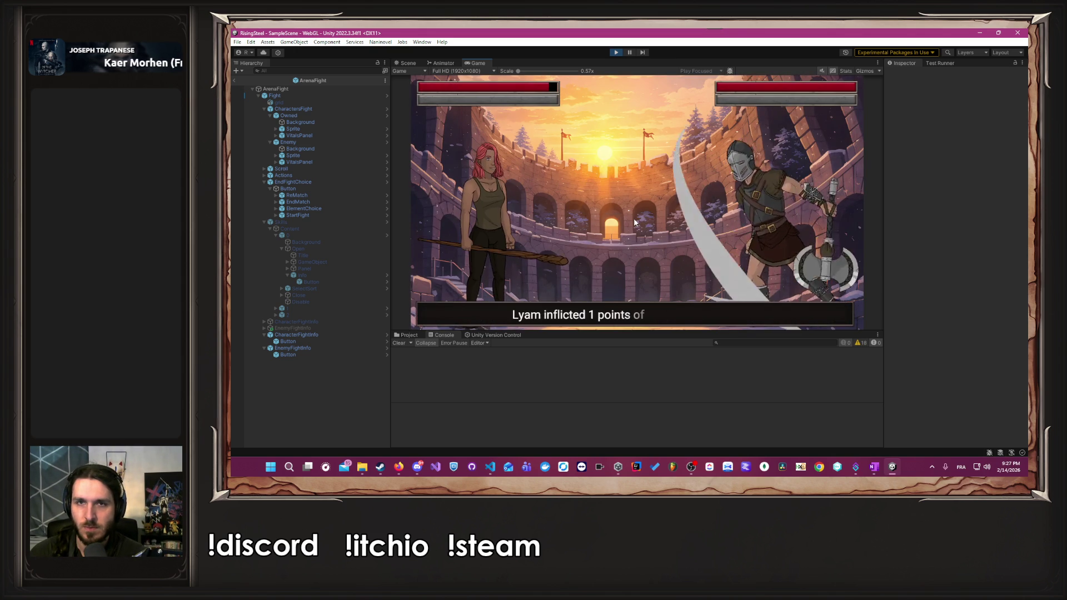
{"action": "left_click", "coordinate": [521, 224]}
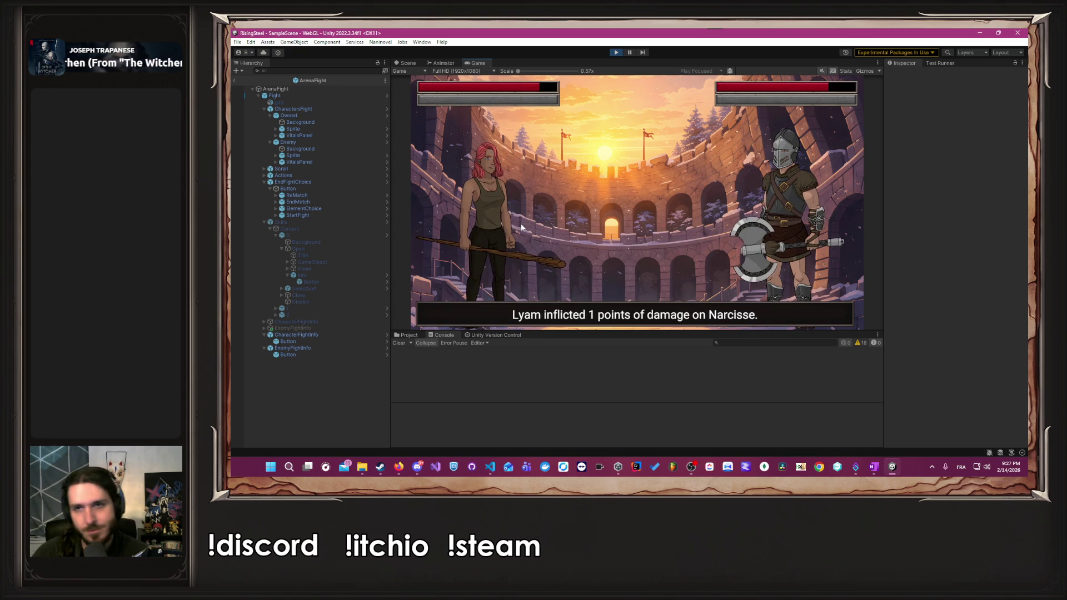
{"action": "left_click", "coordinate": [521, 226]}
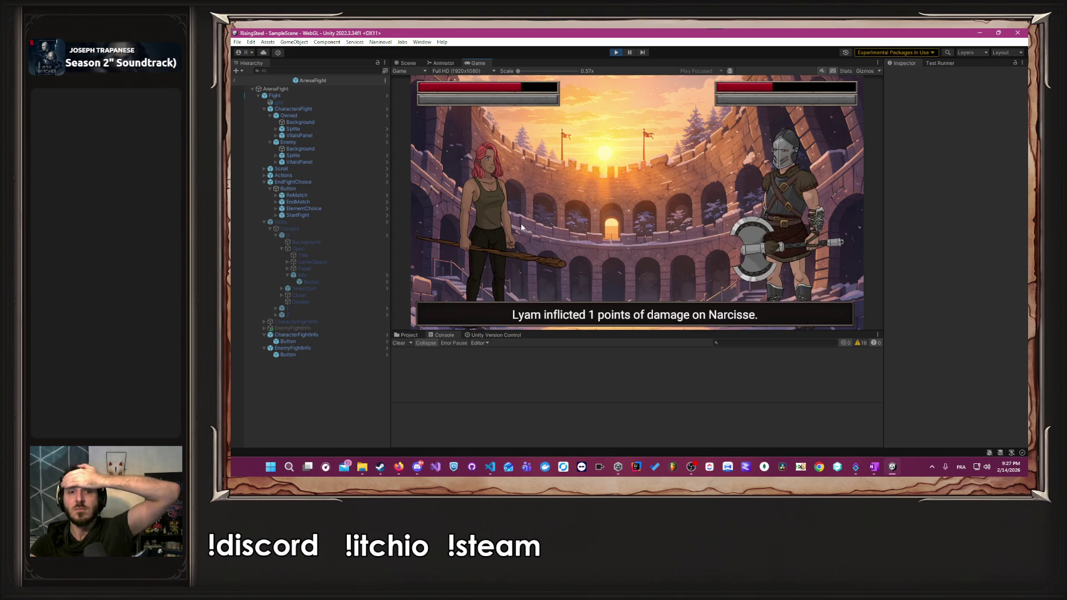
{"action": "left_click", "coordinate": [522, 226]}
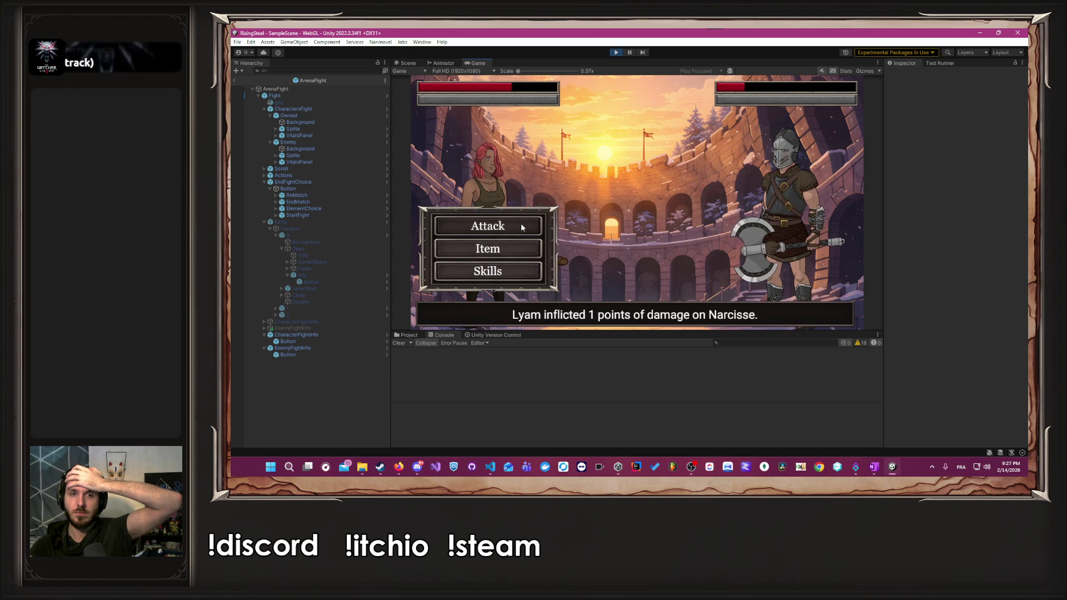
{"action": "left_click", "coordinate": [522, 226]}
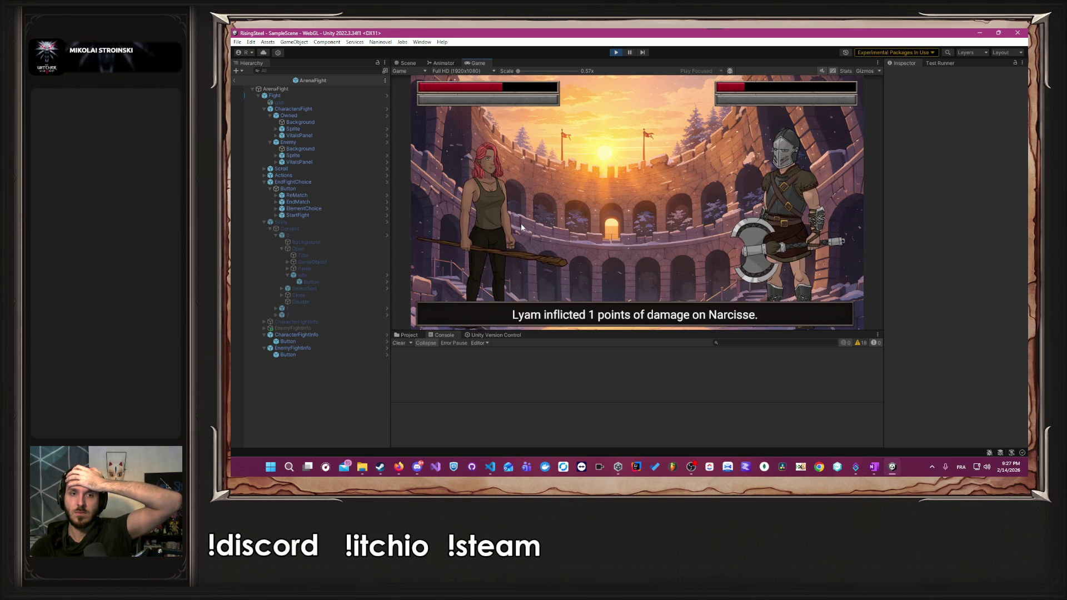
{"action": "left_click", "coordinate": [521, 226]}
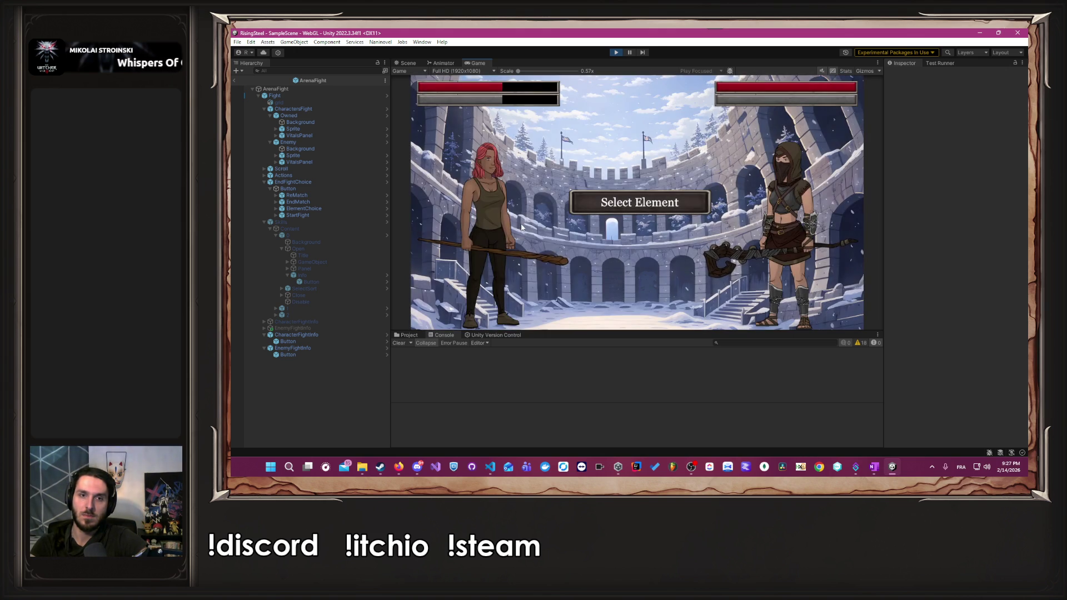
Craft and confirm the Fire element, then start the fight against Lira and attack
{"action": "left_click", "coordinate": [605, 208]}
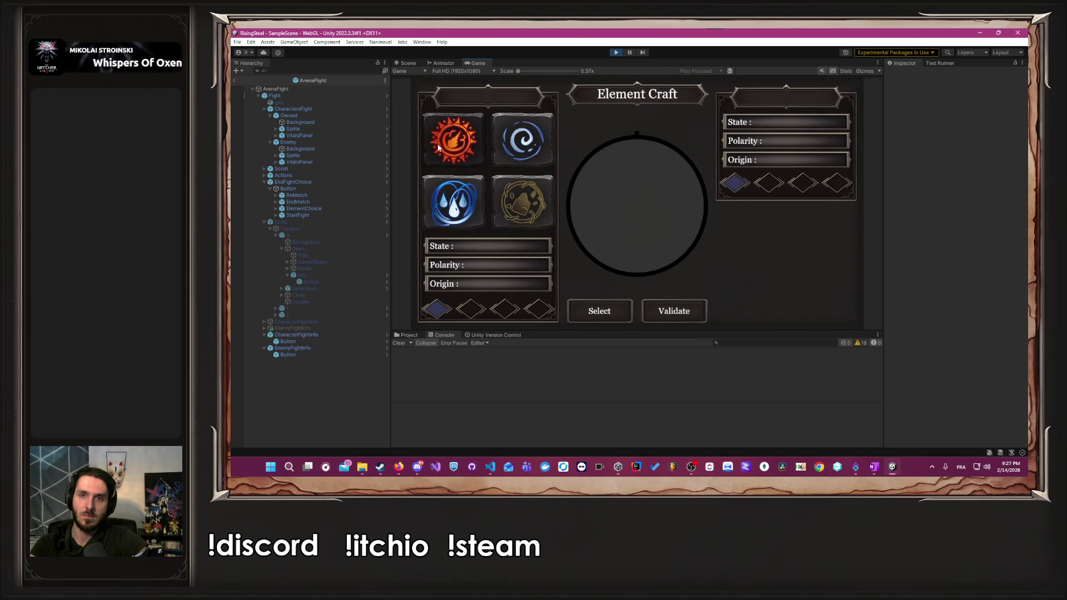
{"action": "left_click", "coordinate": [439, 147]}
{"action": "left_click", "coordinate": [622, 312]}
{"action": "left_click", "coordinate": [656, 311]}
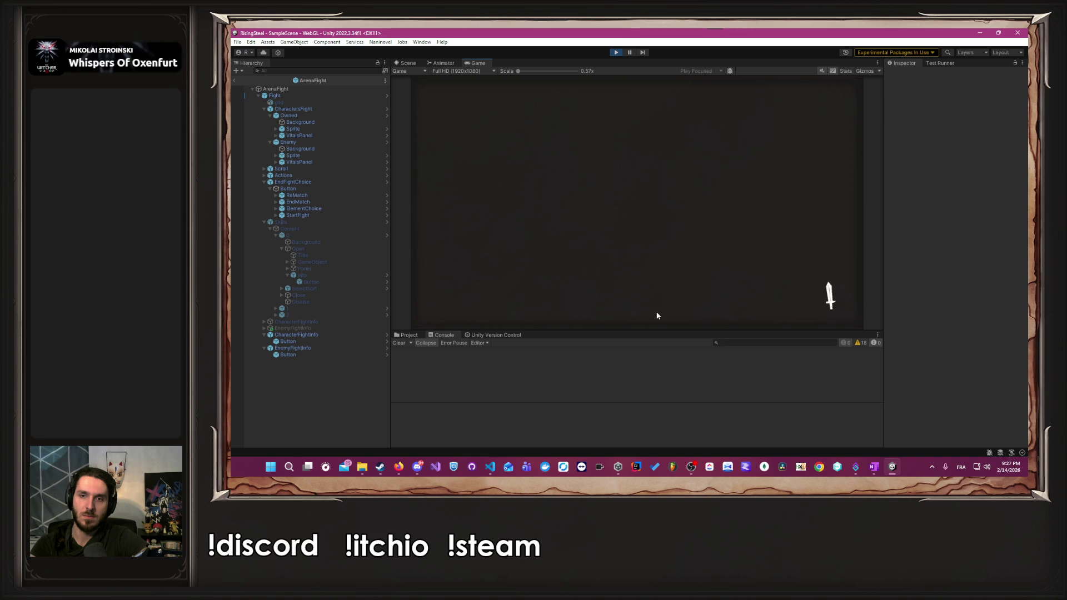
{"action": "left_click", "coordinate": [605, 202]}
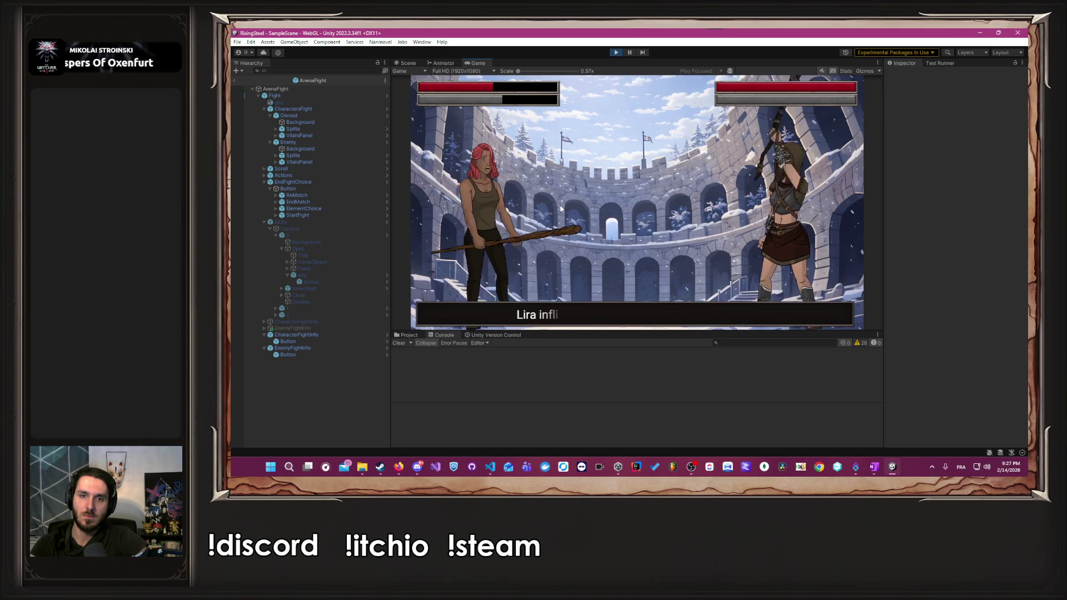
{"action": "left_click", "coordinate": [506, 221]}
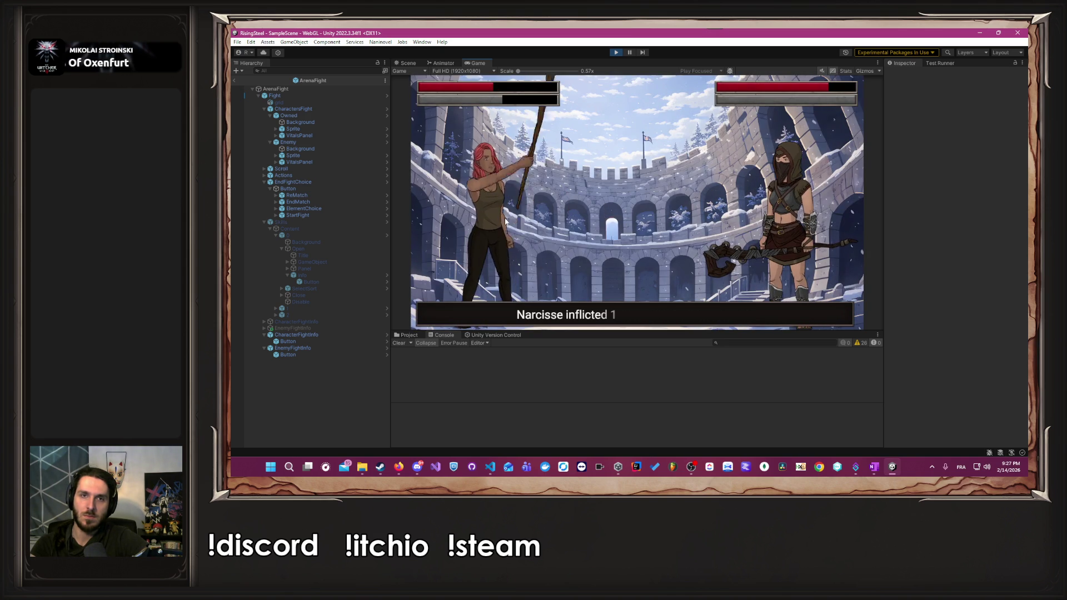
{"action": "left_click", "coordinate": [506, 221]}
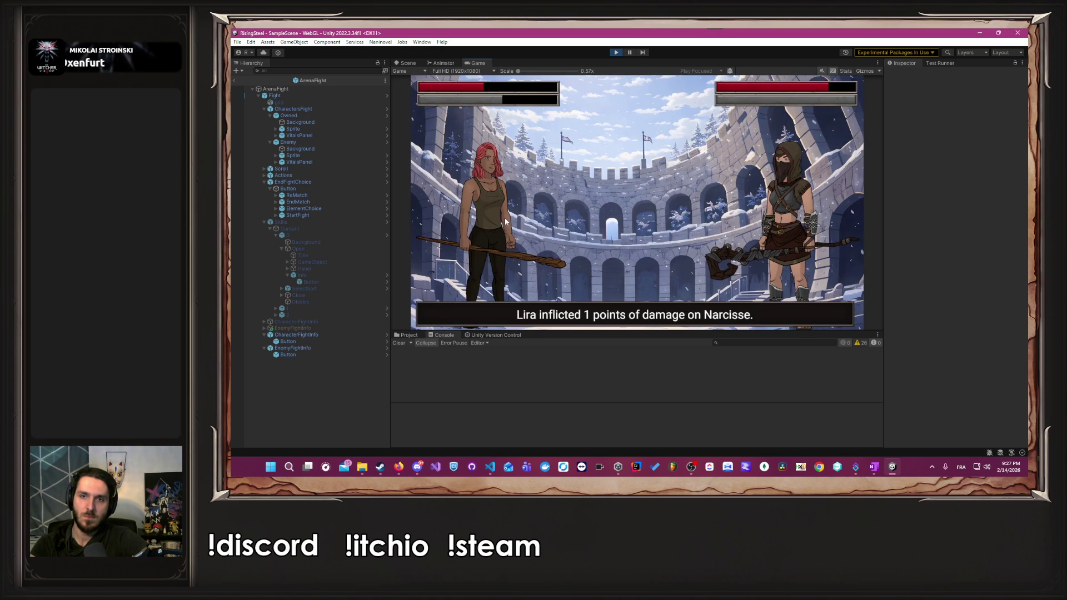